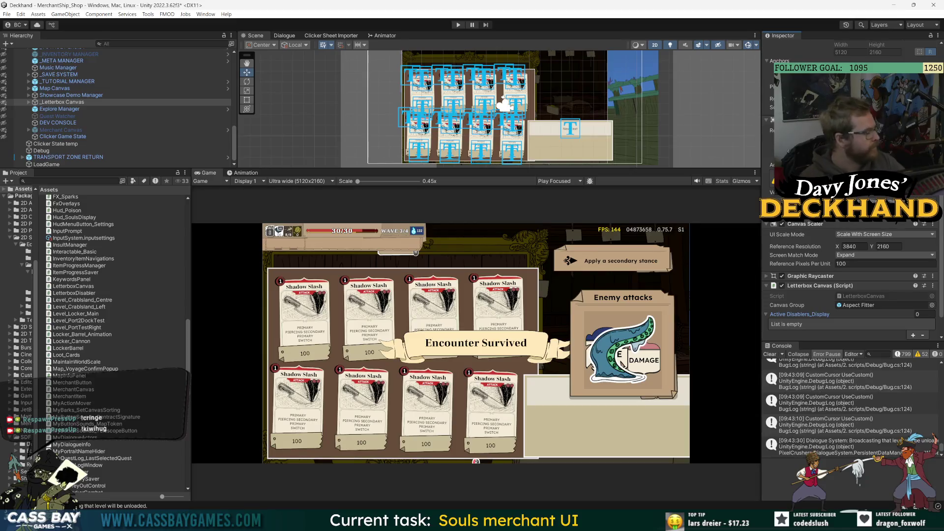
# Clear the Console log and make the Scene view slightly taller above the Game view
pyautogui.click(769, 354)
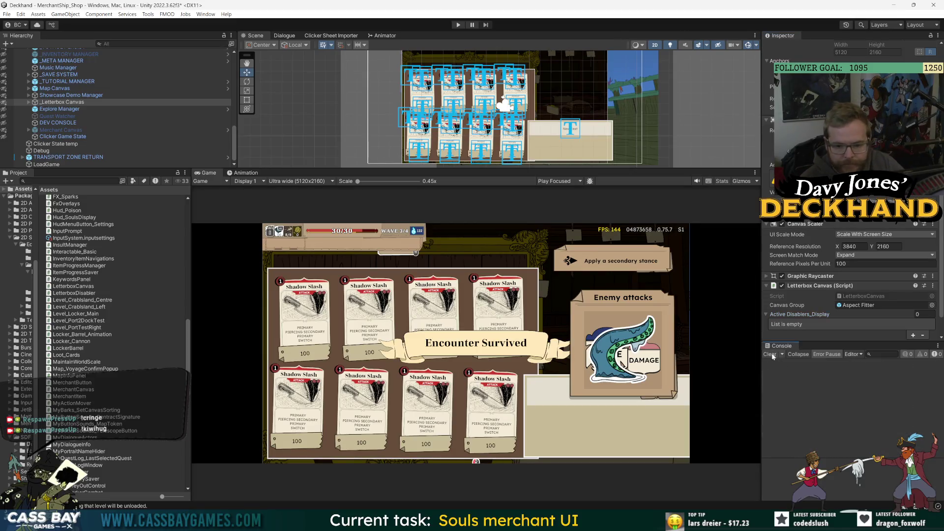
pyautogui.moveTo(429, 168); pyautogui.dragTo(423, 177)
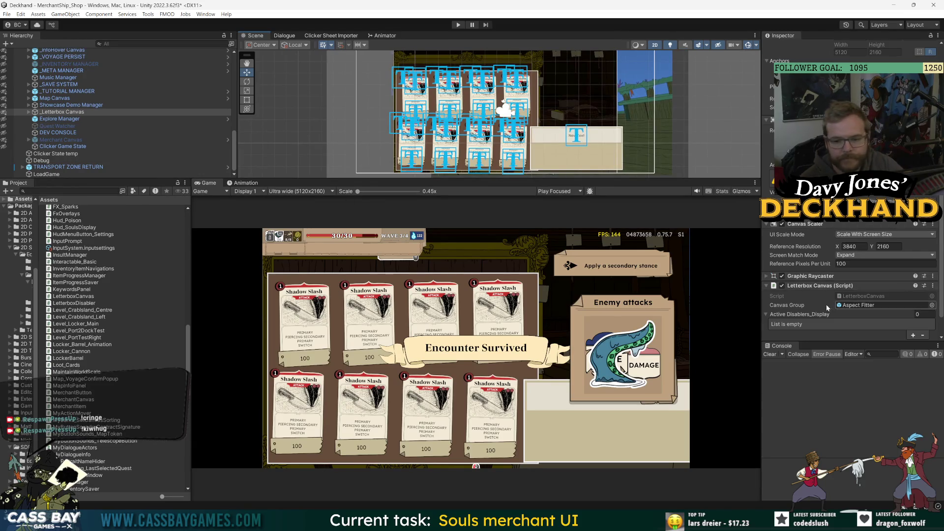
pyautogui.scroll(-1, 826, 305)
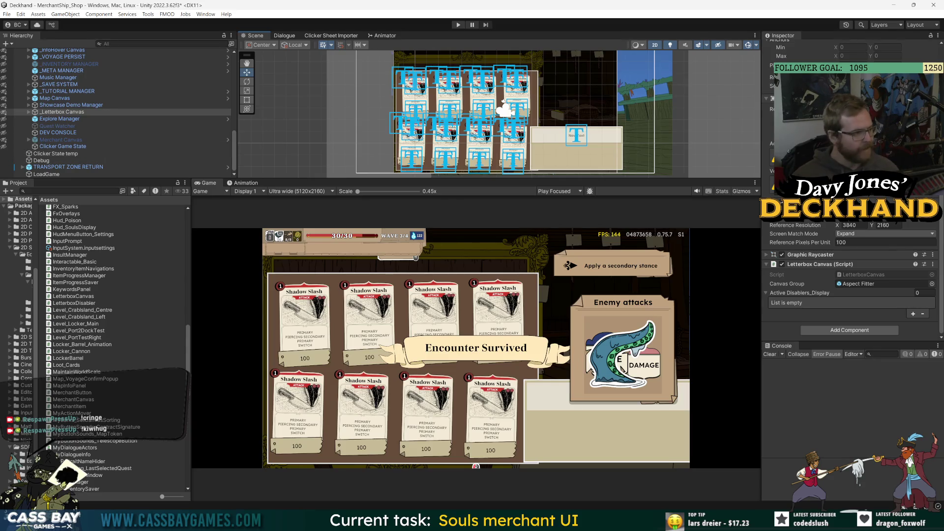
pyautogui.scroll(10, 91, 139)
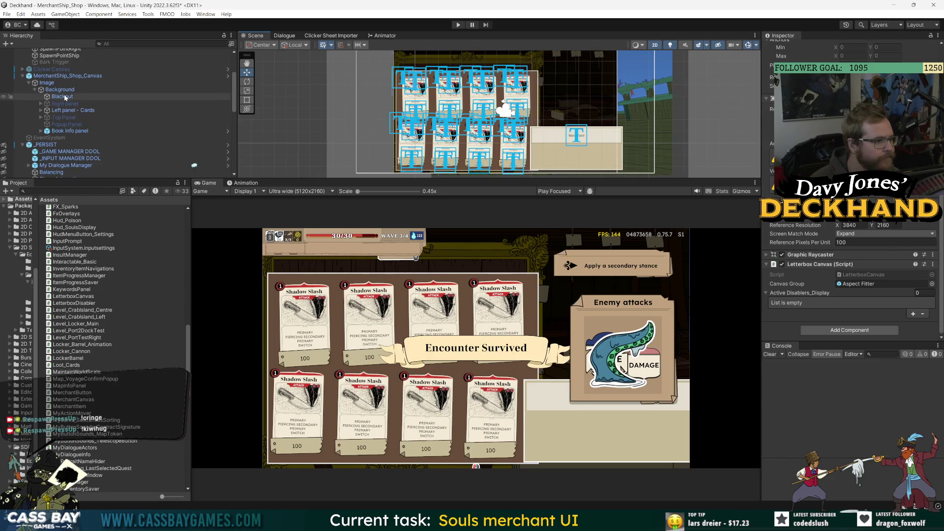
# Inspect MerchantShip_Shop_Canvas and the _Letterbox Canvas components, then select _PERSIST
pyautogui.click(67, 76)
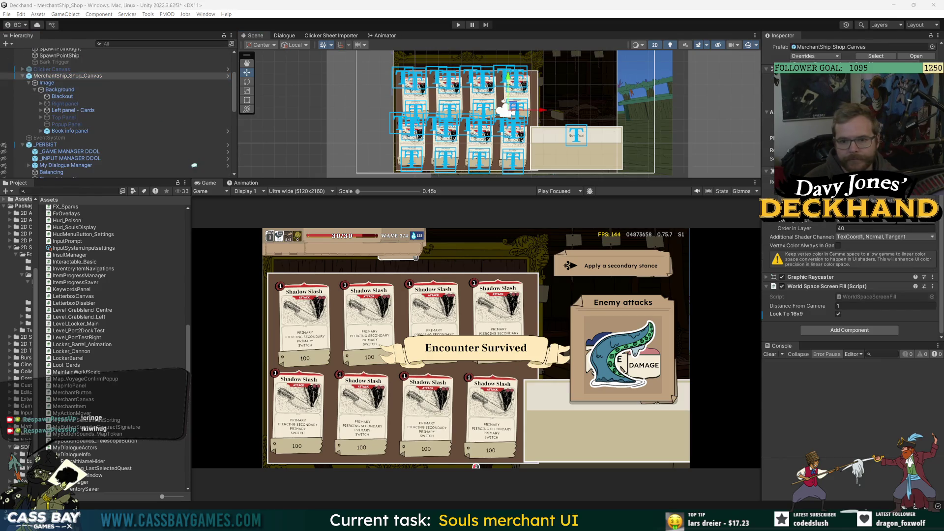
pyautogui.scroll(-8, 118, 138)
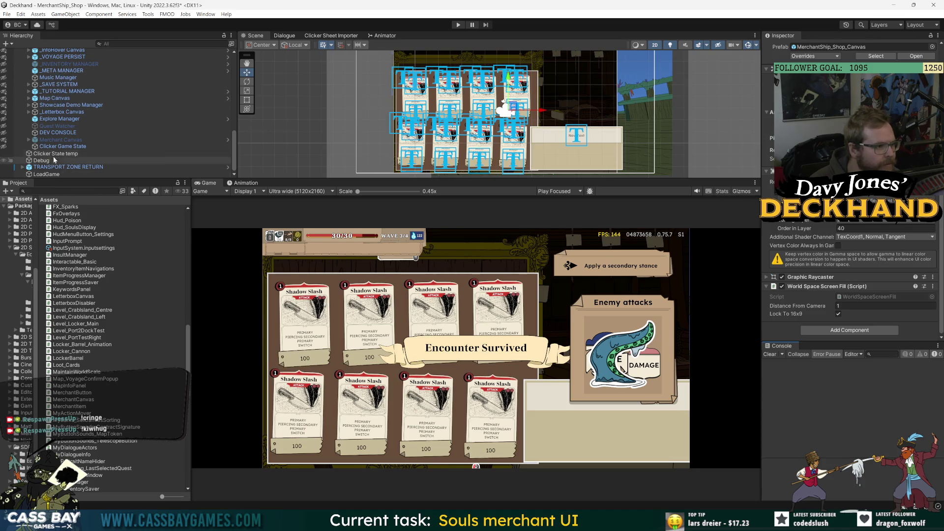
pyautogui.click(62, 112)
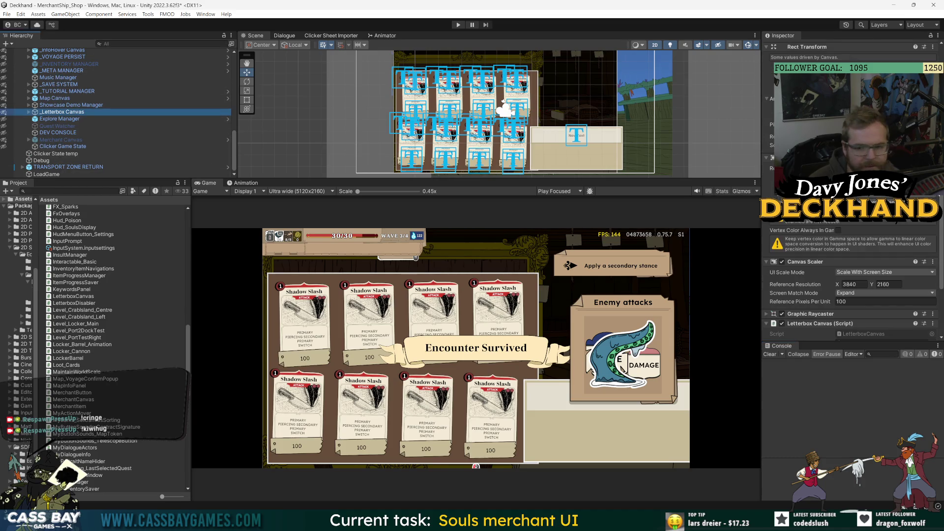
pyautogui.scroll(-3, 851, 275)
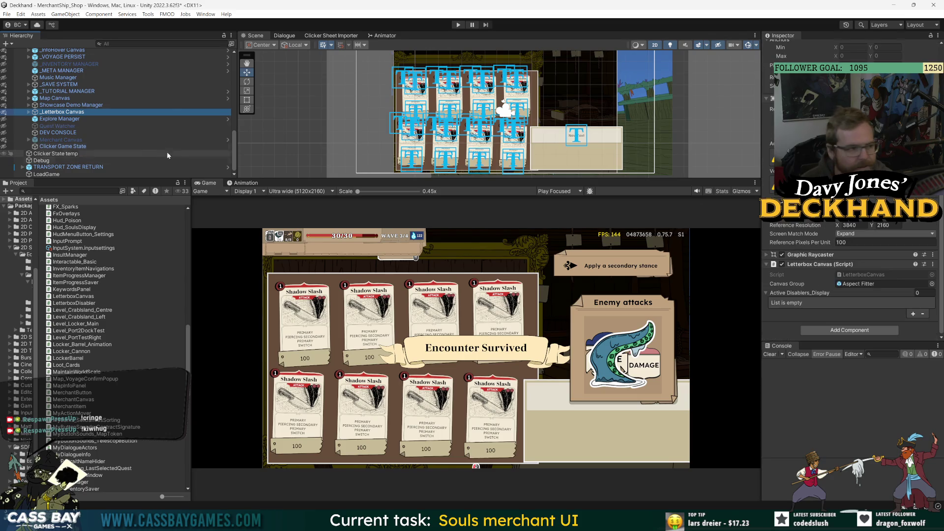
pyautogui.scroll(5, 850, 245)
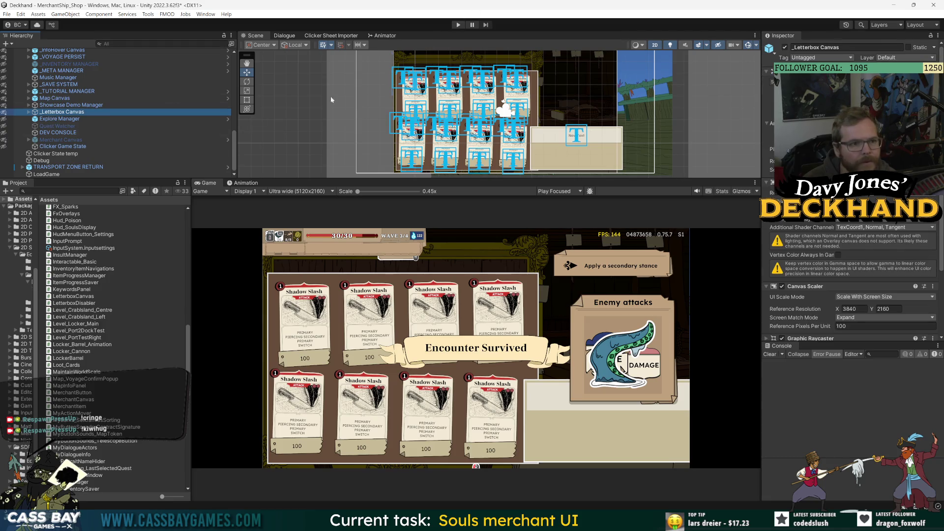
pyautogui.scroll(10, 48, 127)
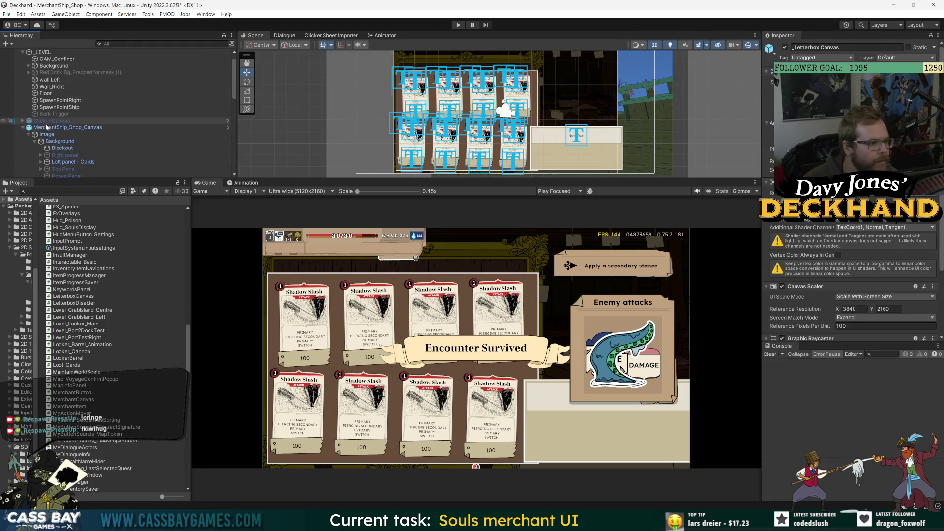
pyautogui.scroll(2, 47, 127)
pyautogui.click(23, 141)
pyautogui.click(46, 155)
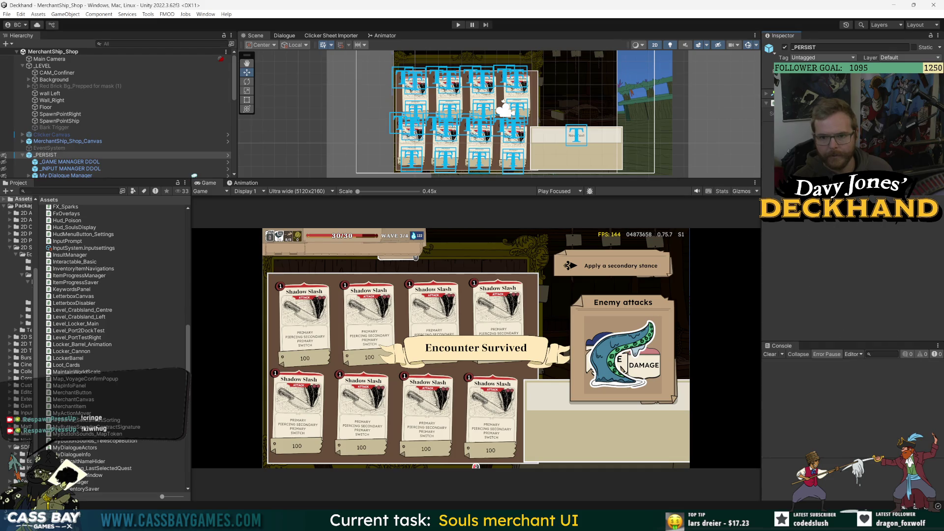
# Open _PERSIST in Prefab Mode and select the Aspect Filter child of _Letterbox Canvas
pyautogui.doubleClick(46, 155)
pyautogui.scroll(-10, 49, 143)
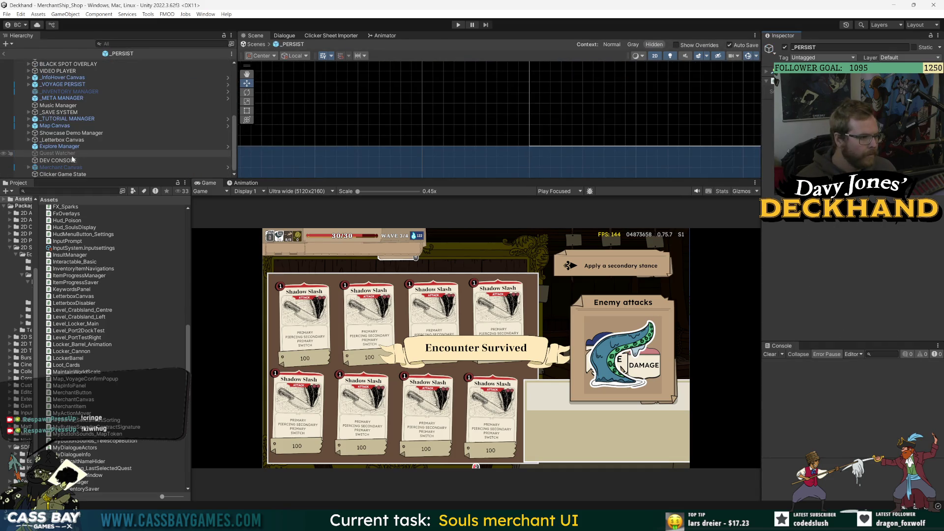
pyautogui.click(49, 139)
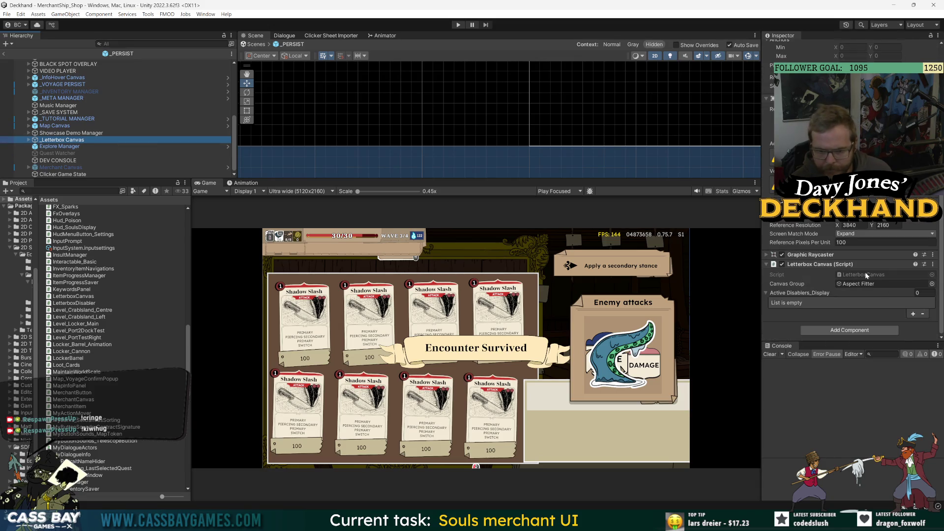
pyautogui.click(28, 140)
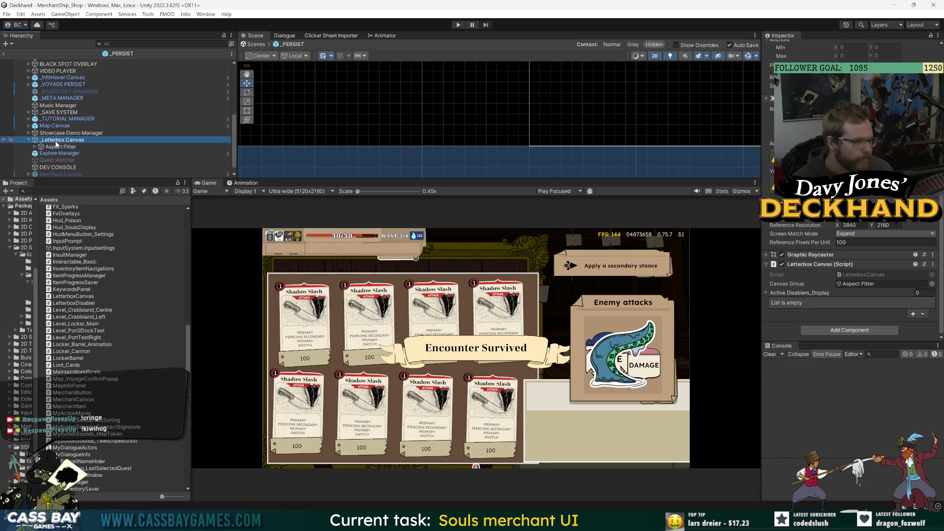
pyautogui.click(58, 147)
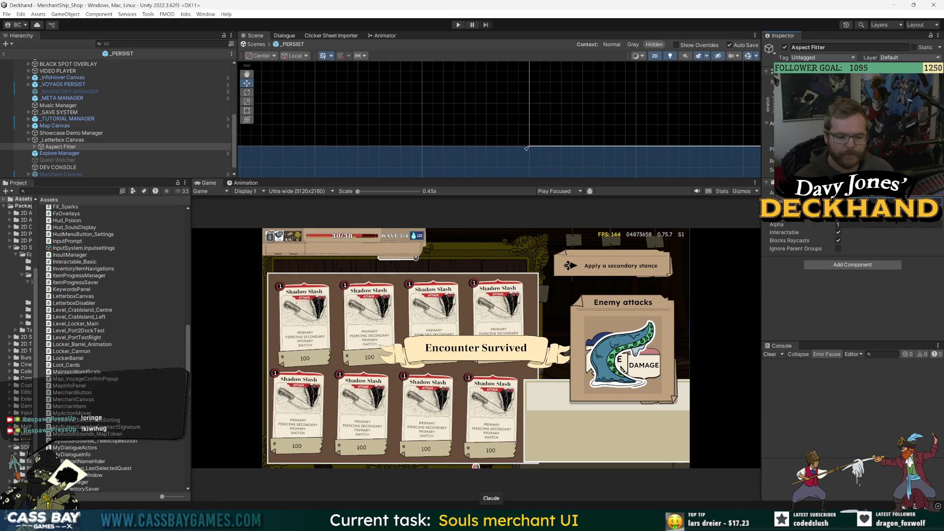
pyautogui.hotkey('alt', 'Tab')
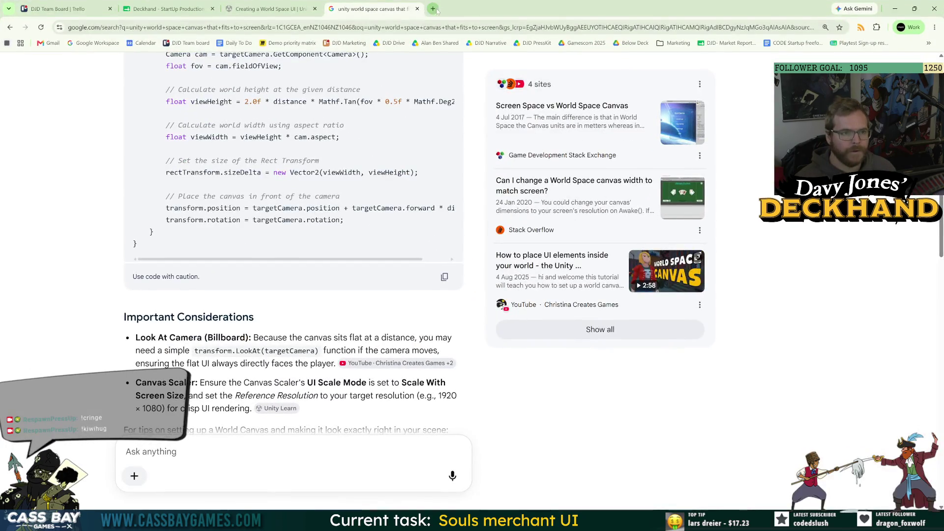
# Search Google for 'is 1.78 true 16:9' and highlight the 1.7777 value in the answer
pyautogui.click(433, 9)
pyautogui.write('is 1.78')
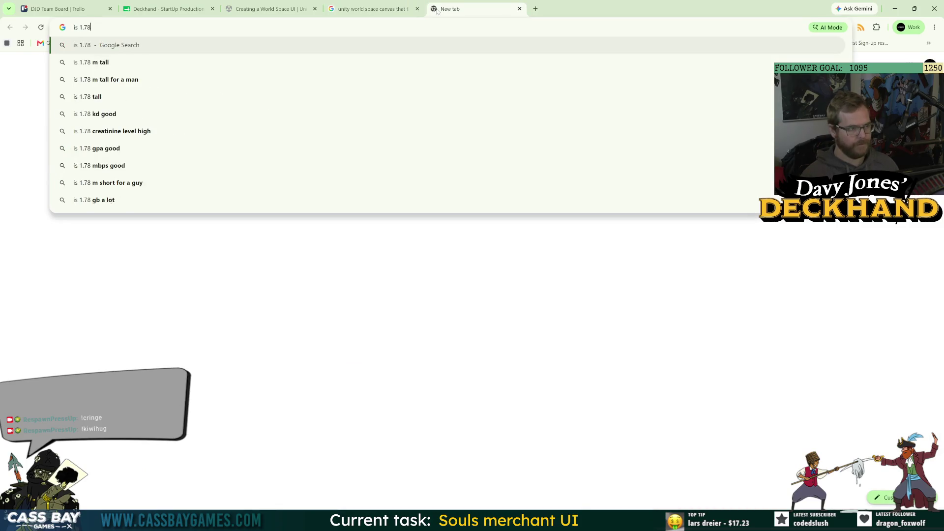
pyautogui.write(' true 16:9')
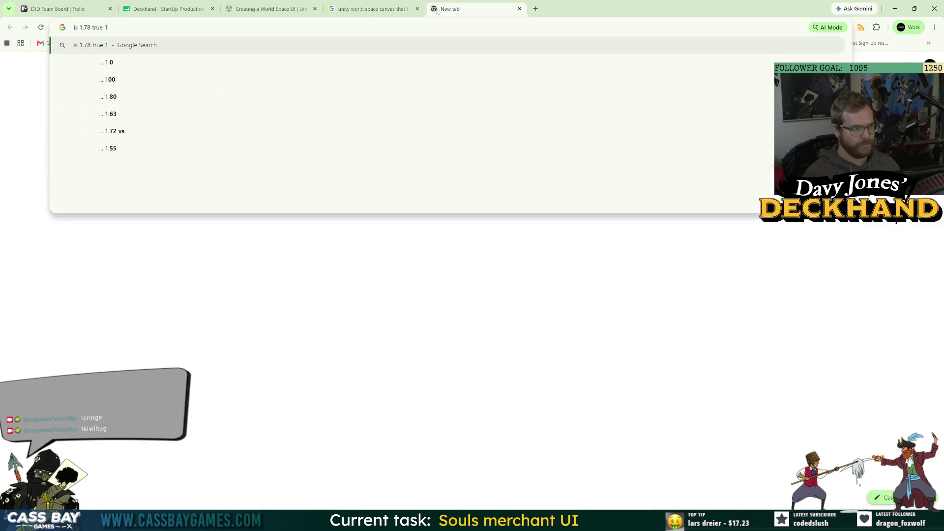
pyautogui.press('Return')
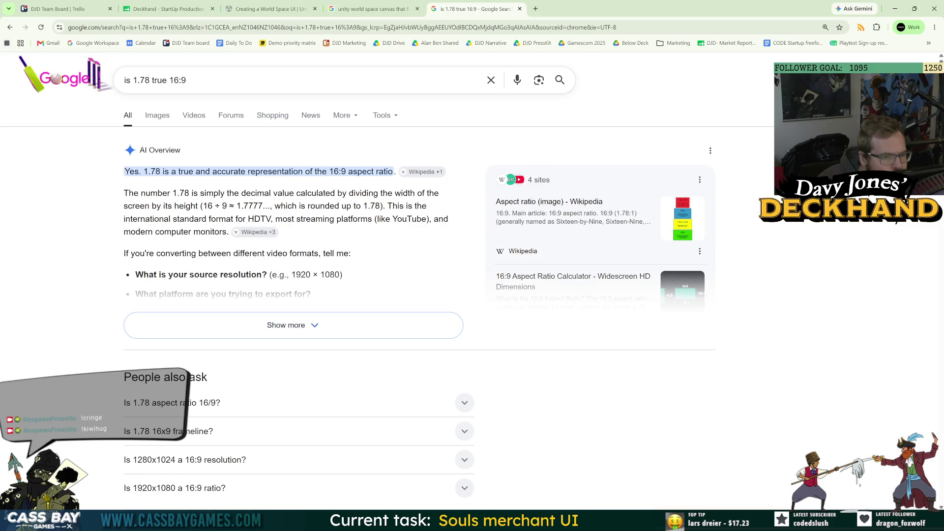
pyautogui.moveTo(263, 205); pyautogui.dragTo(237, 206)
pyautogui.hotkey('alt', 'Tab')
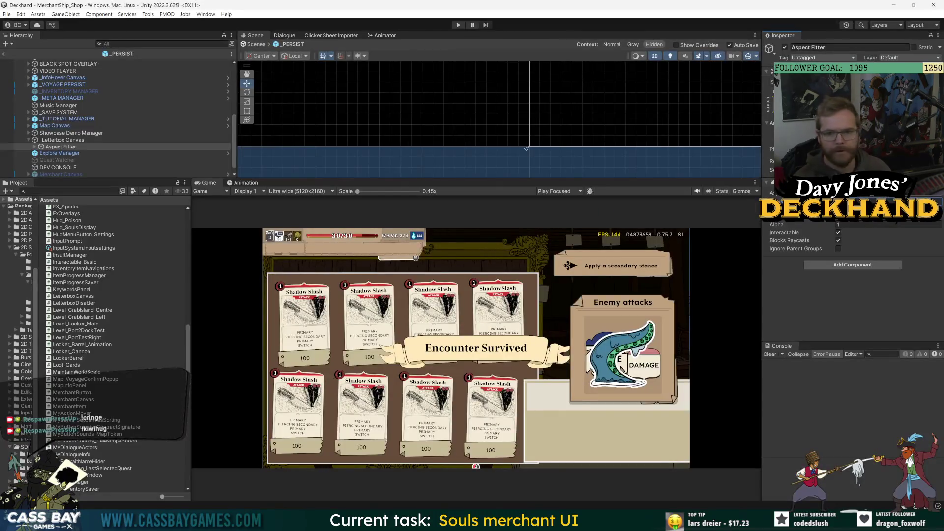
# Save the pending edits to the _PERSIST prefab with Ctrl+S
pyautogui.hotkey('ctrl', 's')
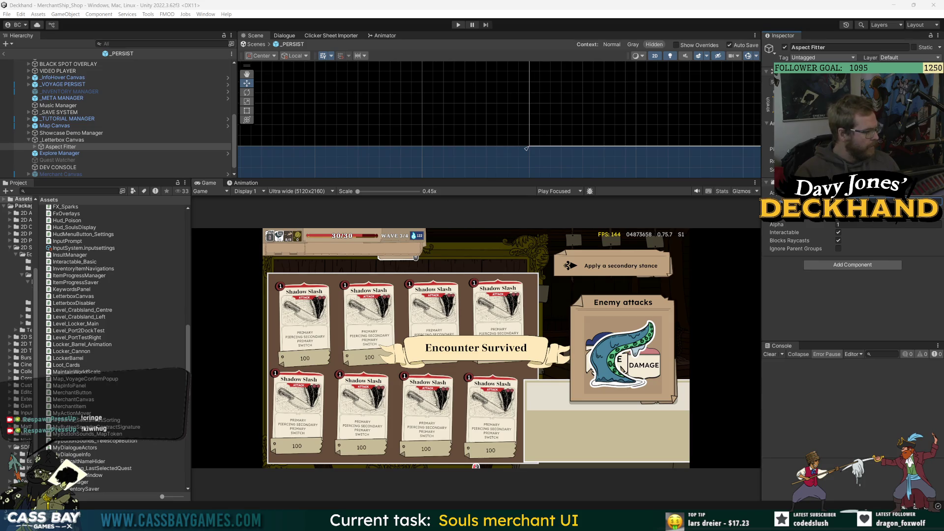
# Expand Aspect Filter to reveal its Left, Right, Top and Bottom children and inspect it
pyautogui.click(38, 147)
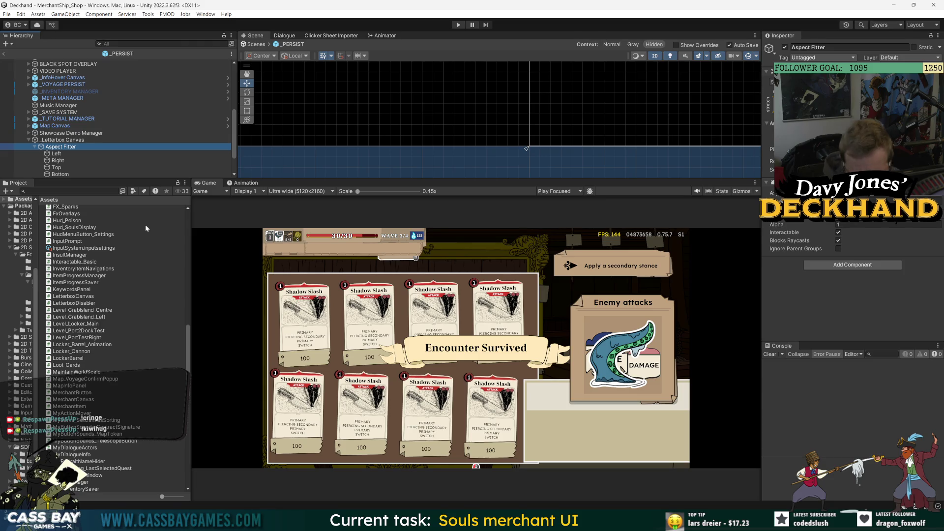
pyautogui.click(64, 141)
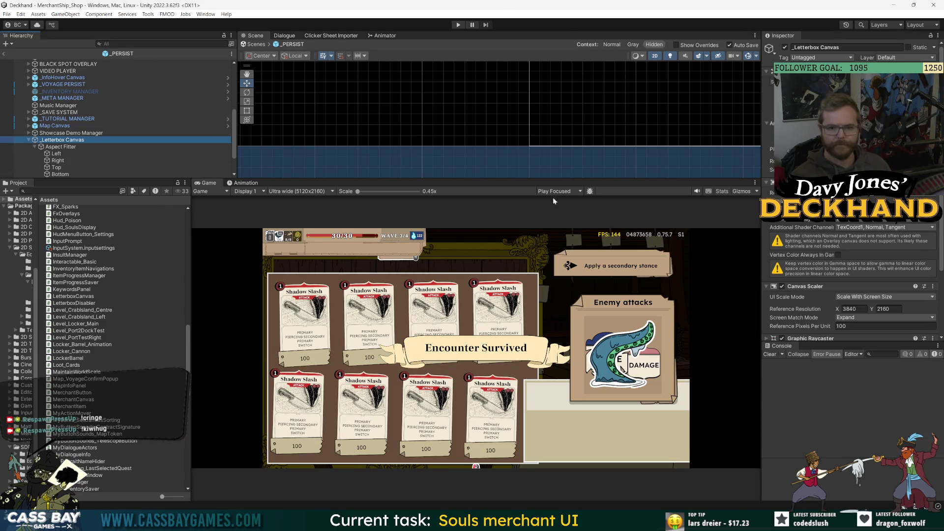
pyautogui.click(61, 147)
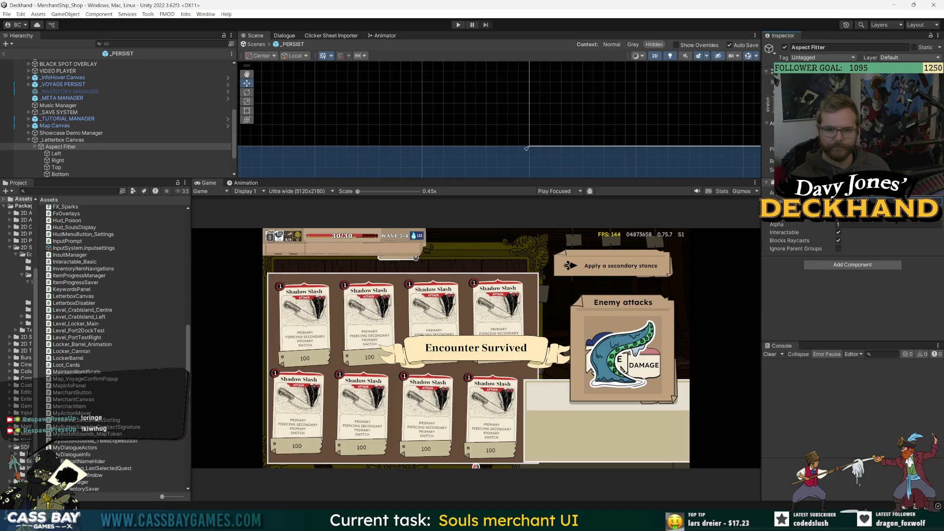
# Briefly search the project assets, then save the _PERSIST prefab again
pyautogui.click(74, 191)
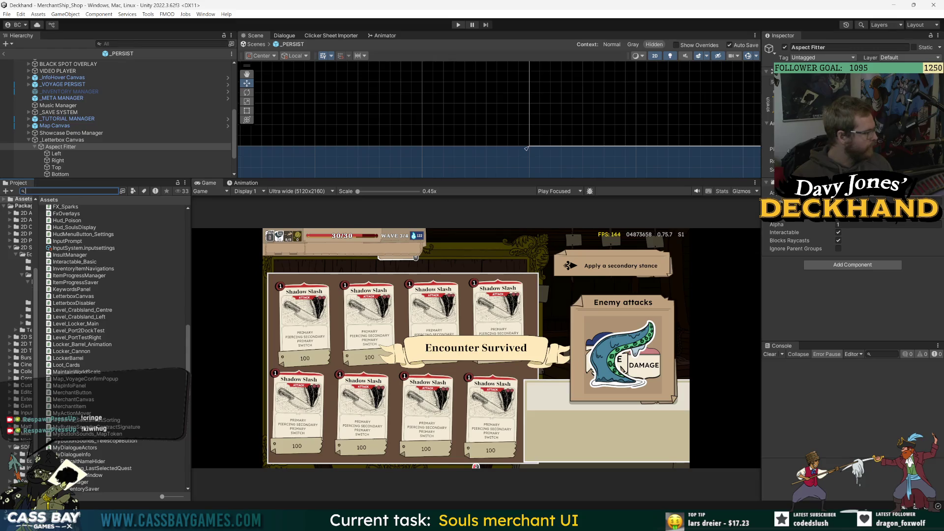
pyautogui.click(815, 263)
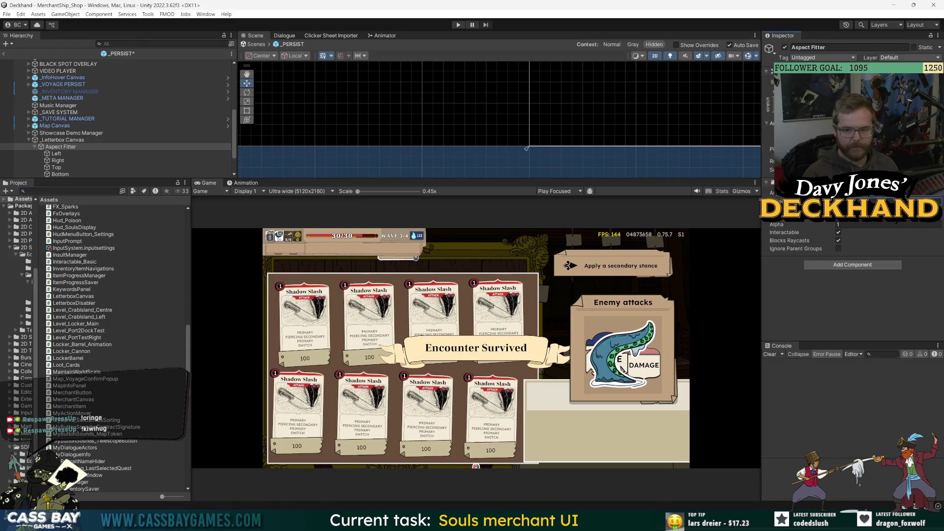
pyautogui.hotkey('ctrl', 's')
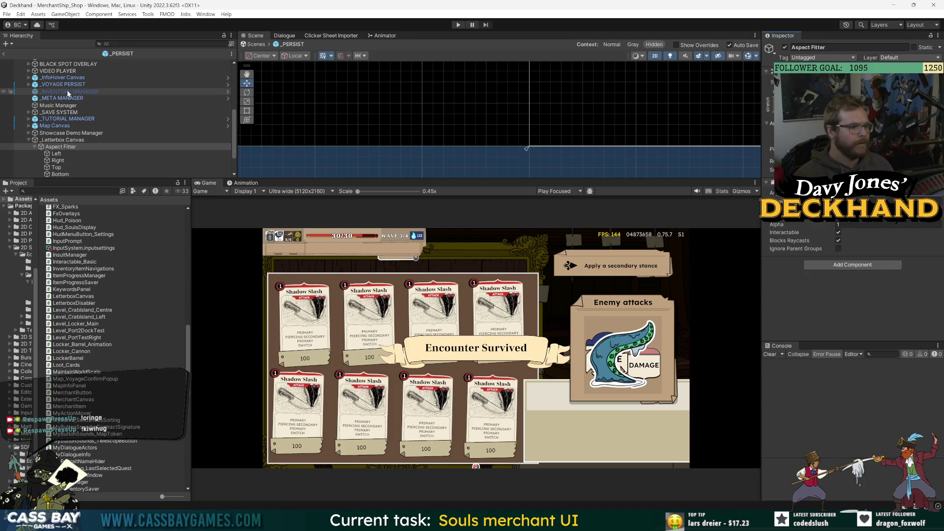
pyautogui.click(157, 84)
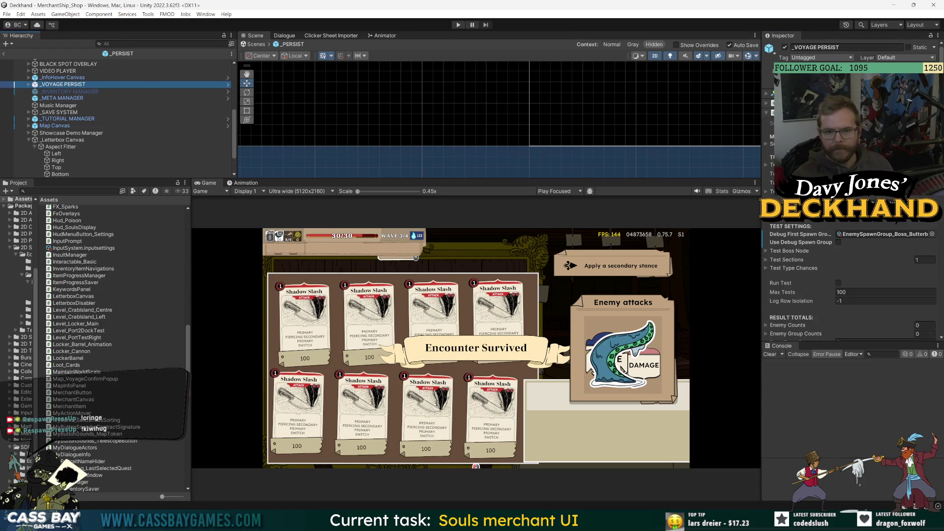
# Open _VOYAGE PERSIST, inspect the HUD canvas and its Aspect Filter, and save
pyautogui.click(228, 84)
pyautogui.click(52, 76)
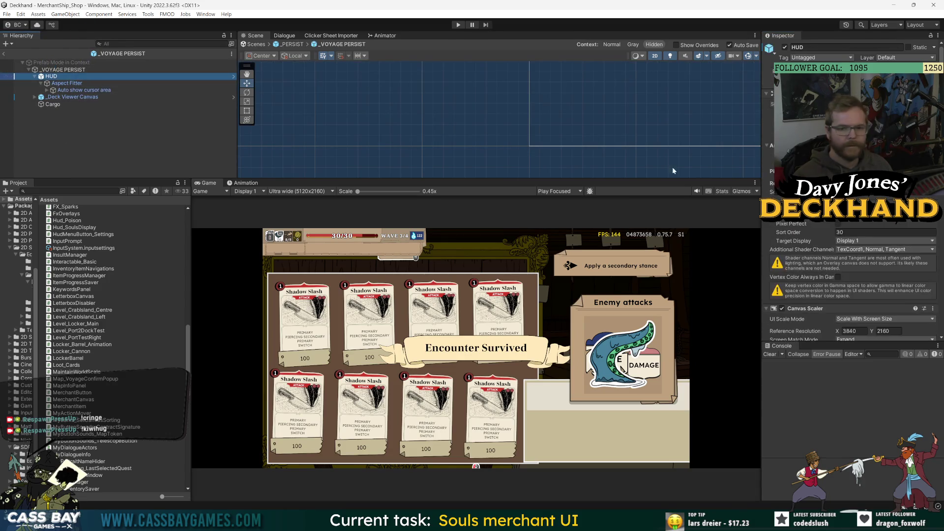
pyautogui.scroll(-5, 816, 290)
pyautogui.scroll(-4, 811, 223)
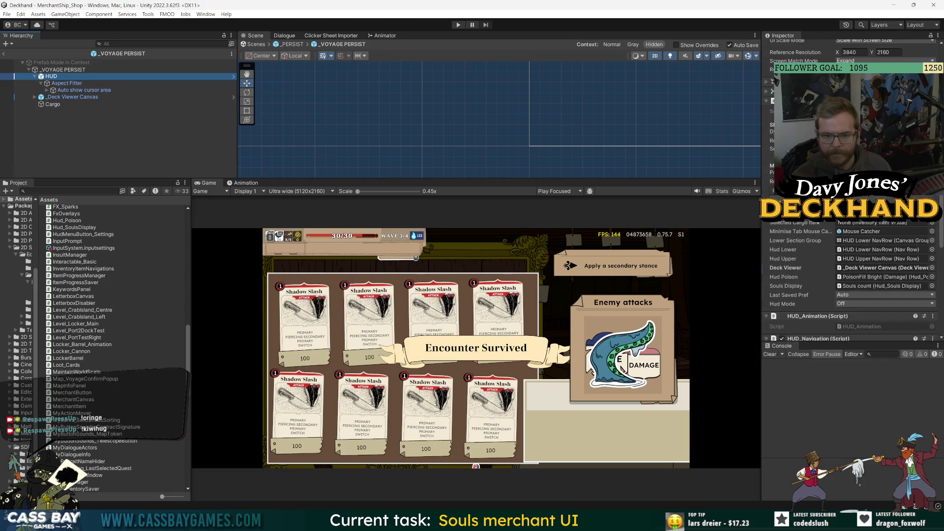
pyautogui.scroll(-5, 823, 226)
pyautogui.scroll(-4, 807, 274)
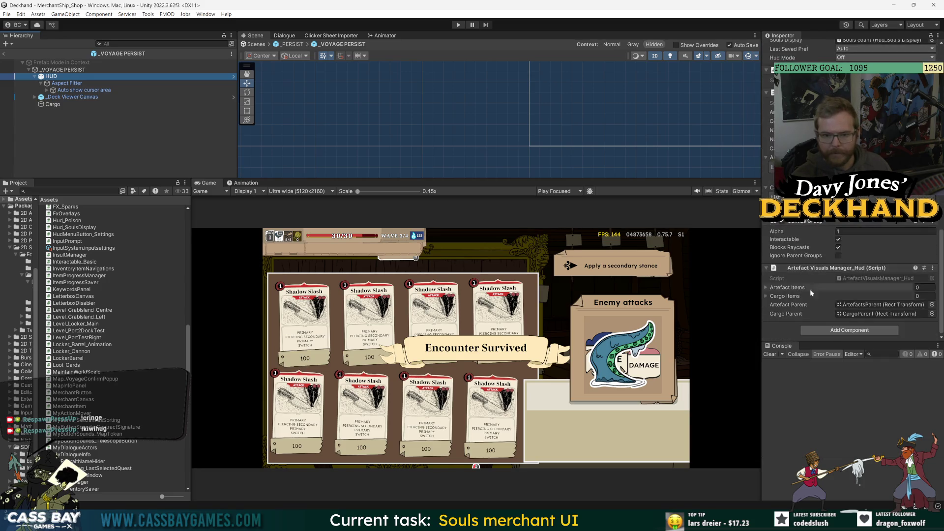
pyautogui.click(59, 83)
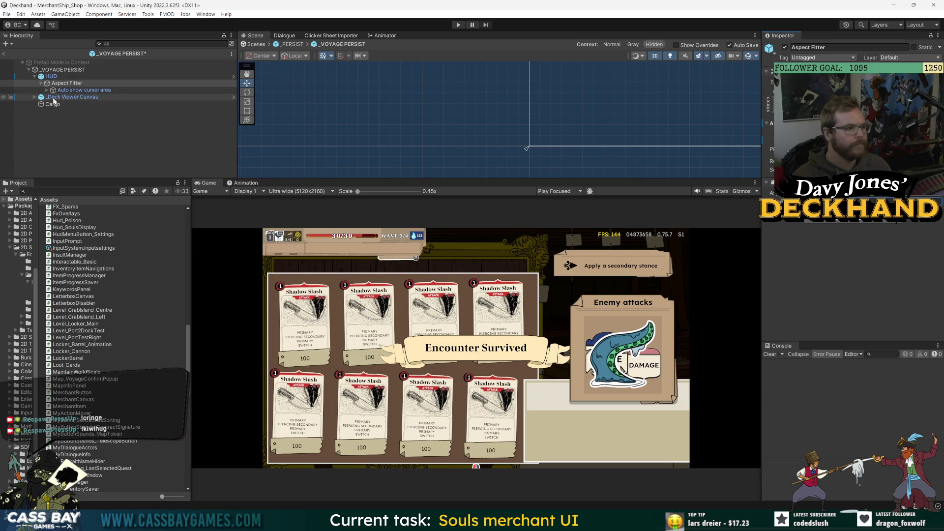
pyautogui.hotkey('ctrl', 's')
# Check the HUD and _Deck Viewer Canvas prefabs' Aspect Filters, then return to _PERSIST
pyautogui.click(51, 76)
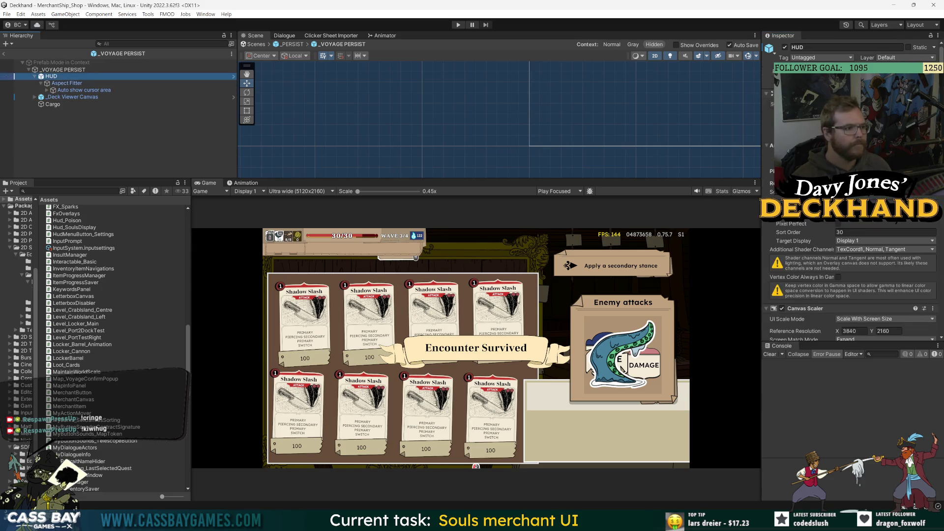
pyautogui.click(233, 76)
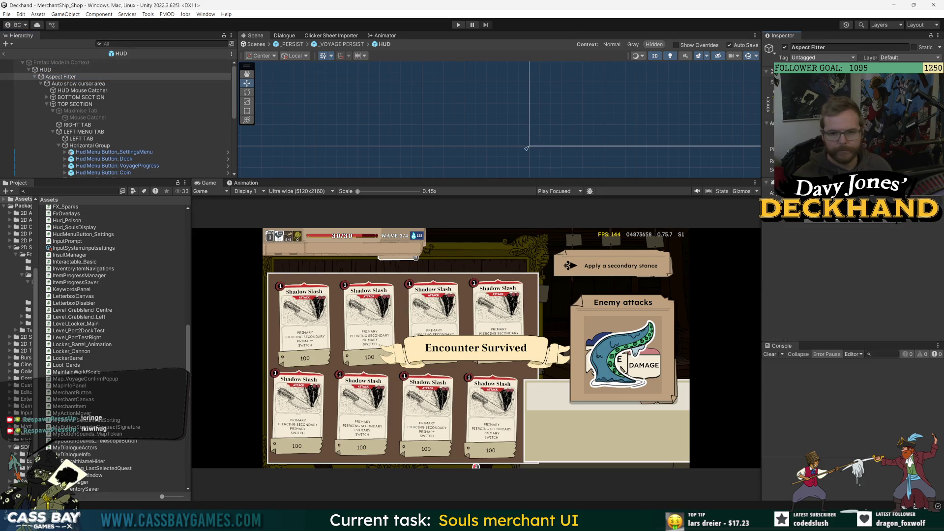
pyautogui.click(4, 53)
pyautogui.click(233, 96)
pyautogui.click(58, 77)
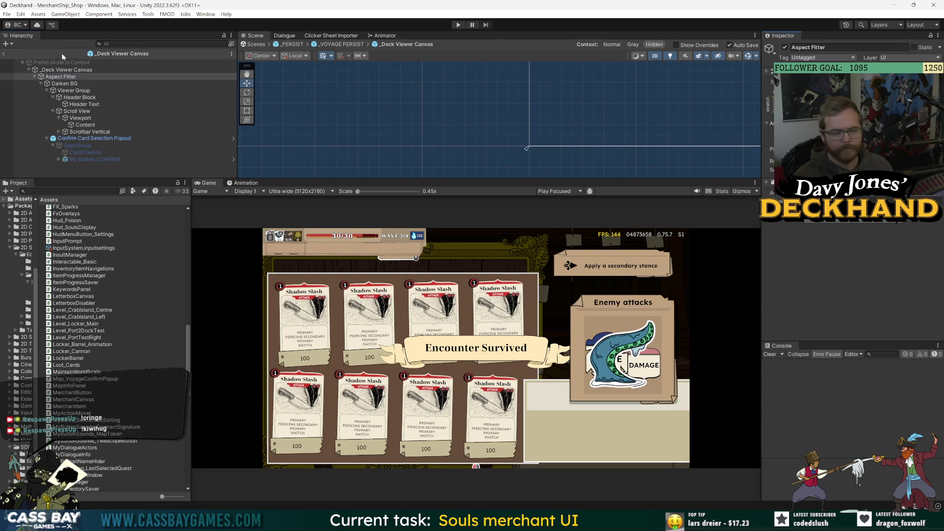
pyautogui.click(4, 54)
pyautogui.click(4, 54)
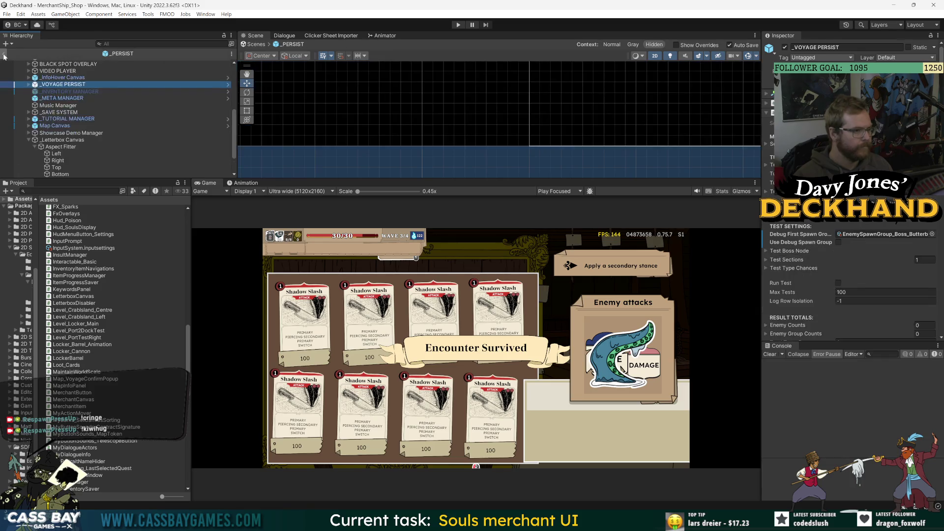
# Open and check the _InfoHover Canvas and Particles Canvas prefabs, returning to _PERSIST
pyautogui.click(62, 77)
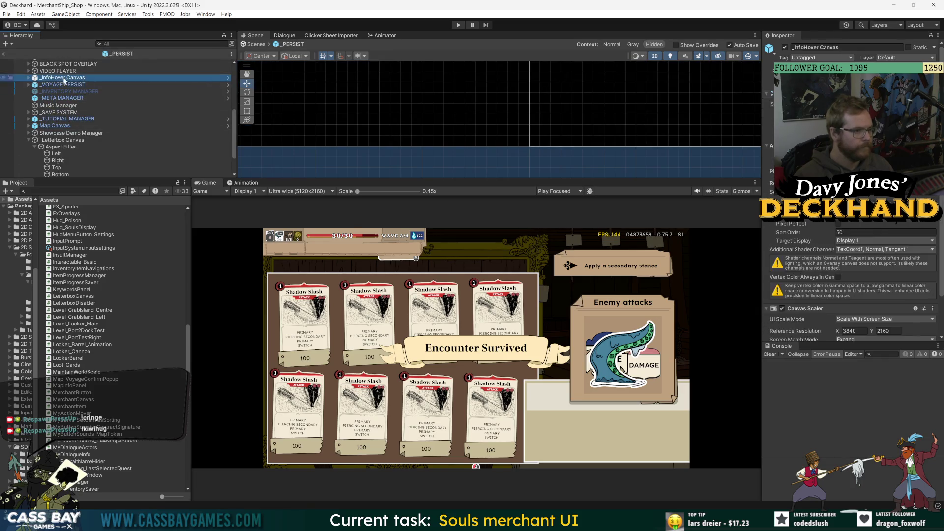
pyautogui.doubleClick(61, 77)
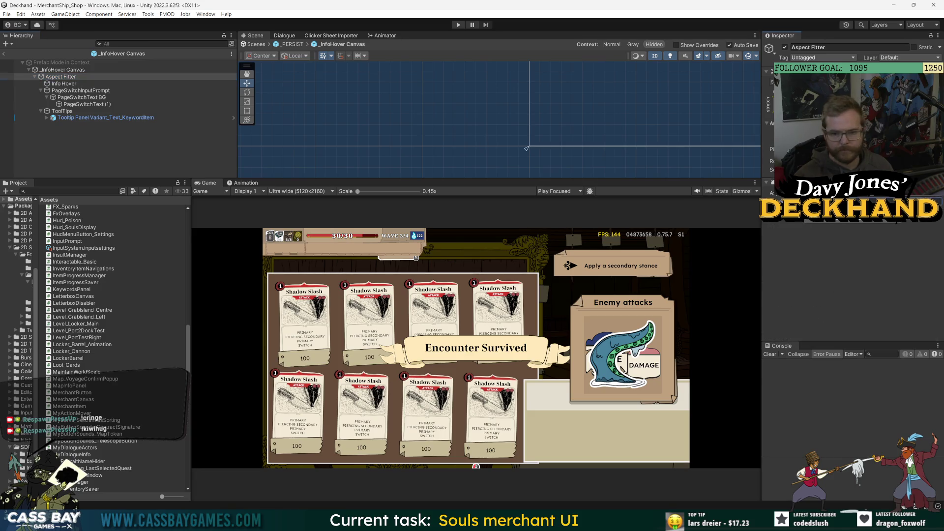
pyautogui.click(5, 54)
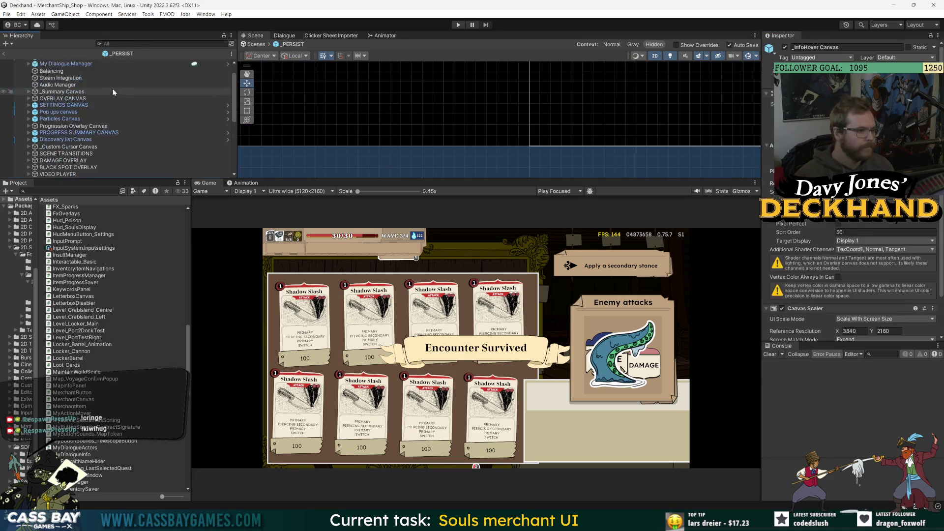
pyautogui.click(60, 119)
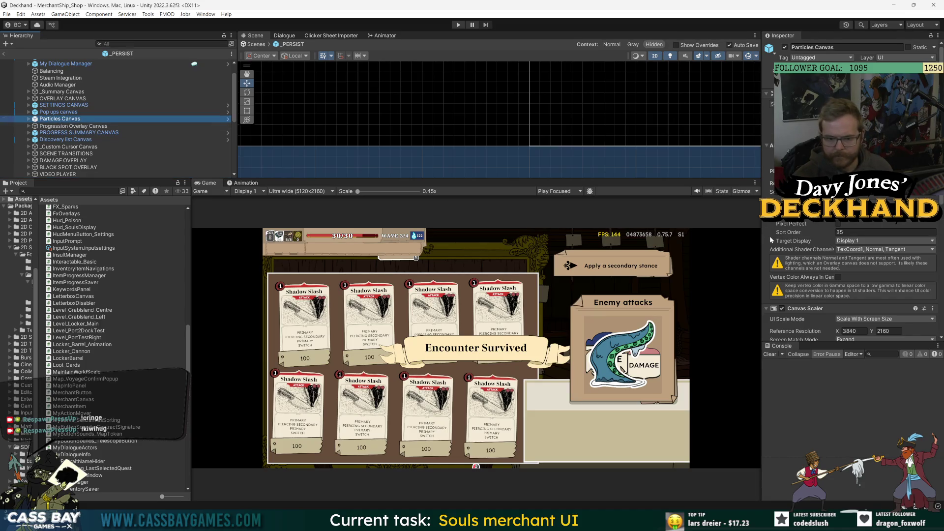
pyautogui.click(806, 68)
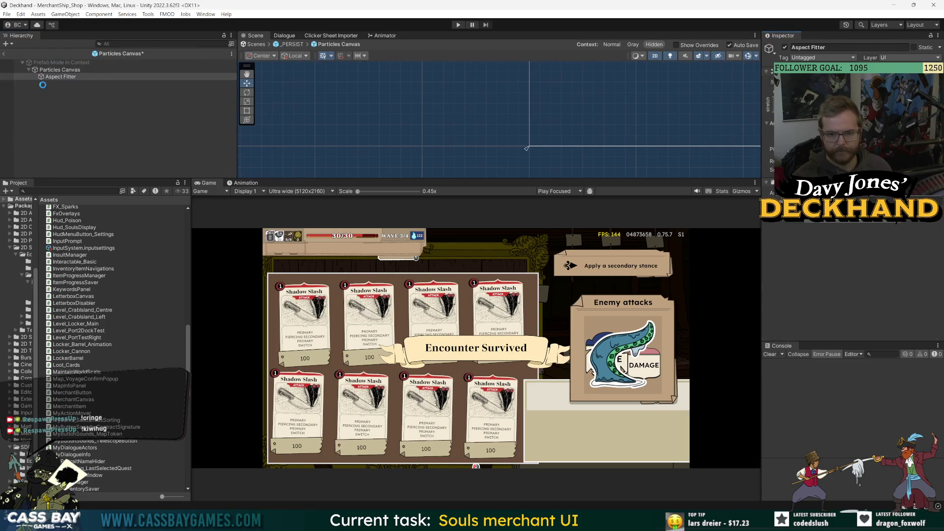
pyautogui.click(22, 92)
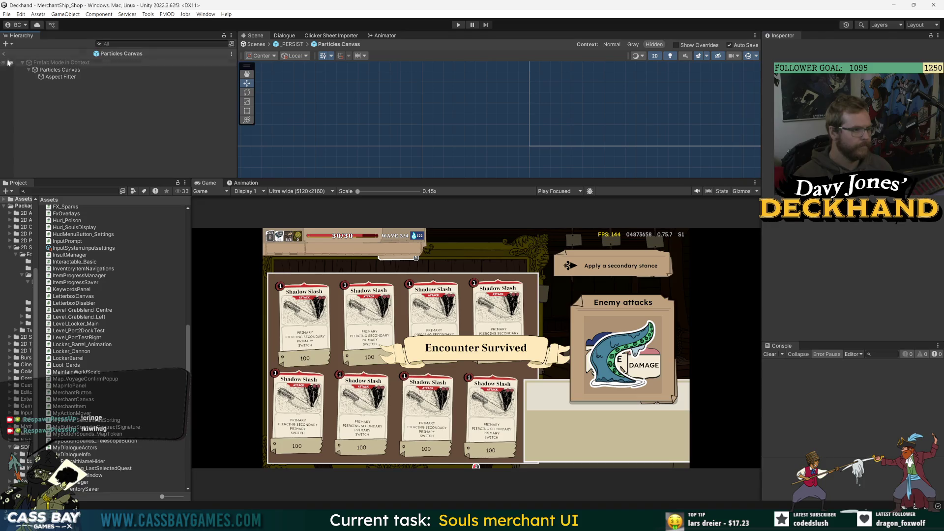
pyautogui.click(5, 53)
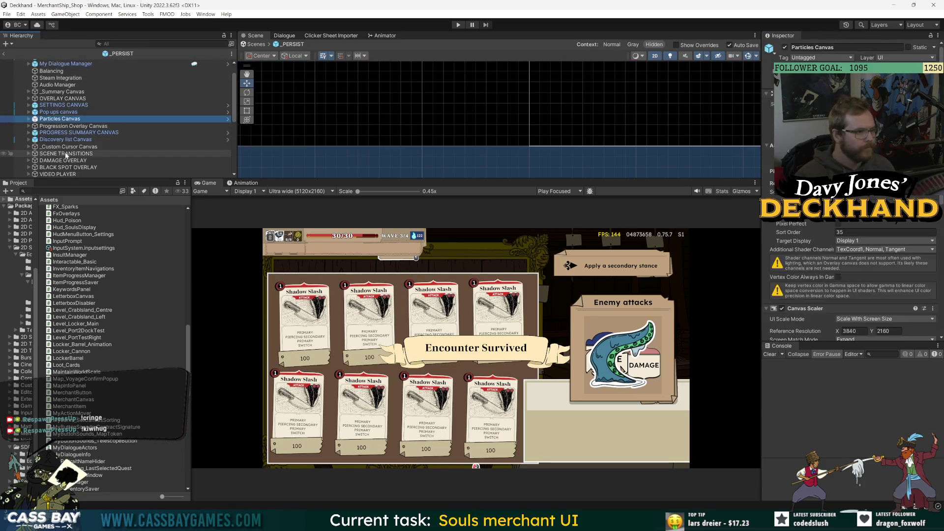
# Check the Pop ups canvas Aspect Filter in the scene and in its prefab
pyautogui.click(60, 112)
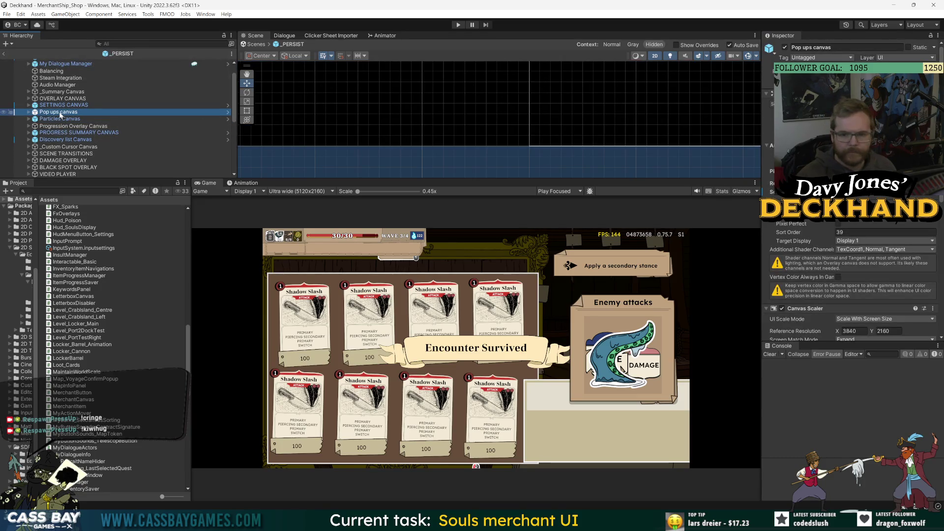
pyautogui.click(28, 112)
pyautogui.click(49, 119)
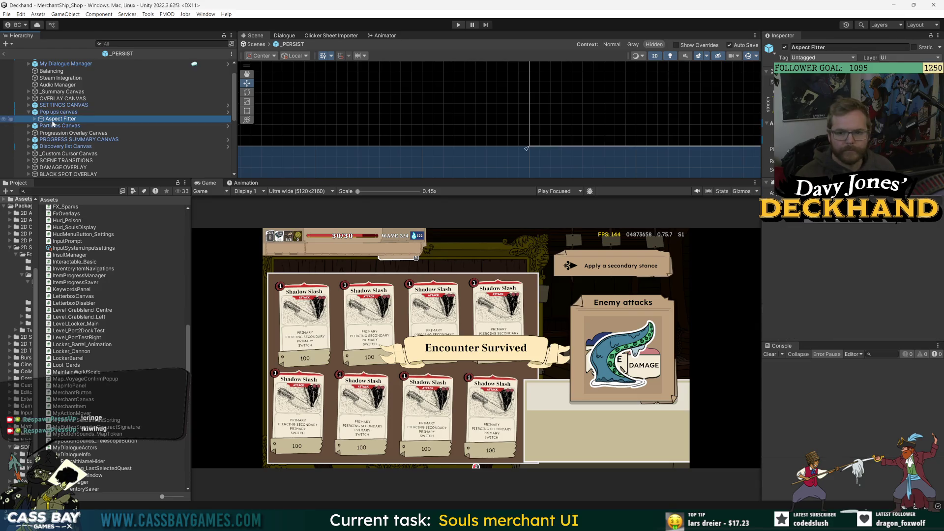
pyautogui.click(54, 113)
pyautogui.click(227, 112)
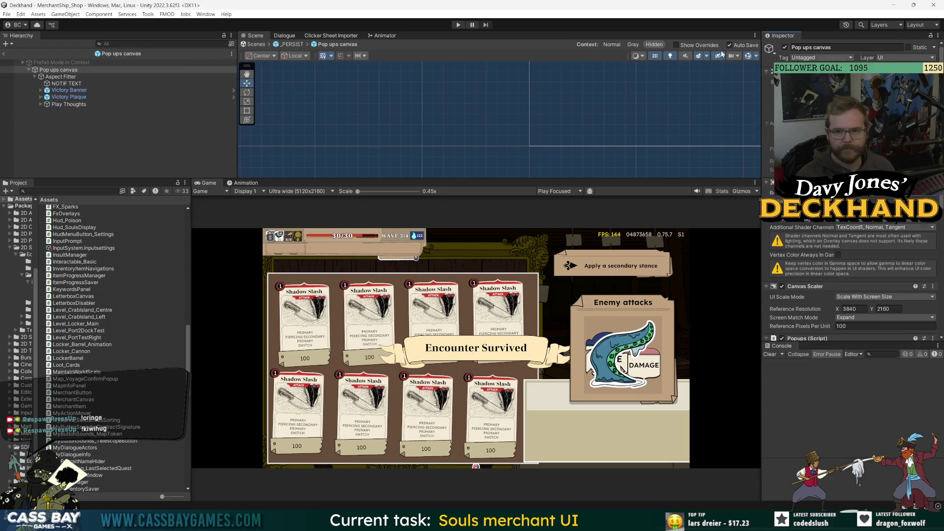
pyautogui.click(69, 77)
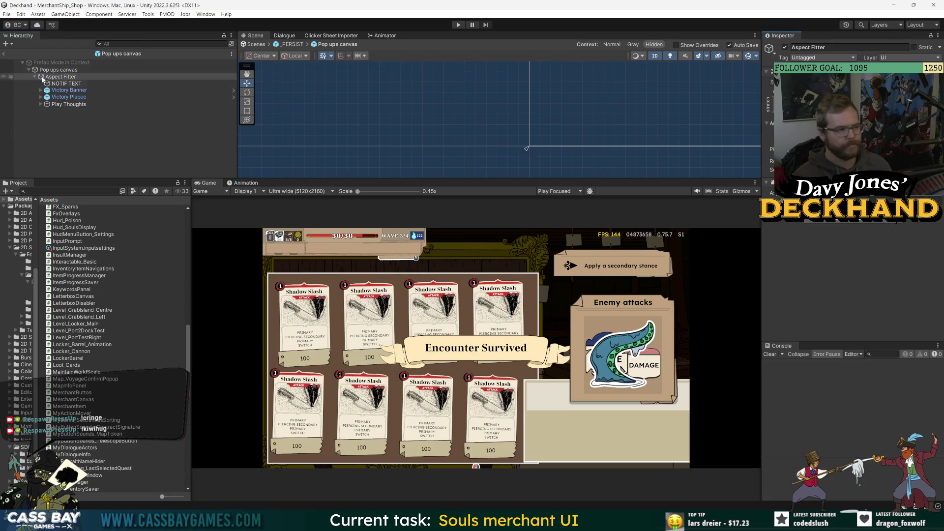
pyautogui.click(3, 53)
# Open and check the SETTINGS CANVAS and Discovery list Canvas prefabs, then select My Dialogue Manager
pyautogui.click(64, 105)
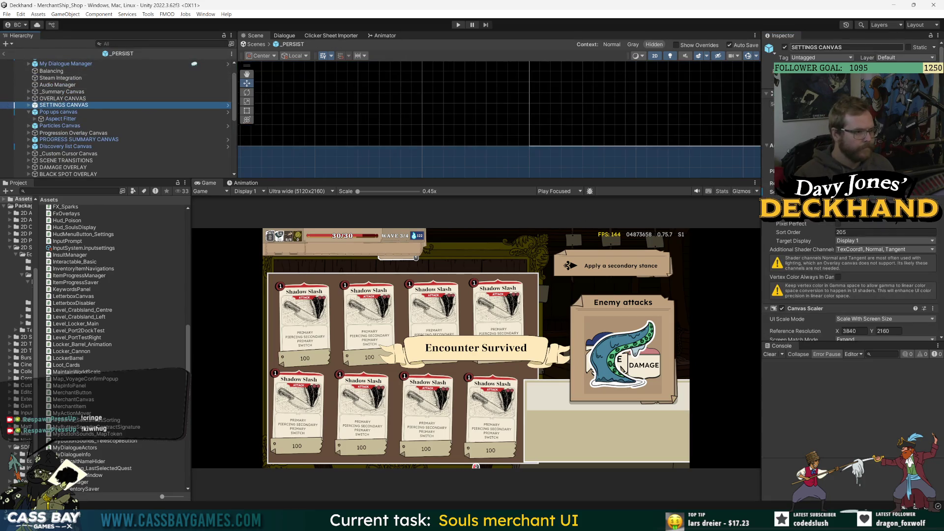
pyautogui.click(228, 105)
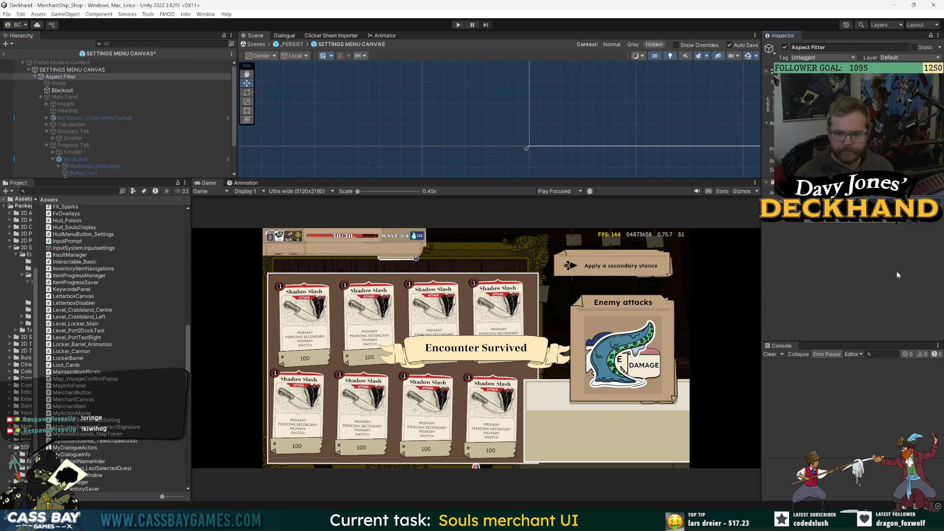
pyautogui.click(3, 54)
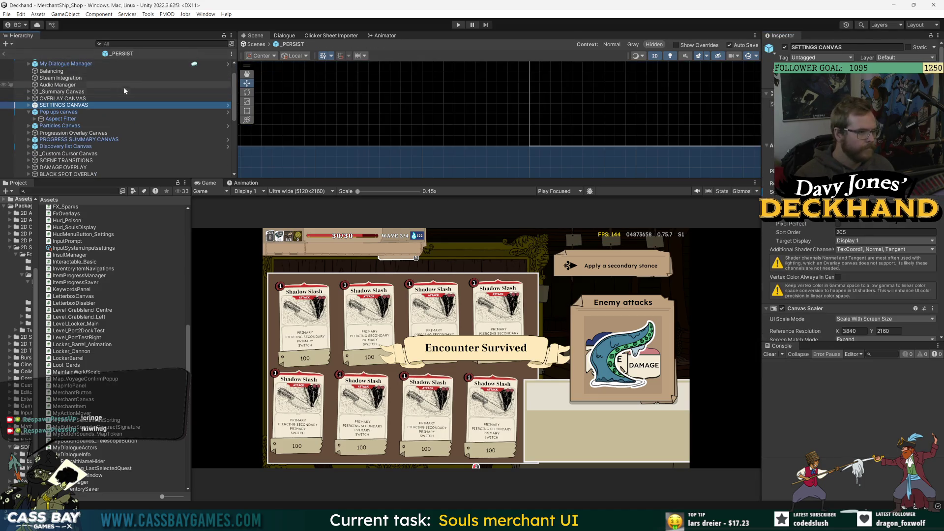
pyautogui.click(68, 147)
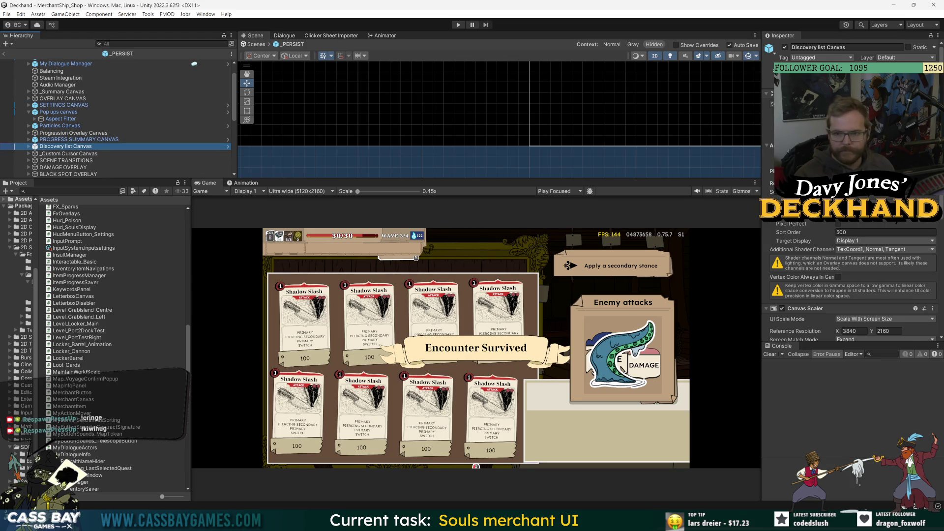
pyautogui.click(227, 146)
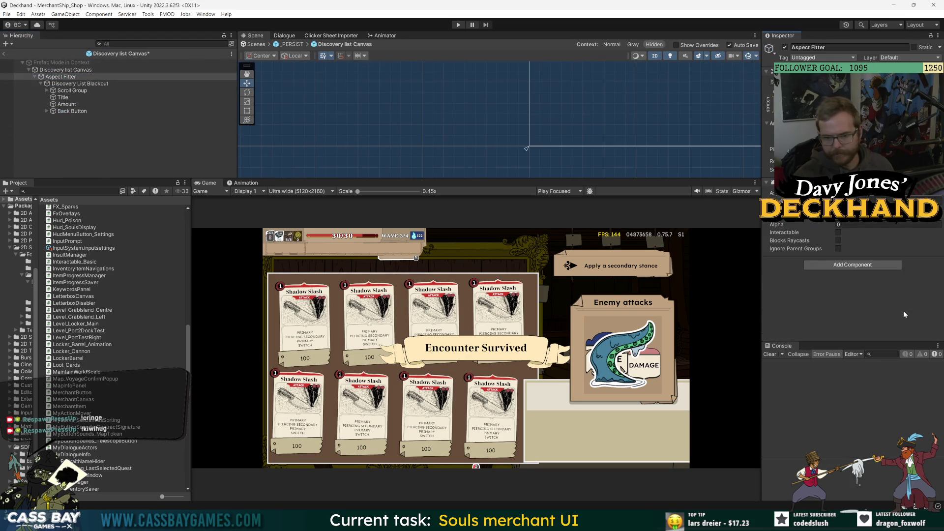
pyautogui.click(4, 53)
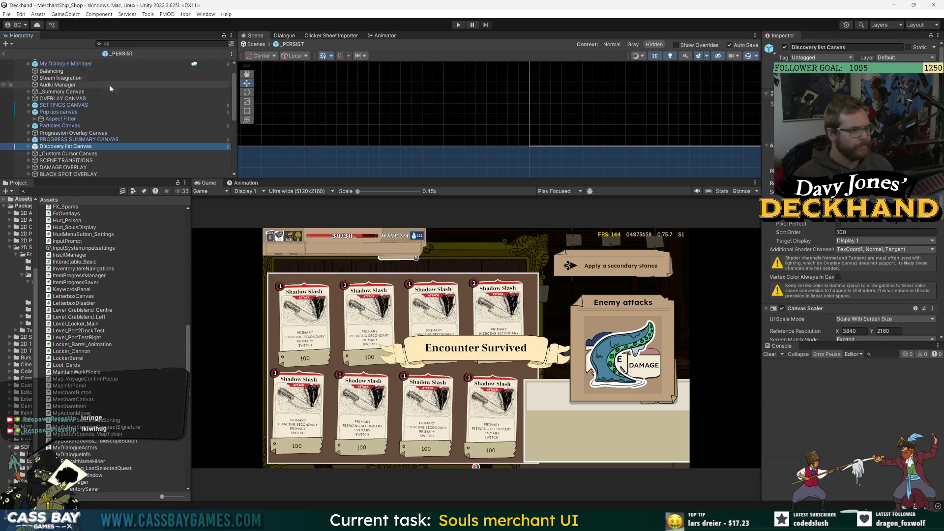
pyautogui.scroll(2, 101, 84)
pyautogui.click(98, 83)
# Open My Dialogue Manager and its nested dialogue UI prefab, inspect _CANVAS, and return
pyautogui.click(227, 83)
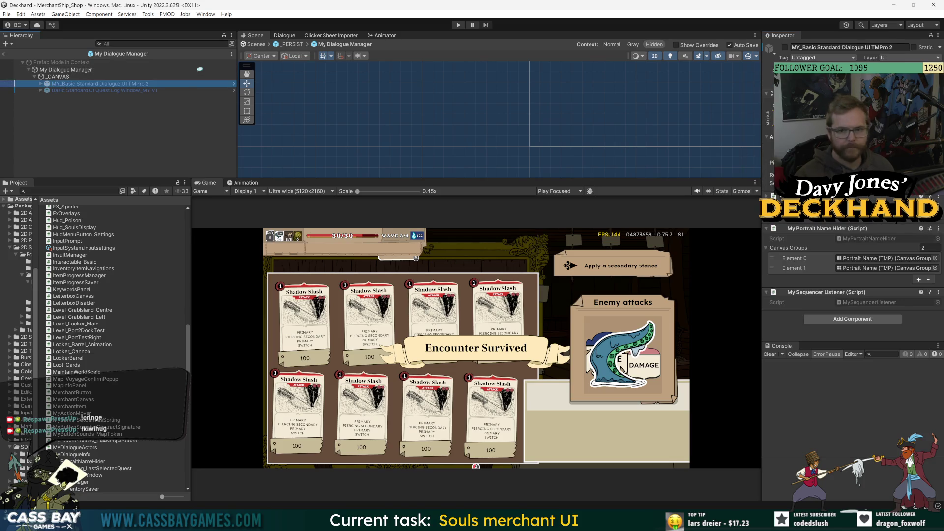
pyautogui.click(234, 83)
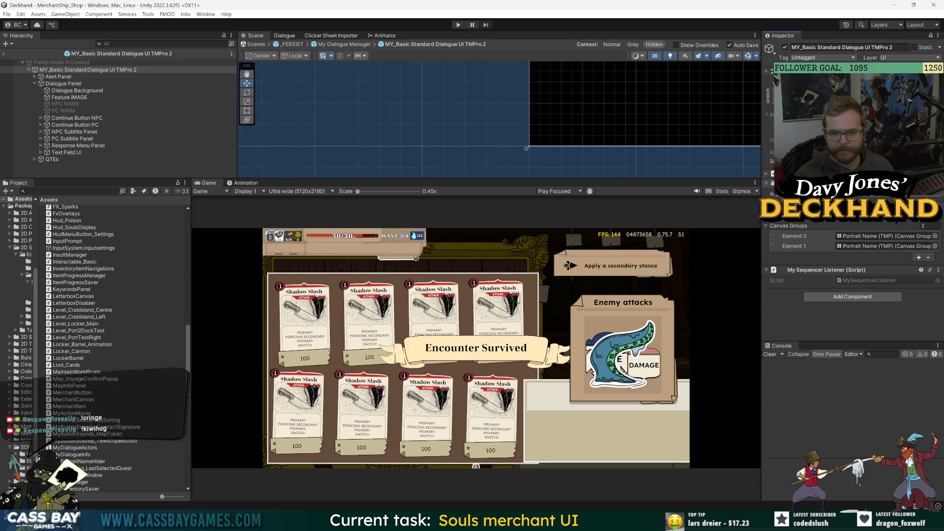
pyautogui.click(4, 54)
pyautogui.click(64, 78)
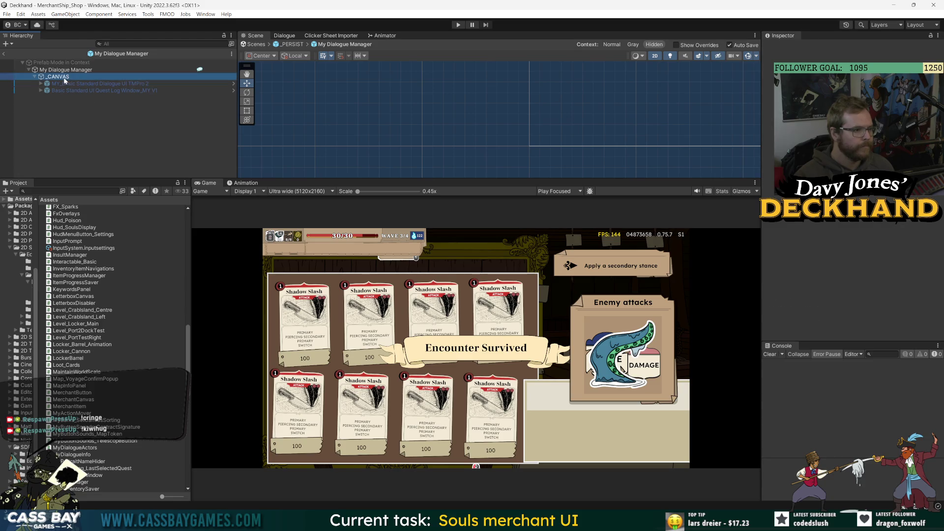
pyautogui.scroll(-2, 811, 253)
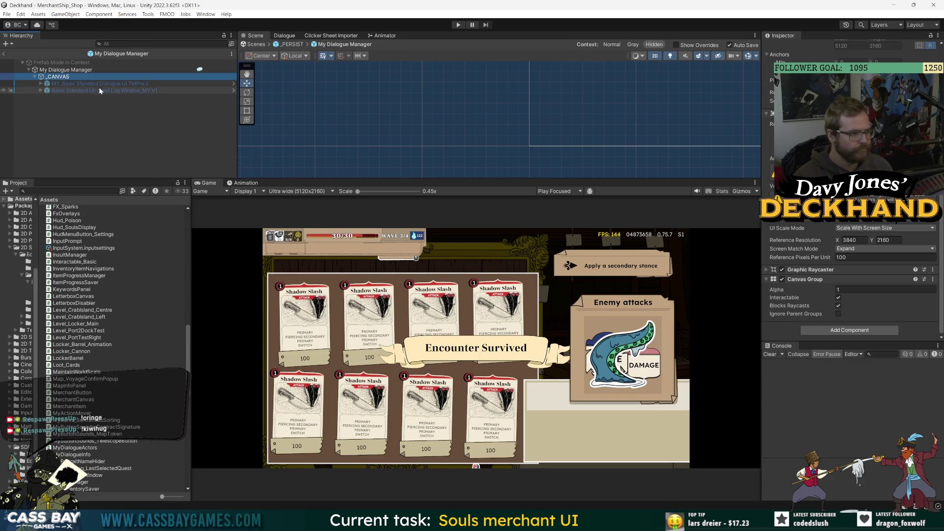
pyautogui.click(4, 55)
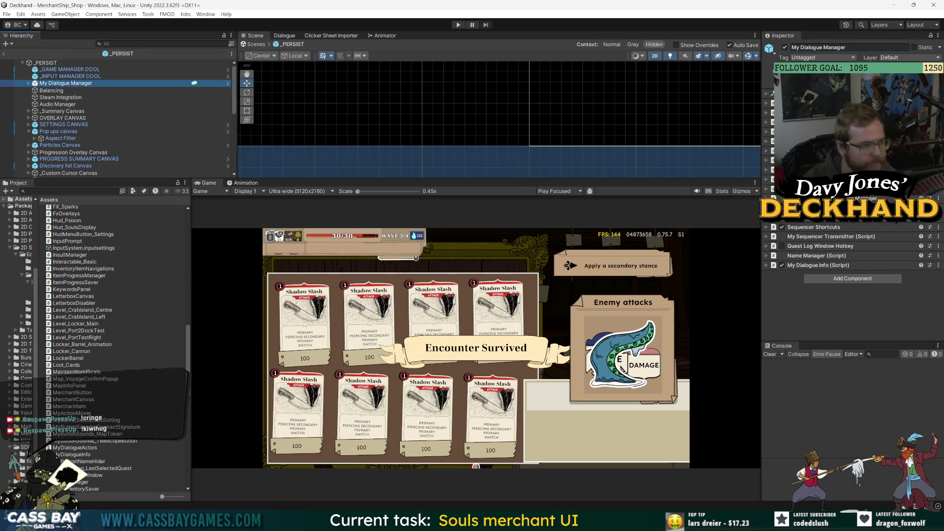
# Open the Merchant Canvas prefab, inspect its Aspect Fitter, and return to the scene
pyautogui.scroll(-5, 92, 138)
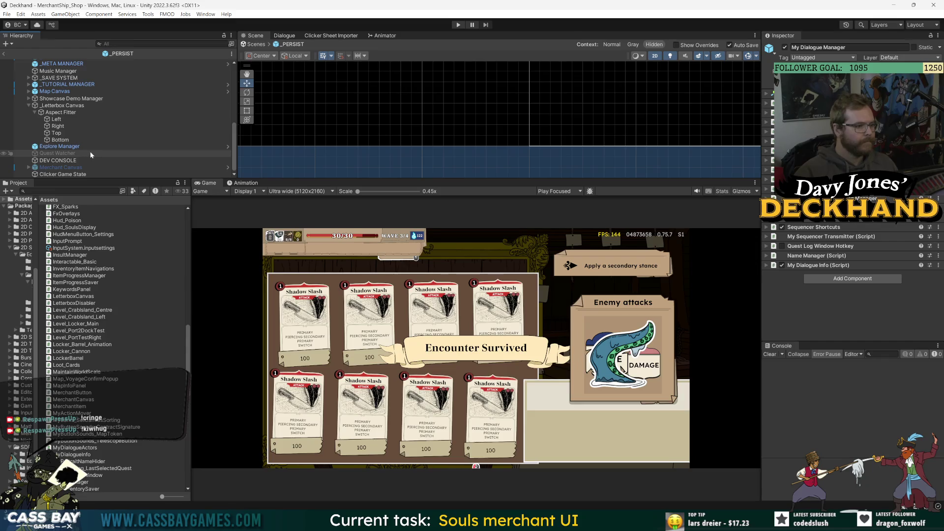
pyautogui.click(75, 168)
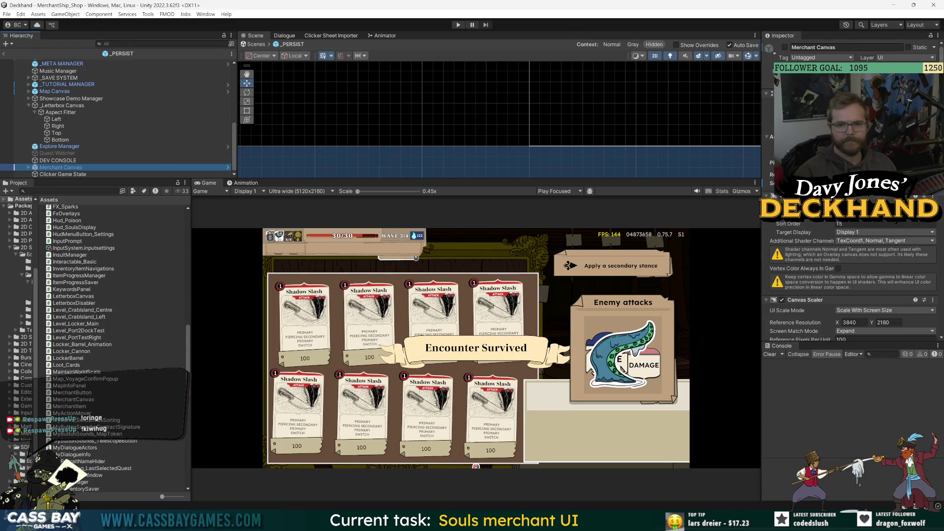
pyautogui.click(227, 168)
pyautogui.click(61, 77)
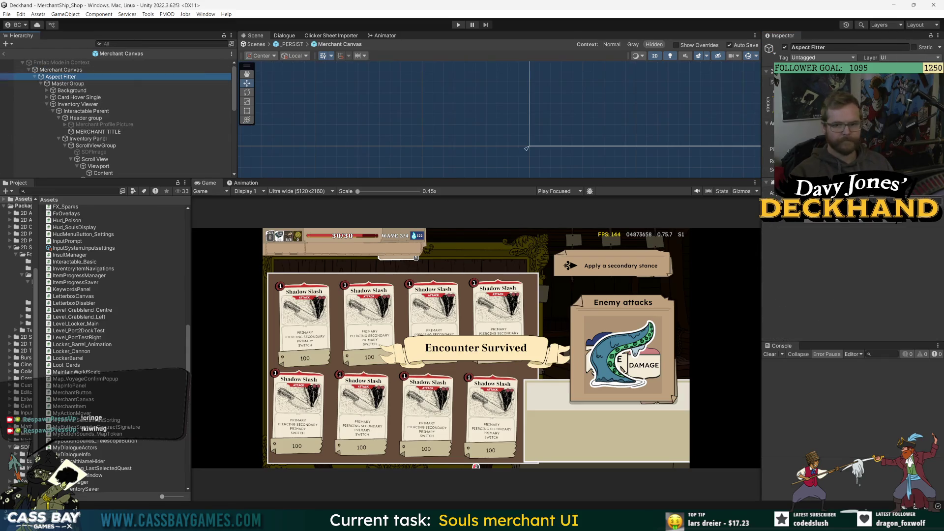
pyautogui.click(4, 53)
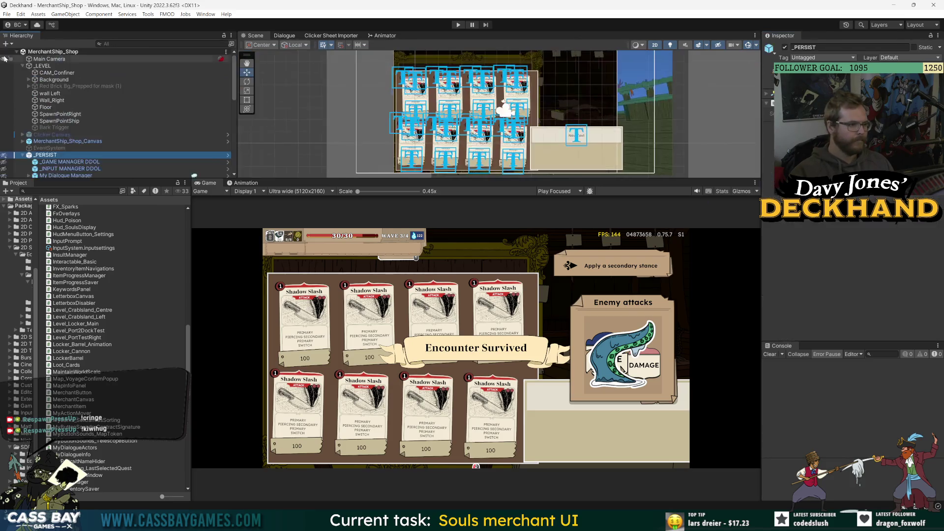
# Enlarge the Scene view and run the shop scene in Play mode with Ctrl+P
pyautogui.click(848, 290)
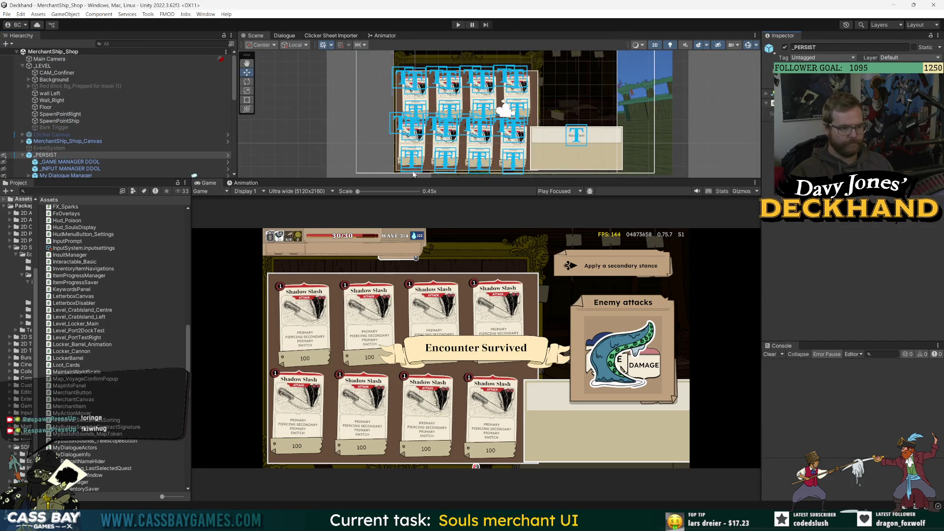
pyautogui.moveTo(485, 178); pyautogui.dragTo(485, 198)
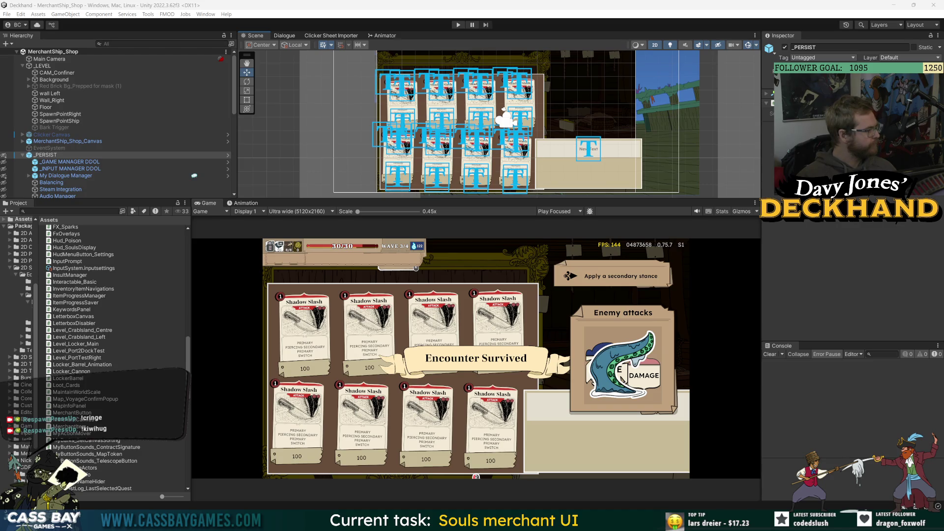
pyautogui.hotkey('ctrl', 'p')
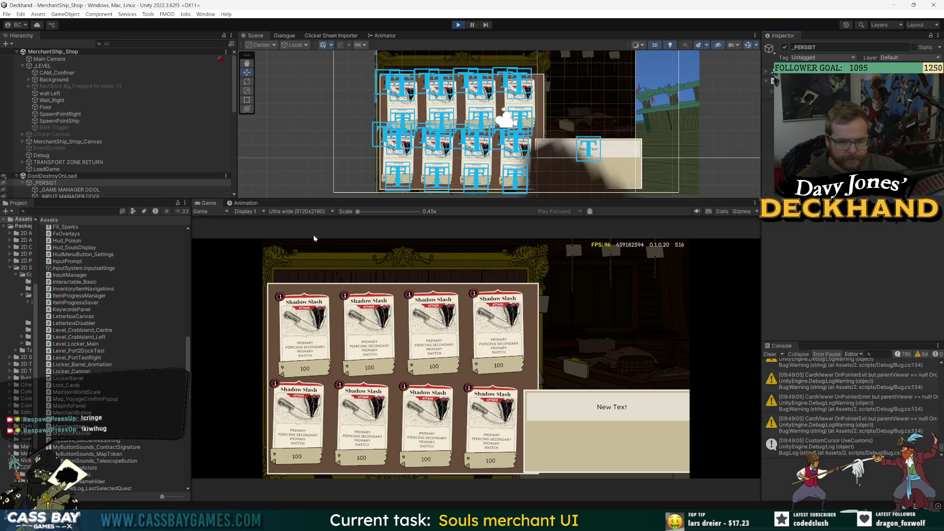
# Preview the game at Free Aspect, widen the Game view, then switch to 16:9
pyautogui.click(301, 211)
pyautogui.click(291, 241)
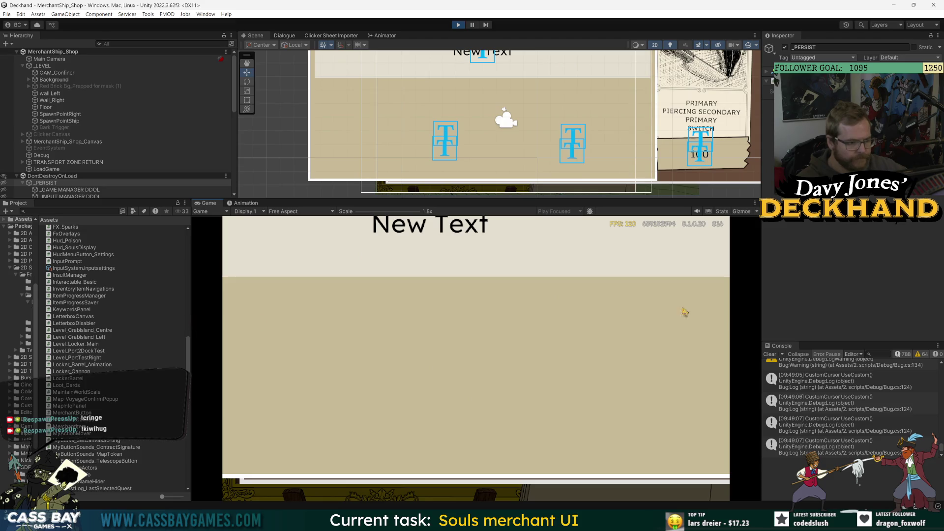
pyautogui.moveTo(762, 286)
pyautogui.mouseDown()
pyautogui.moveTo(789, 288)
pyautogui.moveTo(506, 288)
pyautogui.moveTo(799, 288)
pyautogui.mouseUp()
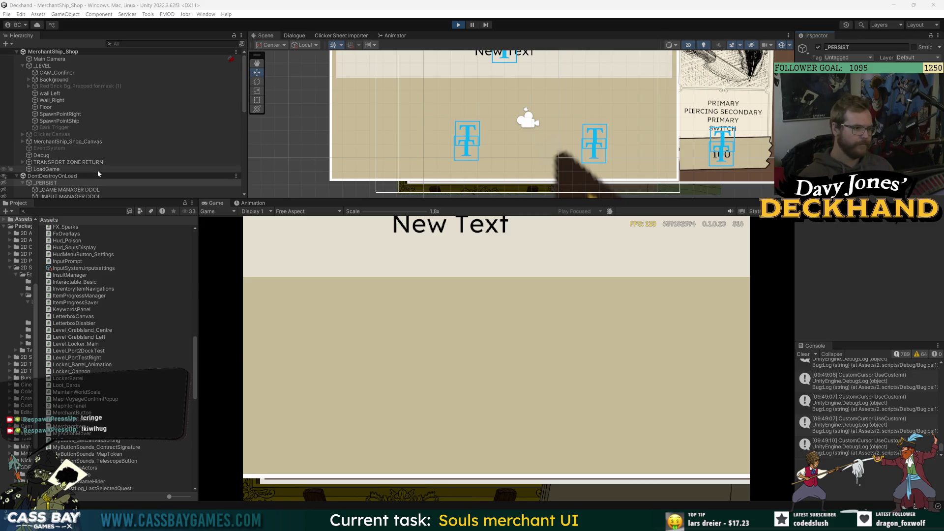
pyautogui.click(271, 211)
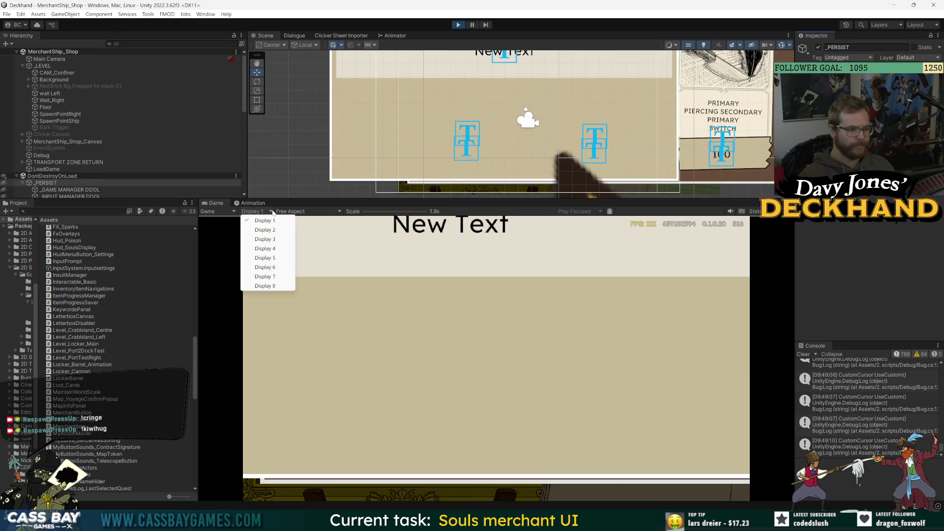
pyautogui.click(309, 211)
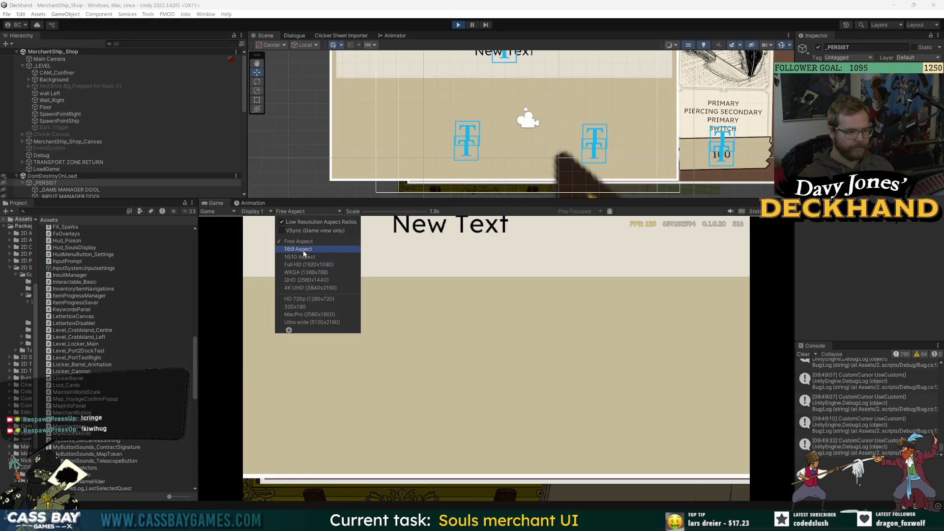
pyautogui.click(298, 249)
# Cycle the preview through HD 720p and Full HD, set 1x scale, then 4K UHD
pyautogui.click(297, 212)
pyautogui.click(305, 299)
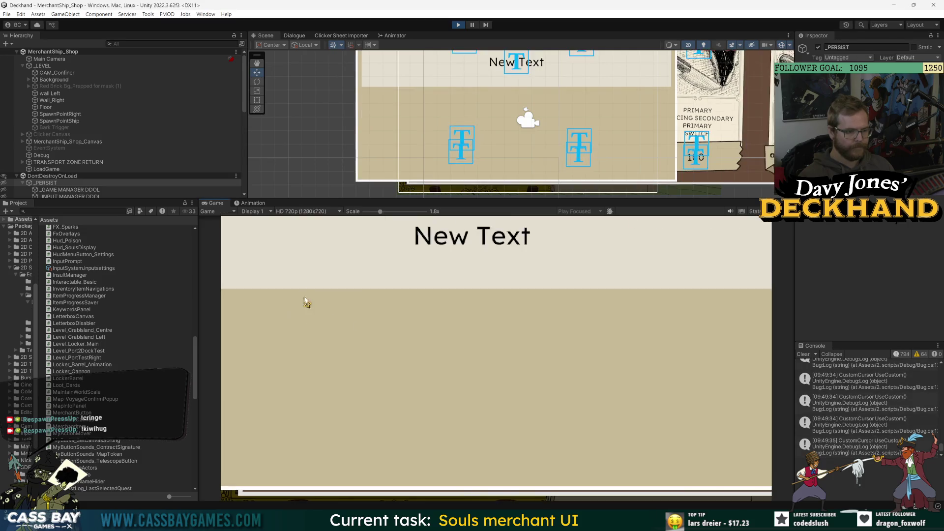
pyautogui.click(310, 212)
pyautogui.click(302, 265)
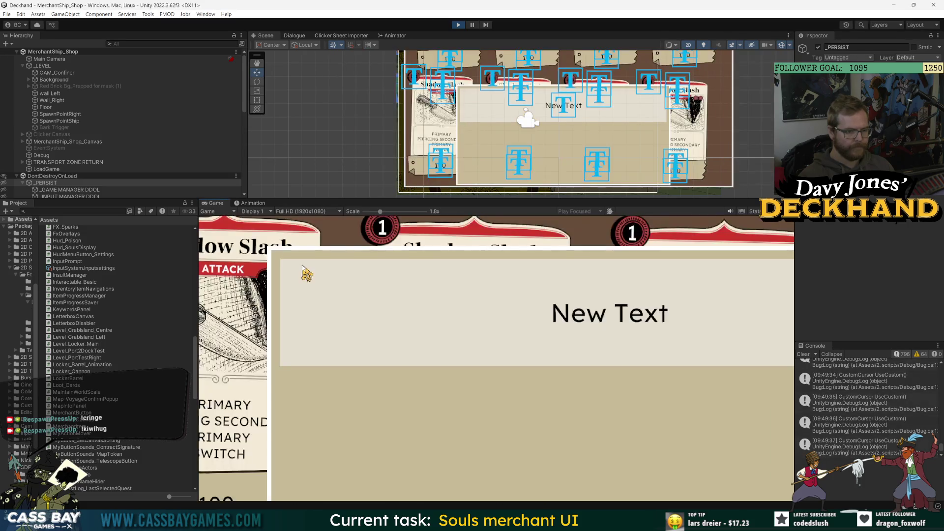
pyautogui.moveTo(372, 217); pyautogui.dragTo(301, 217)
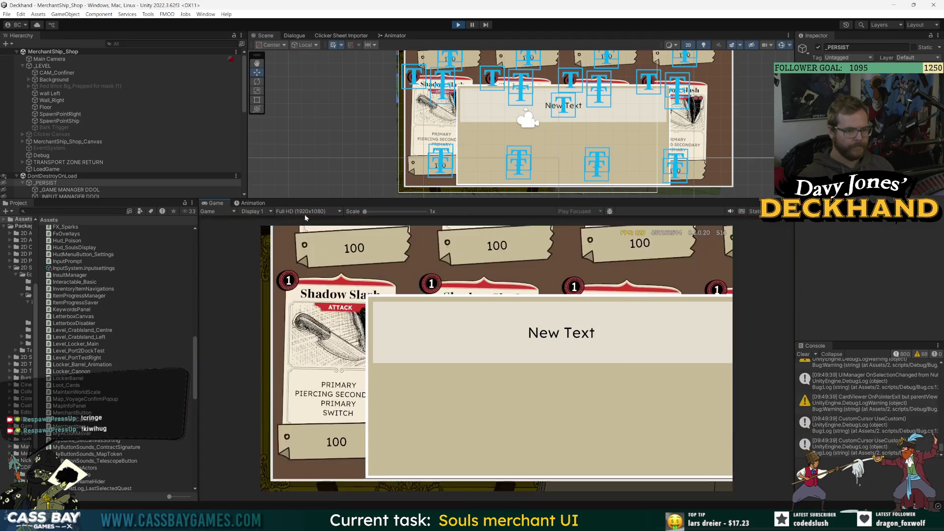
pyautogui.click(314, 213)
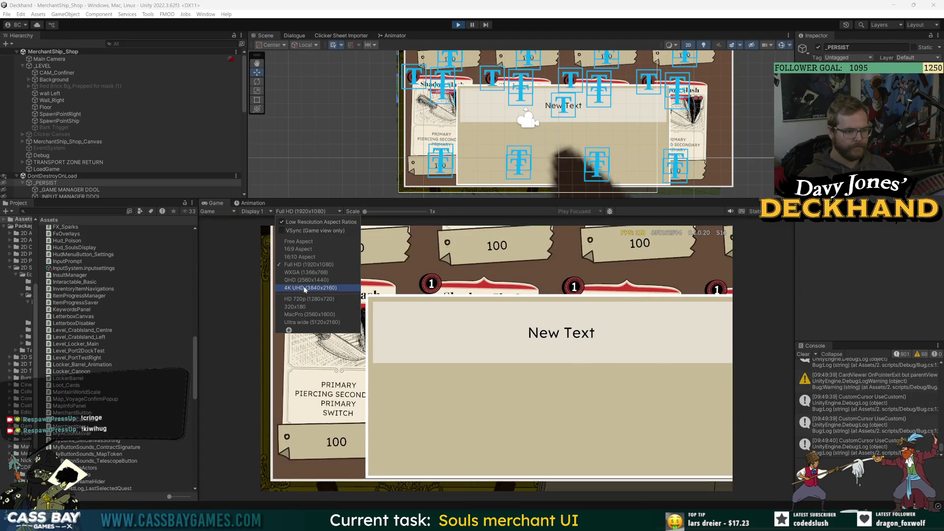
pyautogui.click(305, 289)
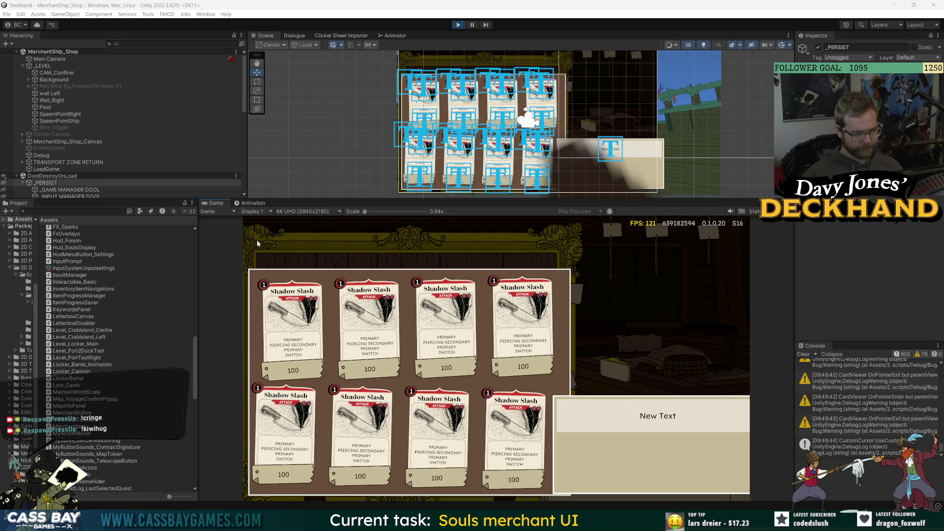
# Clear the Console, stop Play mode and select _PERSIST
pyautogui.click(803, 354)
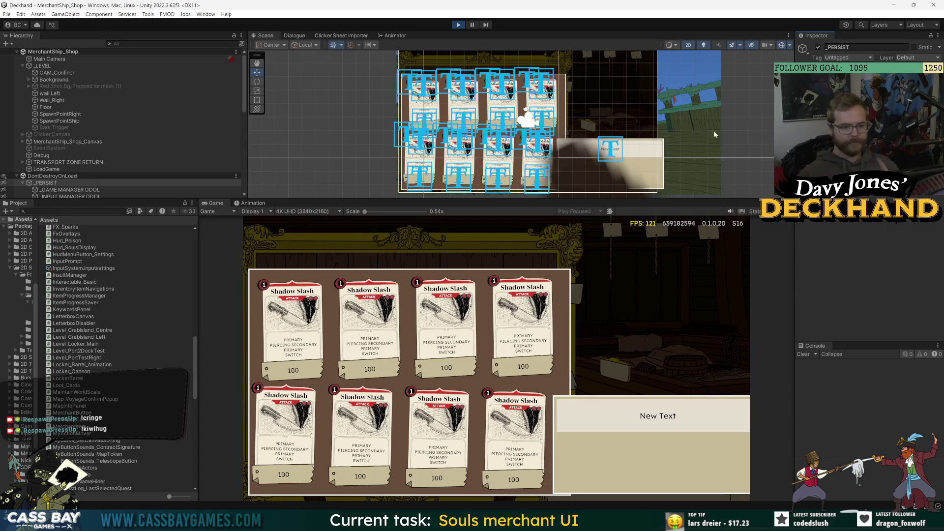
pyautogui.hotkey('ctrl', 'p')
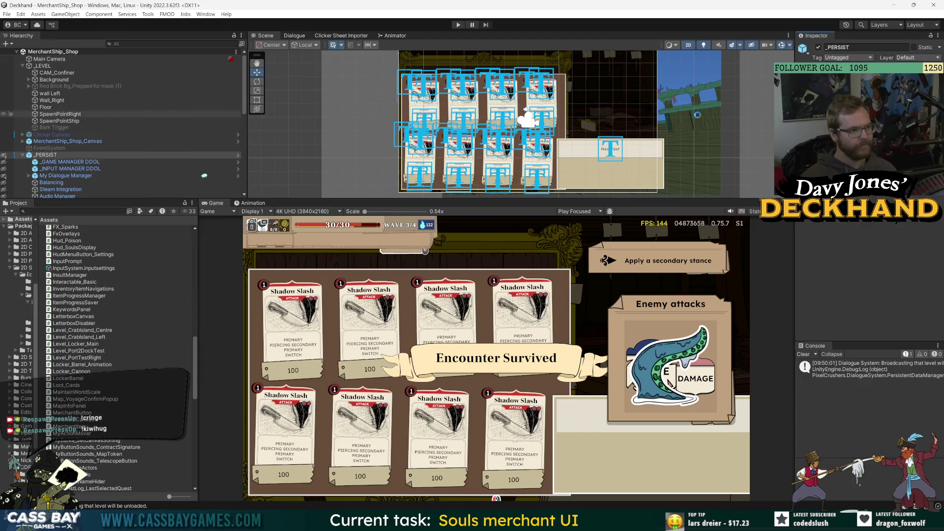
pyautogui.click(27, 155)
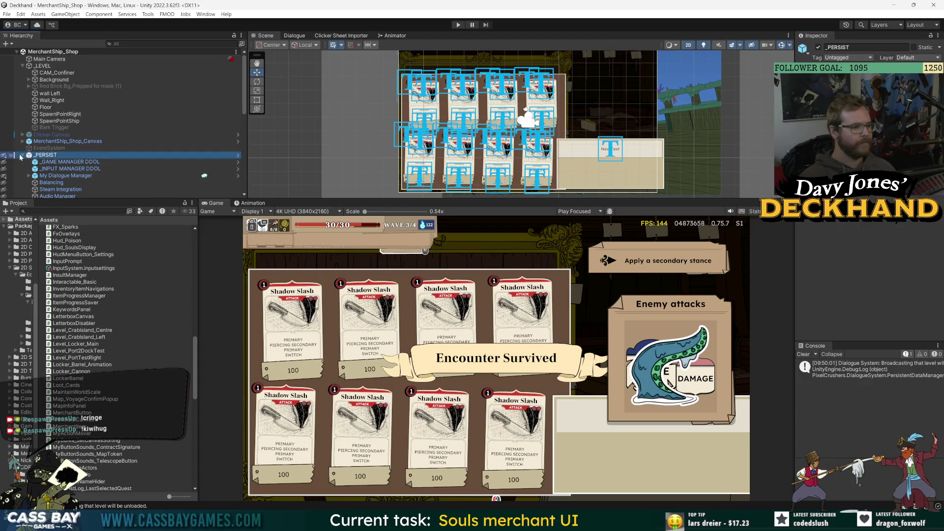
# Open MerchantShip_Shop_Canvas in Prefab Mode, expand Background's panels and select Book info panel
pyautogui.doubleClick(68, 141)
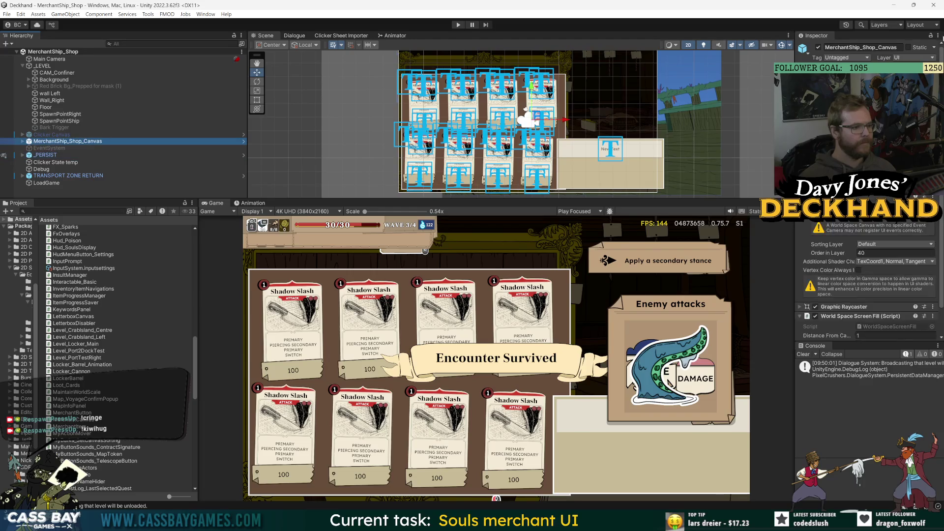
pyautogui.click(28, 70)
pyautogui.click(34, 77)
pyautogui.click(61, 118)
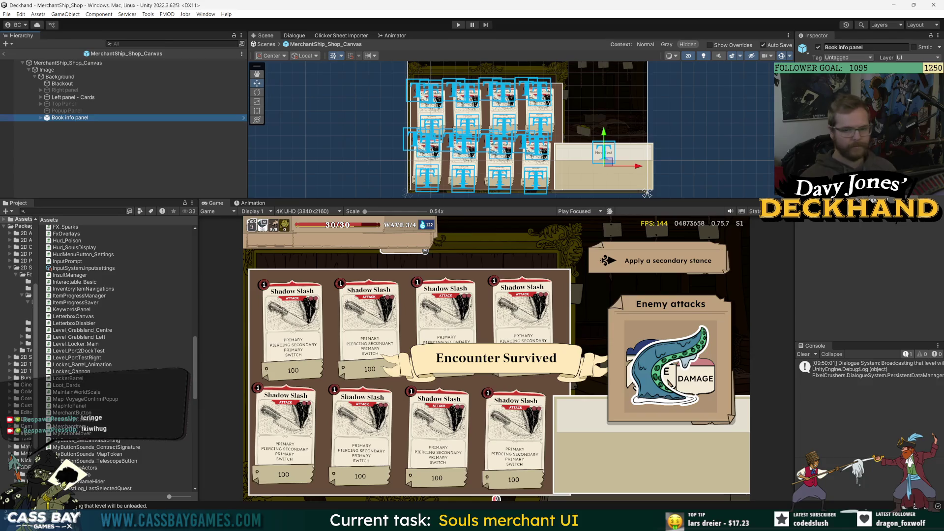
pyautogui.click(67, 150)
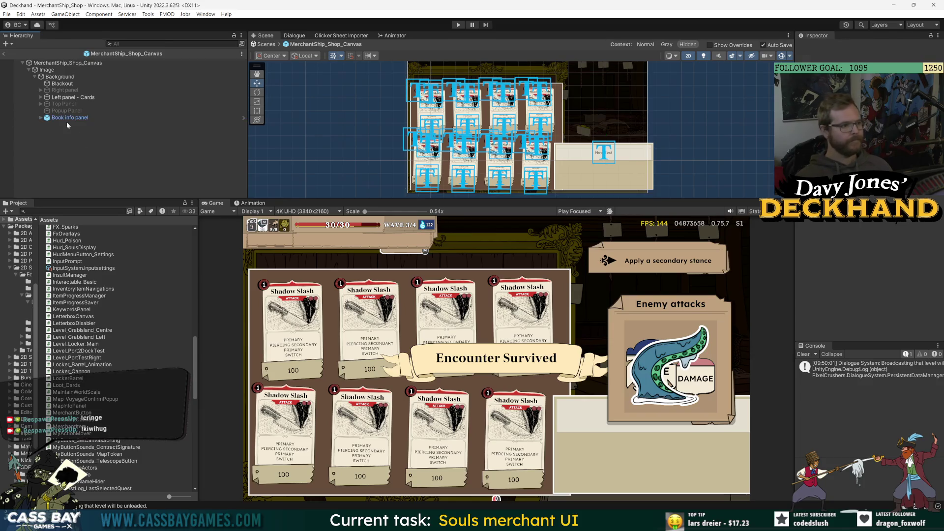
pyautogui.click(62, 119)
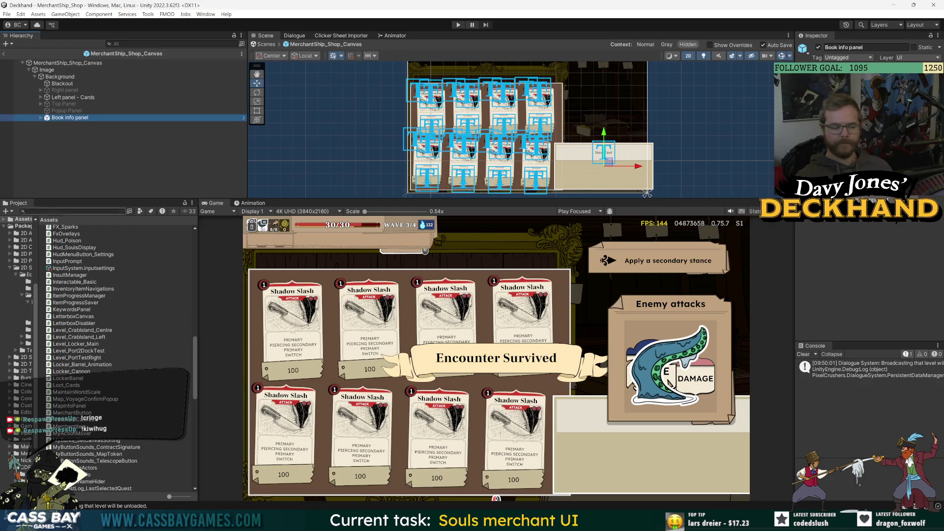
pyautogui.moveTo(37, 231); pyautogui.dragTo(115, 235)
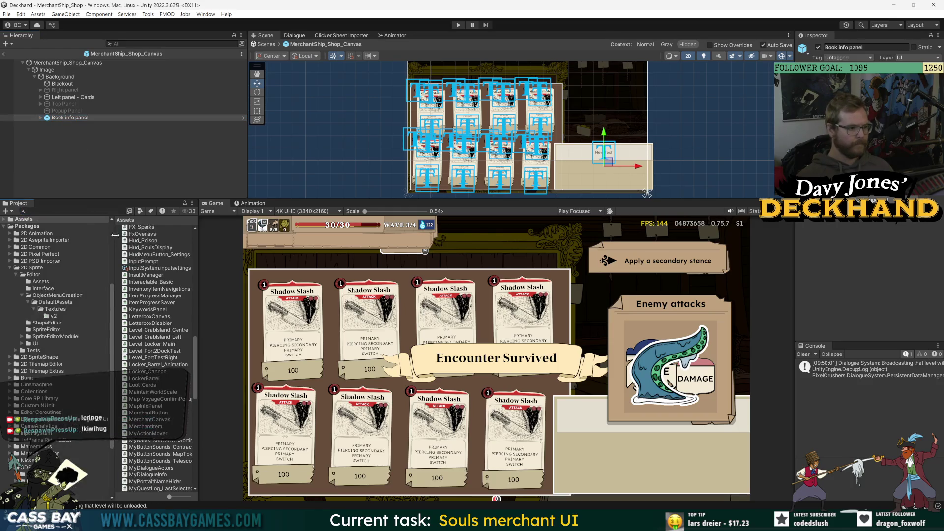
# Widen the Project panel
pyautogui.moveTo(200, 231); pyautogui.dragTo(230, 231)
pyautogui.moveTo(114, 261); pyautogui.dragTo(101, 261)
pyautogui.scroll(5, 50, 312)
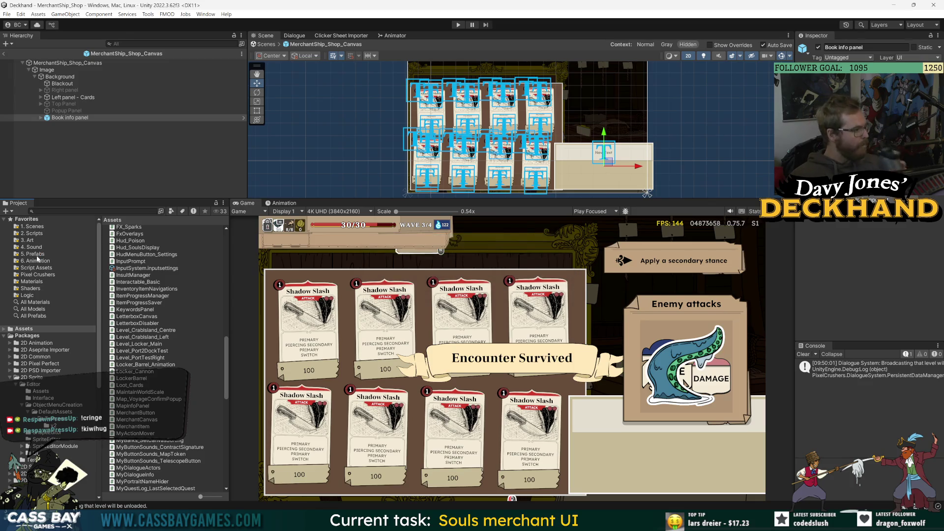
# Browse 5. Prefabs > UI Prefabs, then exit prefab editing back to the MerchantShip_Shop scene
pyautogui.click(37, 260)
pyautogui.click(35, 254)
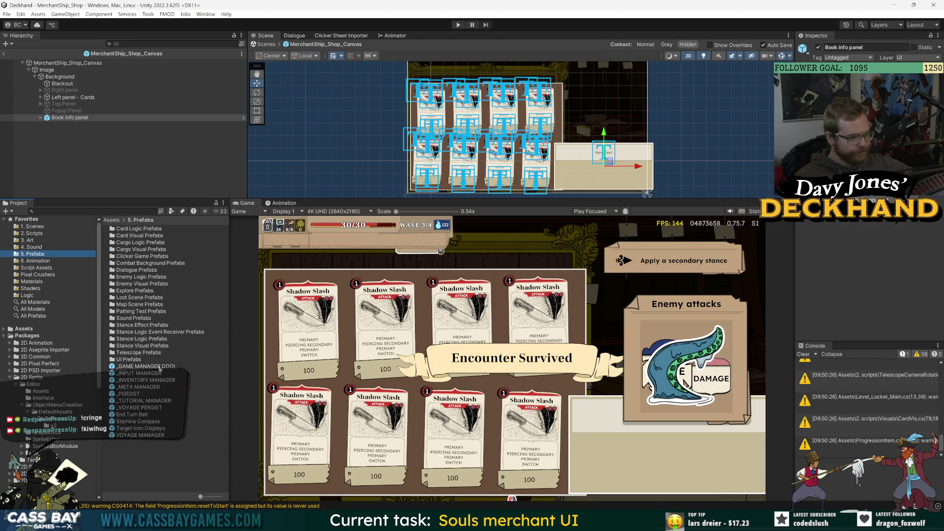
pyautogui.doubleClick(136, 361)
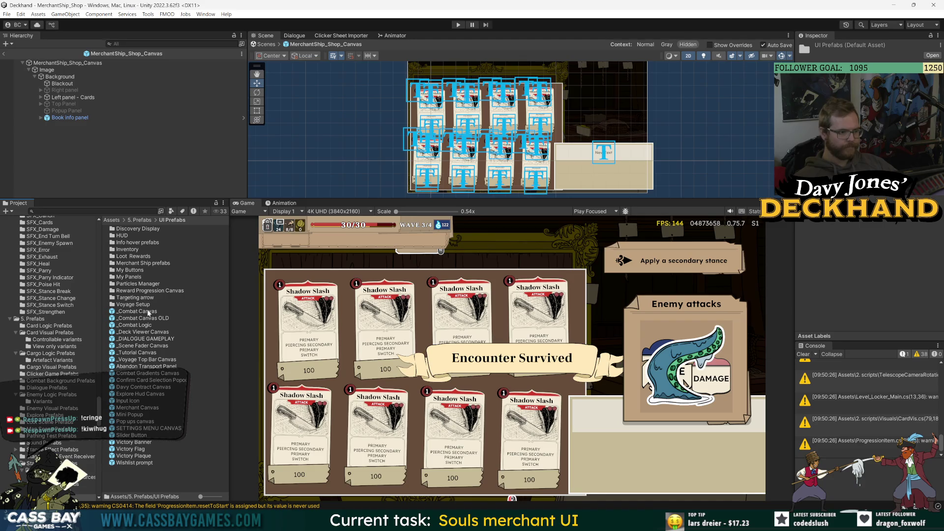
pyautogui.click(145, 306)
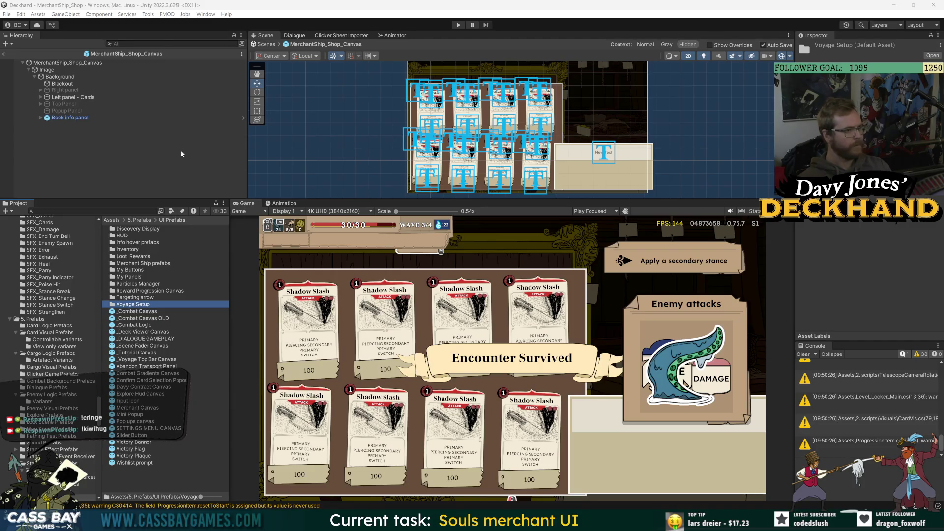
pyautogui.click(3, 53)
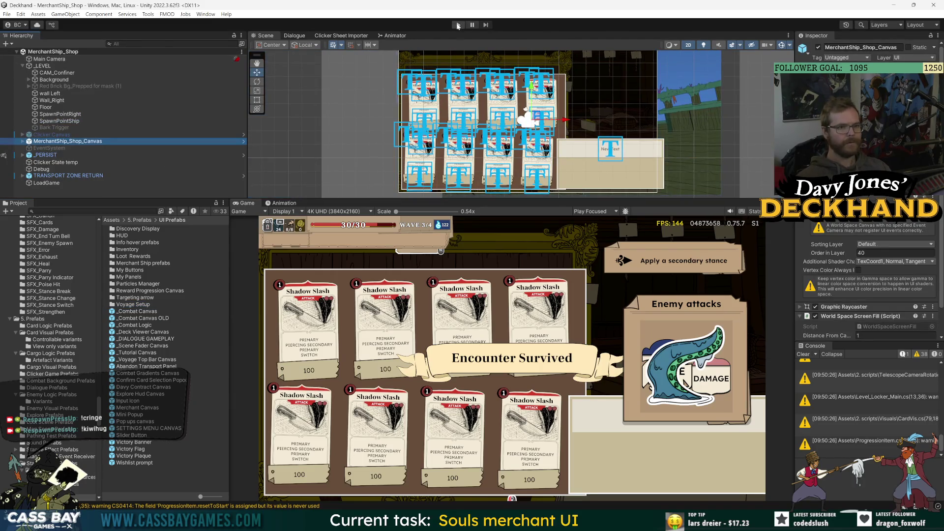
# Enter play mode and switch the Game view resolution from 4K UHD to Free Aspect
pyautogui.click(457, 25)
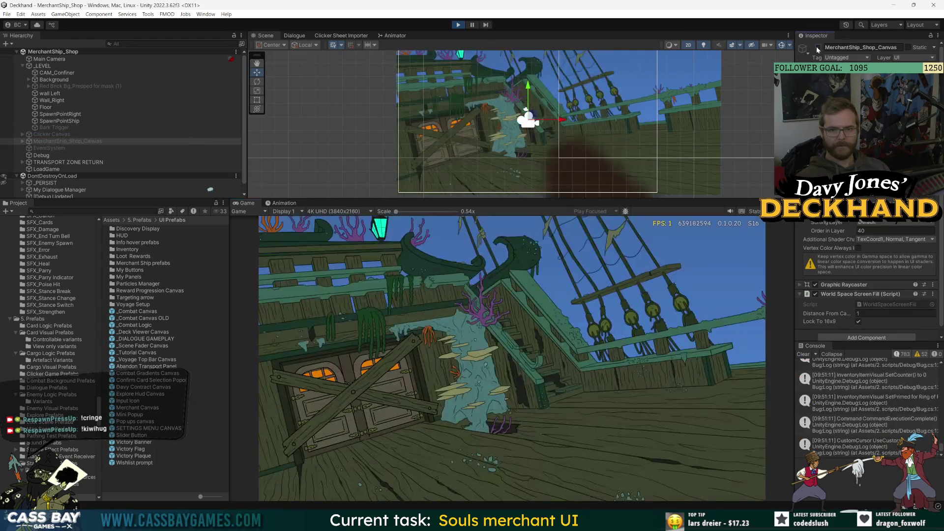
pyautogui.scroll(-1, 59, 99)
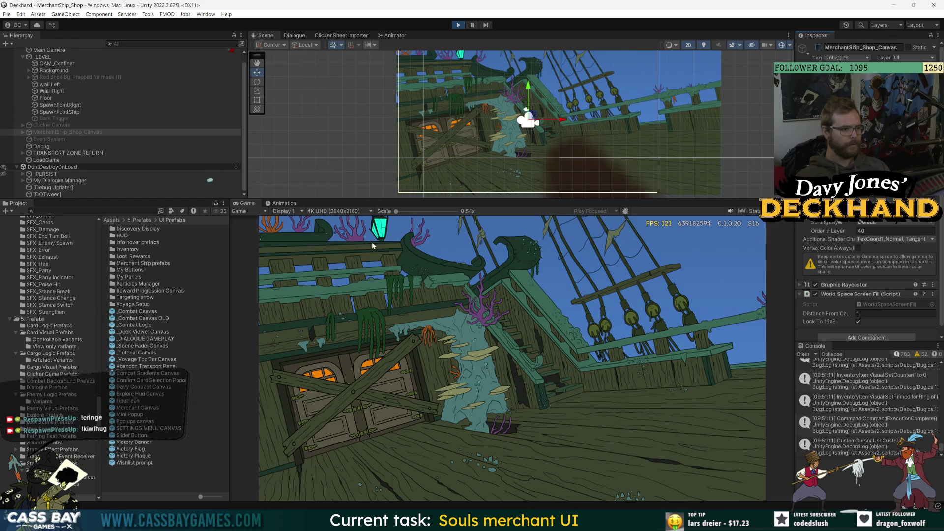
pyautogui.click(344, 212)
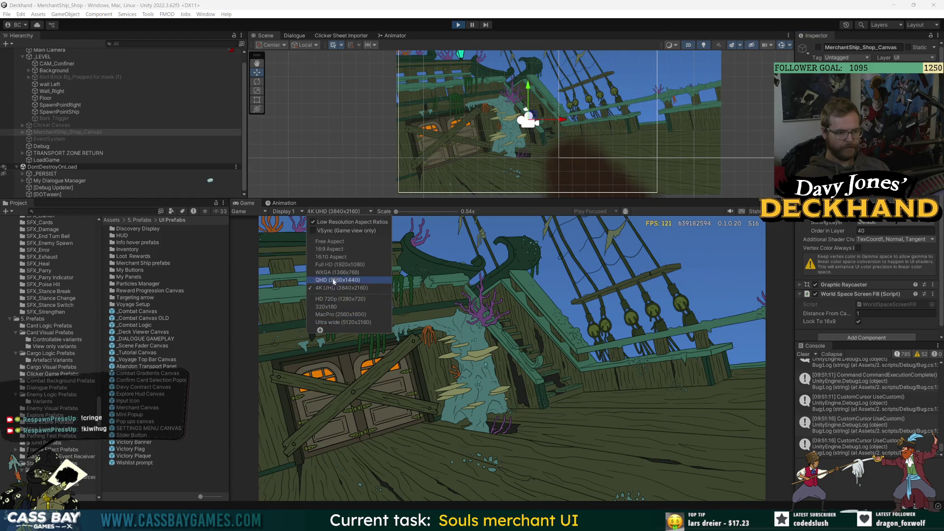
pyautogui.click(330, 241)
# Resize the Inspector and Scene/Game dividers to enlarge the game preview, then select Debug
pyautogui.moveTo(793, 276)
pyautogui.mouseDown()
pyautogui.moveTo(832, 273)
pyautogui.moveTo(814, 279)
pyautogui.mouseUp()
pyautogui.moveTo(554, 207)
pyautogui.mouseDown()
pyautogui.moveTo(555, 235)
pyautogui.moveTo(557, 210)
pyautogui.moveTo(545, 230)
pyautogui.mouseUp()
pyautogui.click(42, 154)
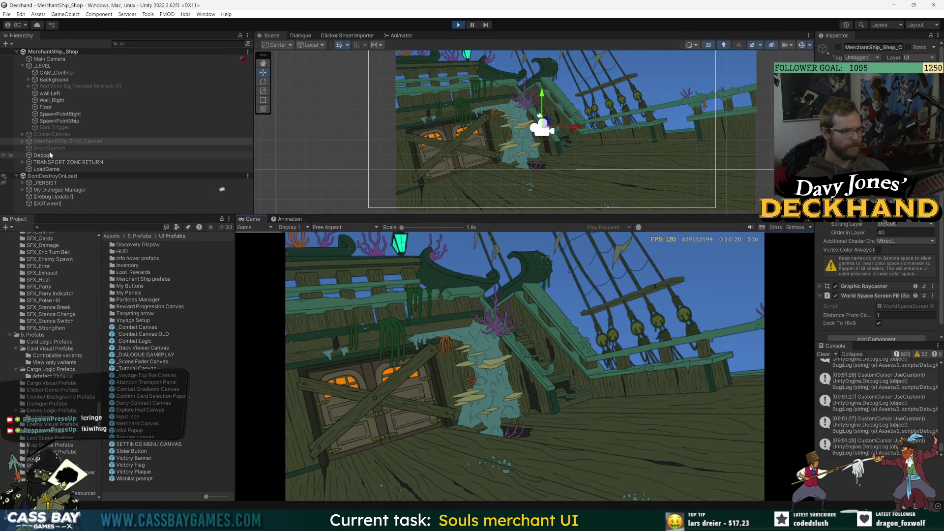
# Expand DontDestroyOnLoad and select _Letterbox Canvas, widening the Inspector to read it
pyautogui.click(26, 183)
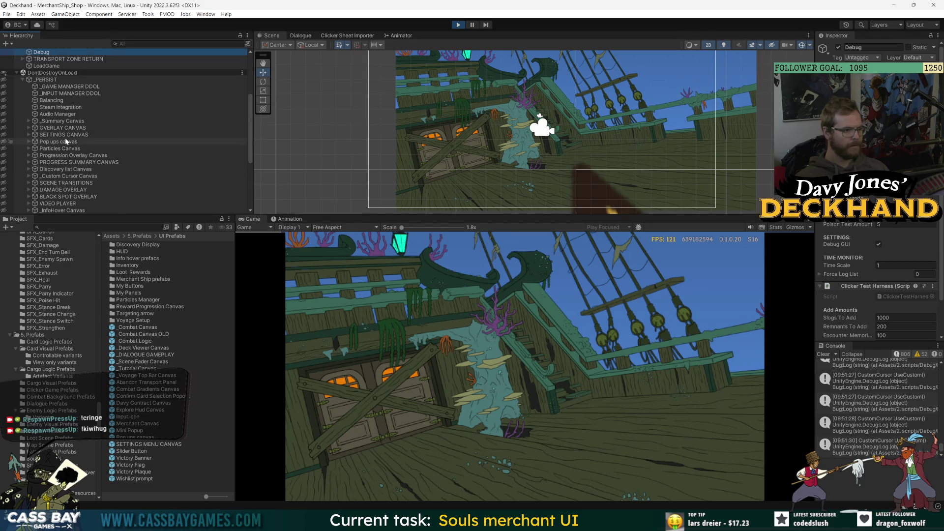
pyautogui.scroll(-5, 72, 186)
pyautogui.scroll(-5, 72, 186)
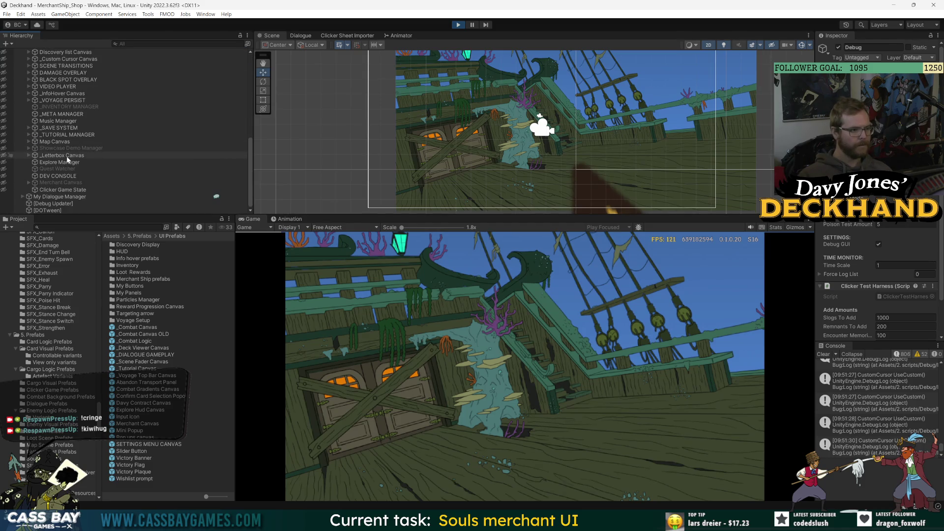
pyautogui.click(74, 155)
pyautogui.scroll(-4, 871, 276)
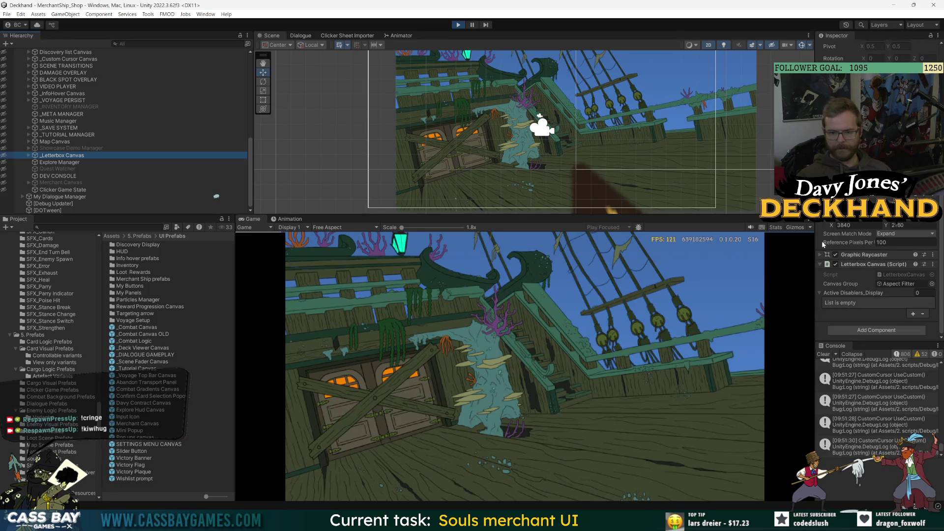
pyautogui.moveTo(814, 236); pyautogui.dragTo(721, 235)
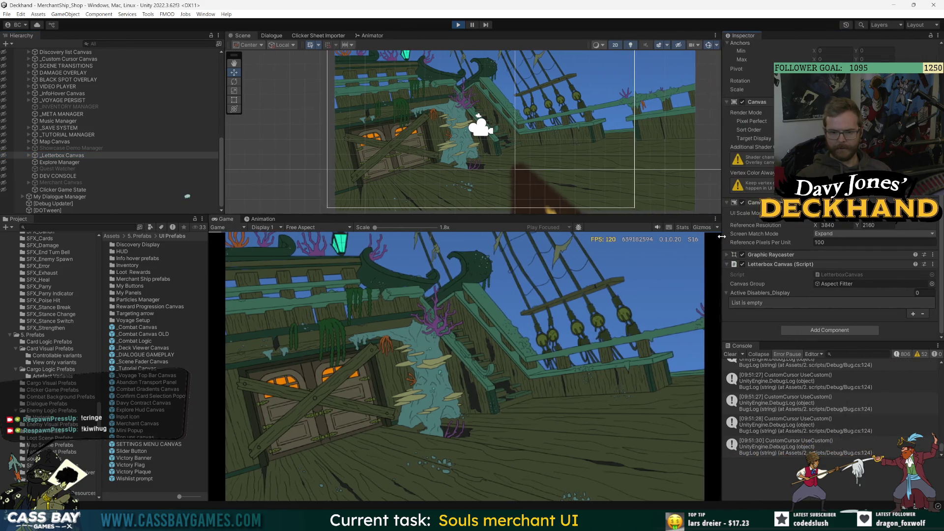
# Expand _Letterbox Canvas and Aspect Fitter, check the Aspect Ratio, then select Left
pyautogui.click(28, 155)
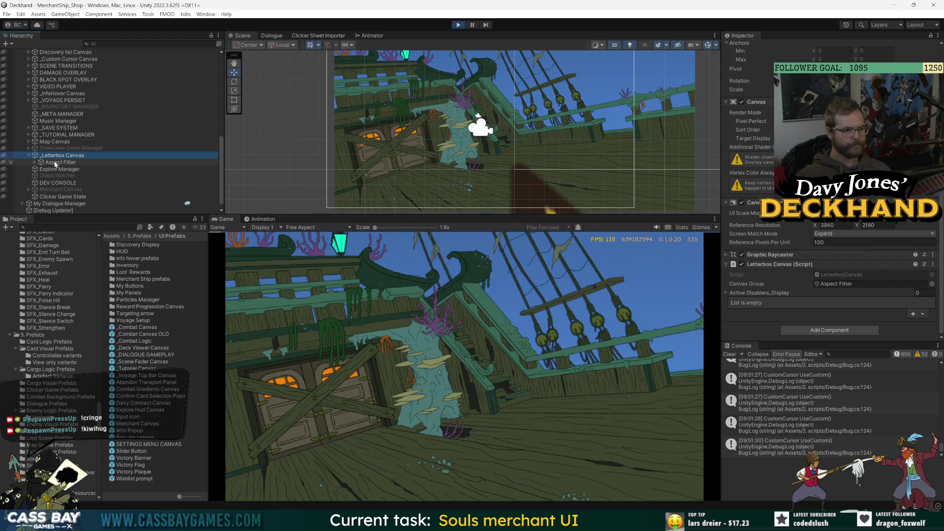
pyautogui.click(56, 162)
pyautogui.click(36, 163)
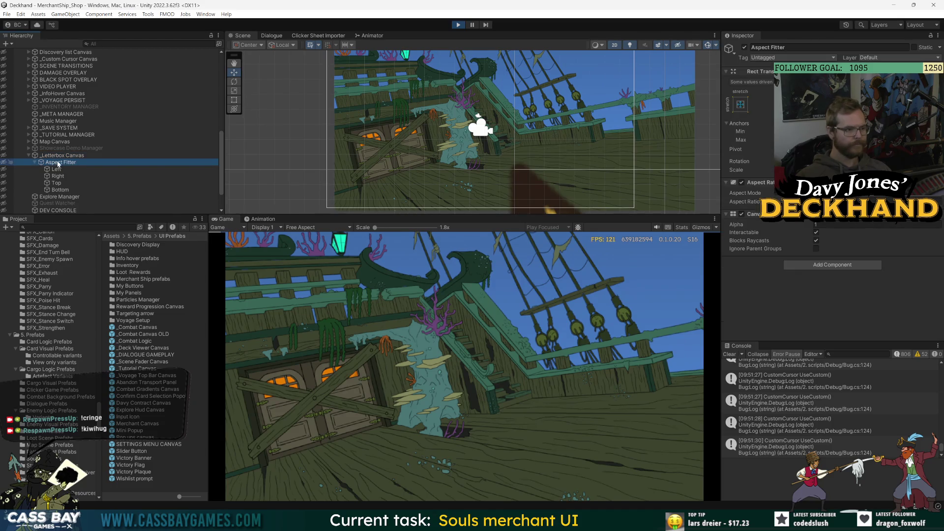
pyautogui.click(836, 201)
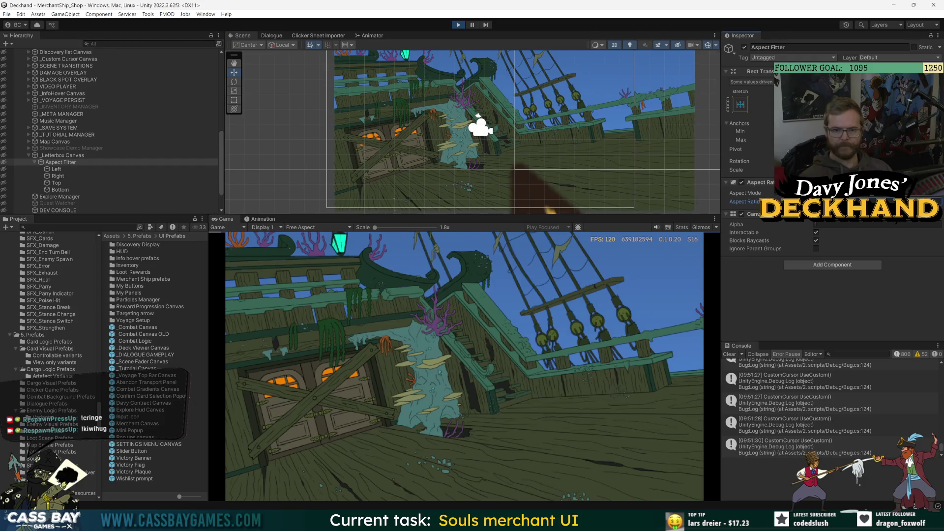
pyautogui.click(60, 170)
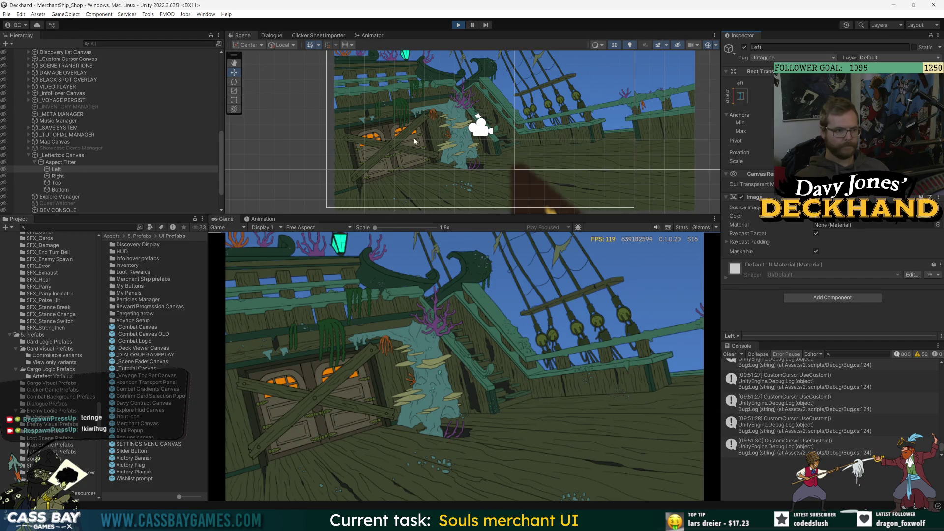
# Frame the Left letterbox panel in the Scene view and inspect its image settings
pyautogui.press('f')
pyautogui.scroll(3, 495, 134)
pyautogui.click(61, 162)
pyautogui.click(56, 169)
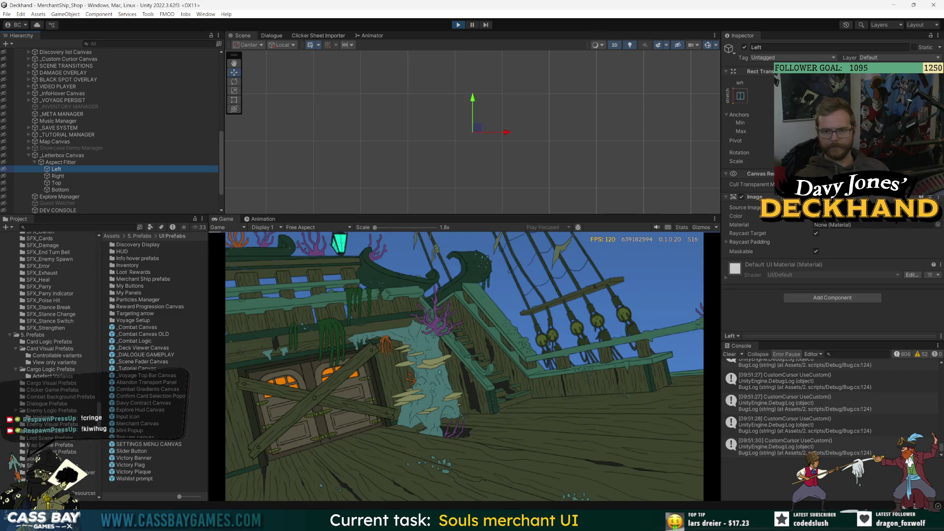
pyautogui.click(758, 86)
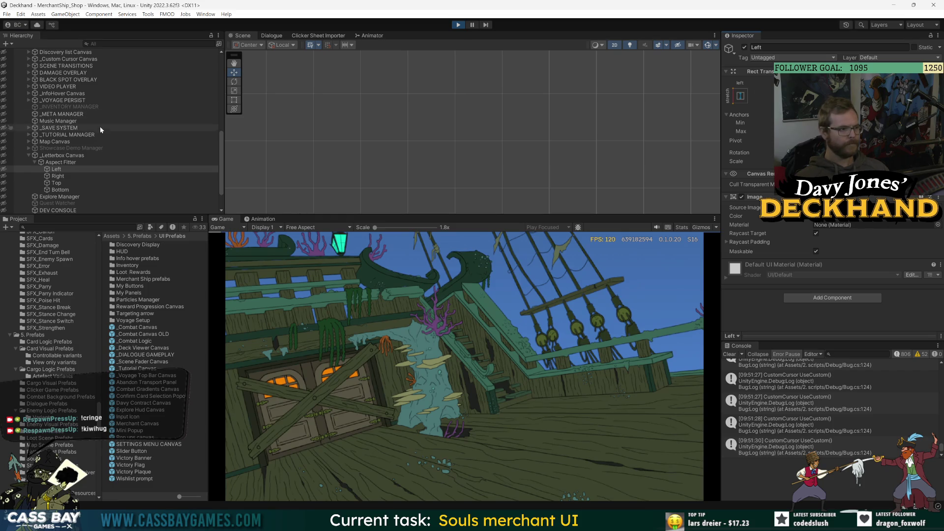
pyautogui.scroll(5, 92, 156)
pyautogui.scroll(-7, 90, 151)
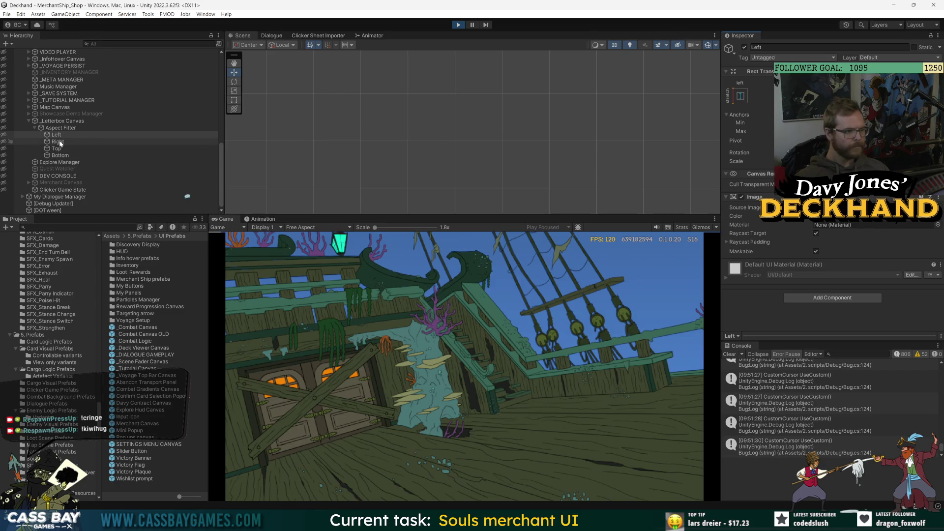
# Inspect the Right panel, then frame and centre the Top panel in the Scene view
pyautogui.click(61, 141)
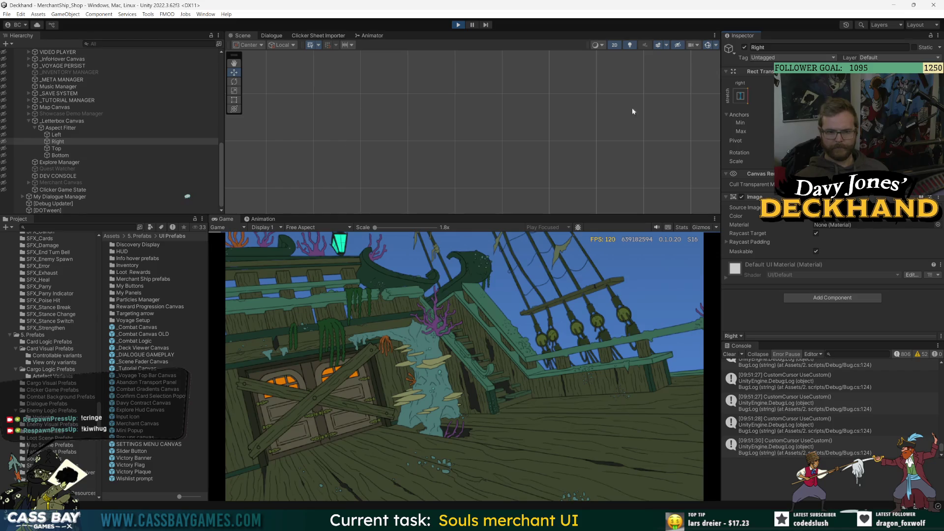
pyautogui.doubleClick(56, 148)
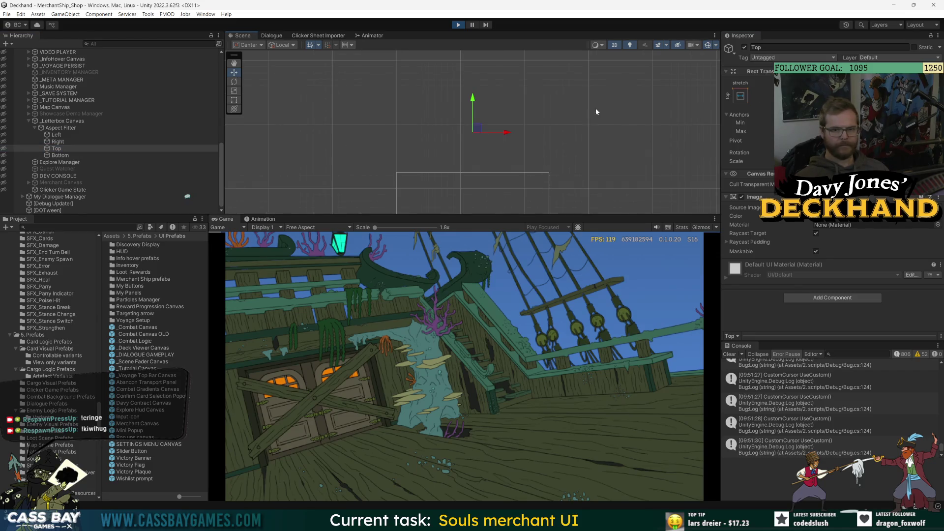
pyautogui.moveTo(521, 84)
pyautogui.mouseDown()
pyautogui.moveTo(515, 25)
pyautogui.moveTo(515, 35)
pyautogui.mouseUp()
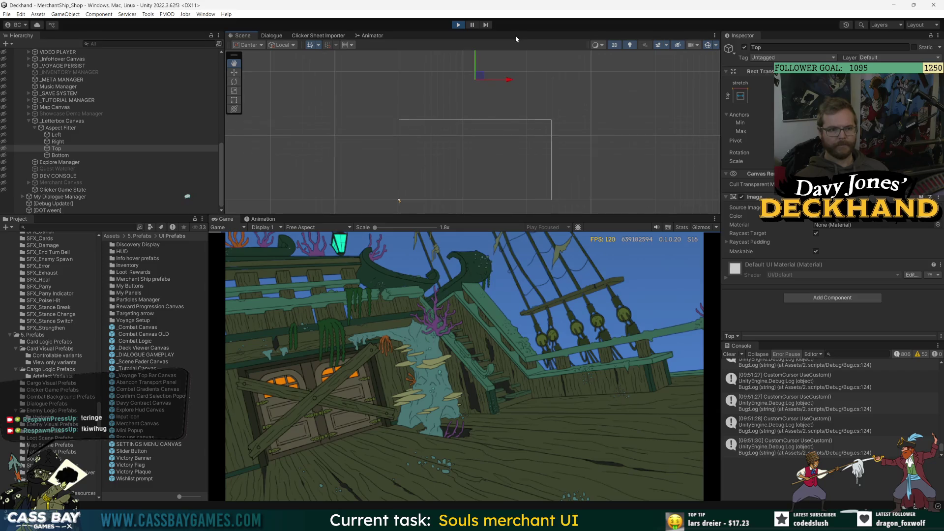
pyautogui.scroll(2, 486, 84)
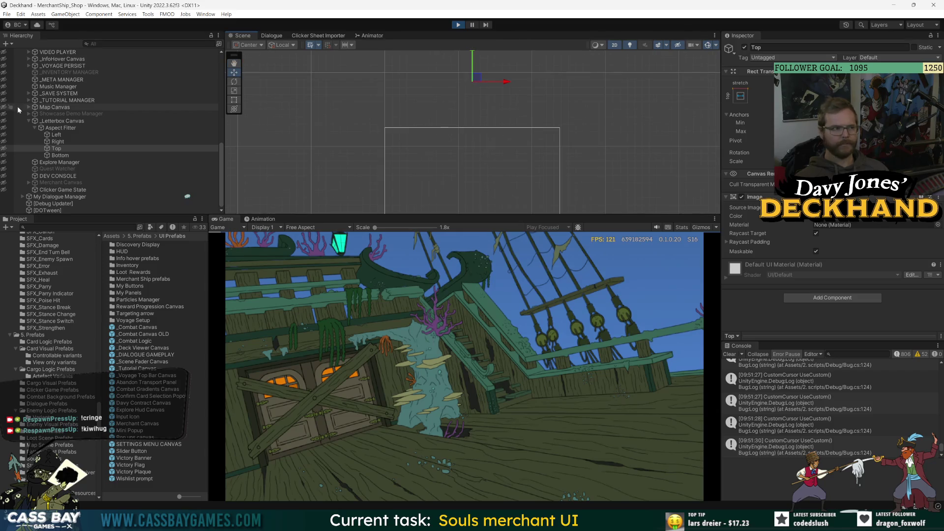
pyautogui.scroll(5, 20, 84)
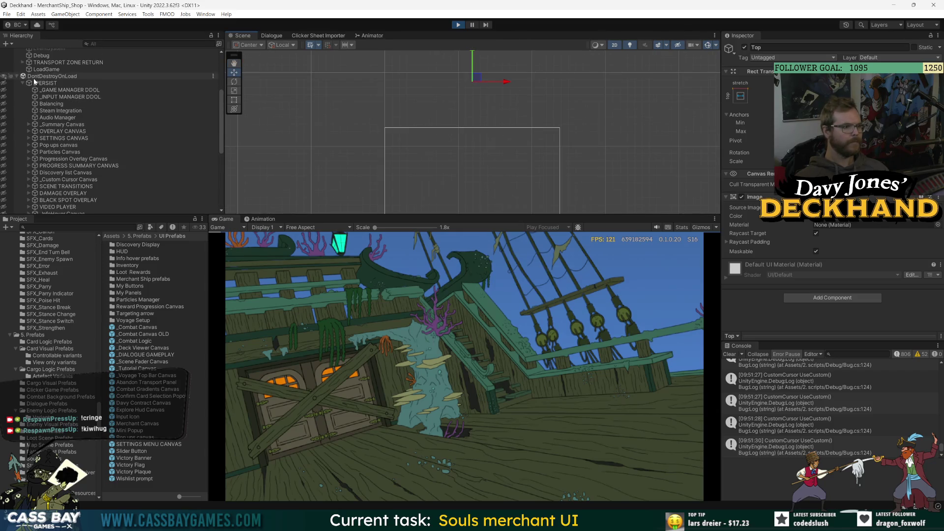
# Make DontDestroyOnLoad visible in the Scene view, check Left's offset, and make the Game view taller
pyautogui.click(4, 77)
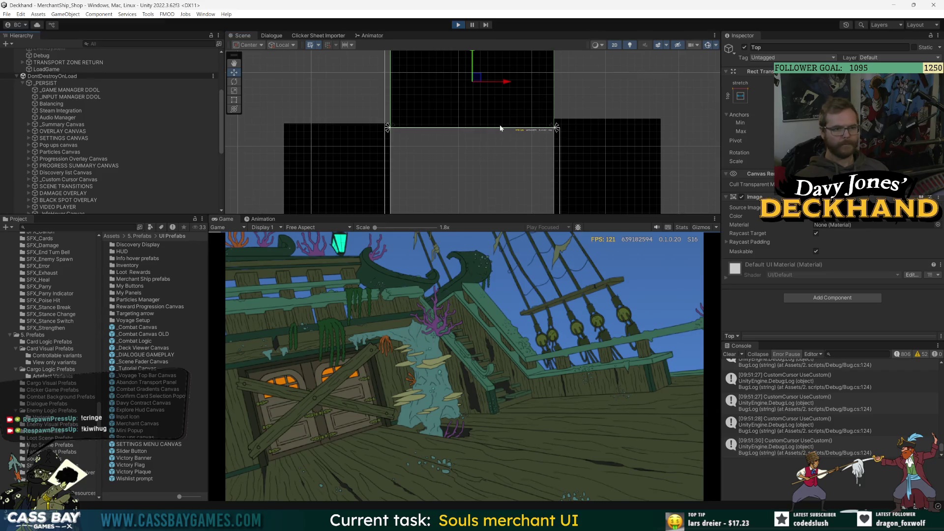
pyautogui.scroll(-5, 139, 176)
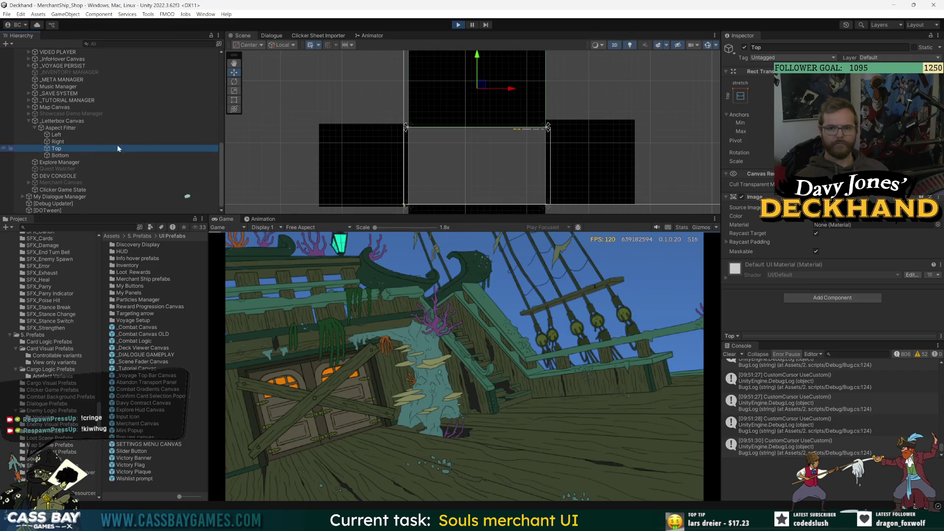
pyautogui.click(55, 135)
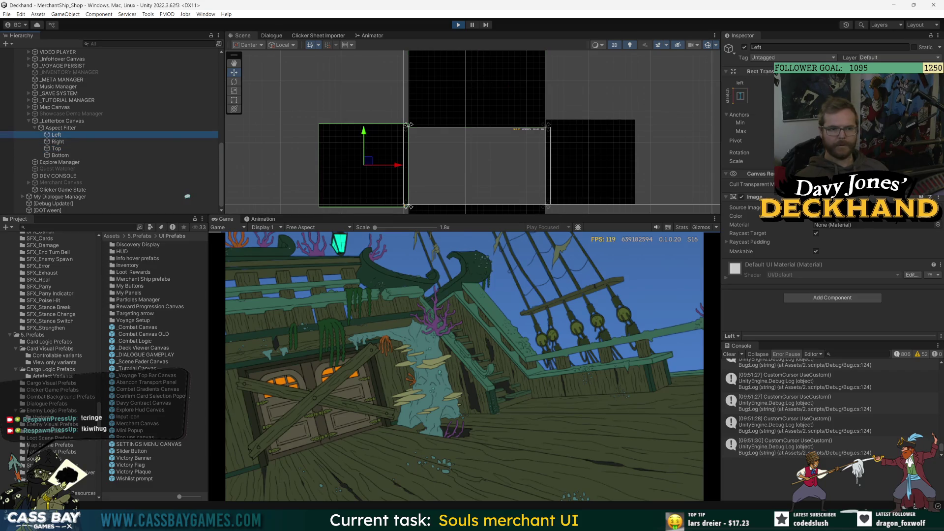
pyautogui.click(363, 187)
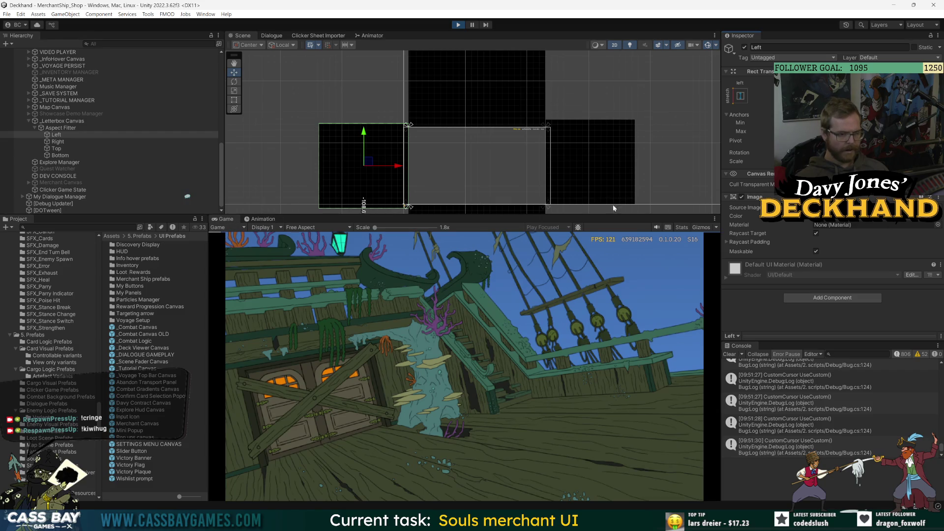
pyautogui.moveTo(617, 216)
pyautogui.mouseDown()
pyautogui.moveTo(594, 163)
pyautogui.moveTo(588, 230)
pyautogui.mouseUp()
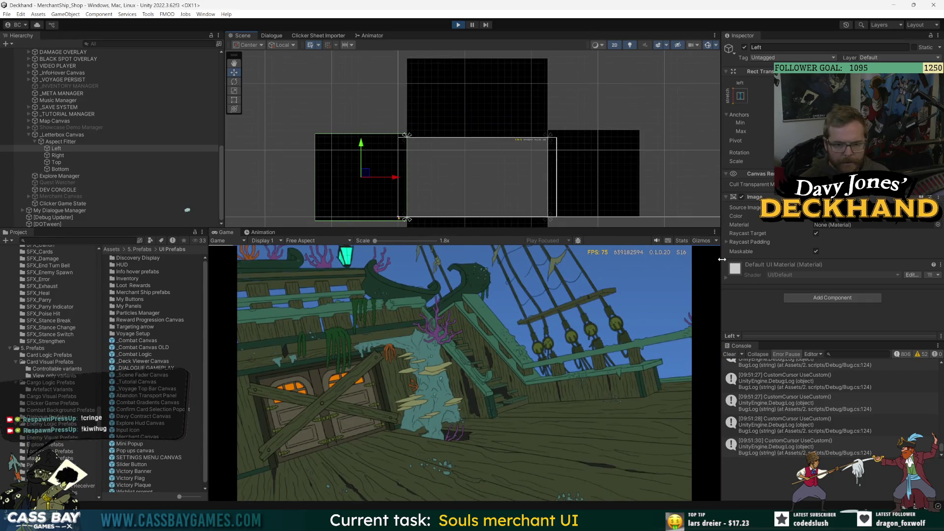
pyautogui.scroll(5, 405, 134)
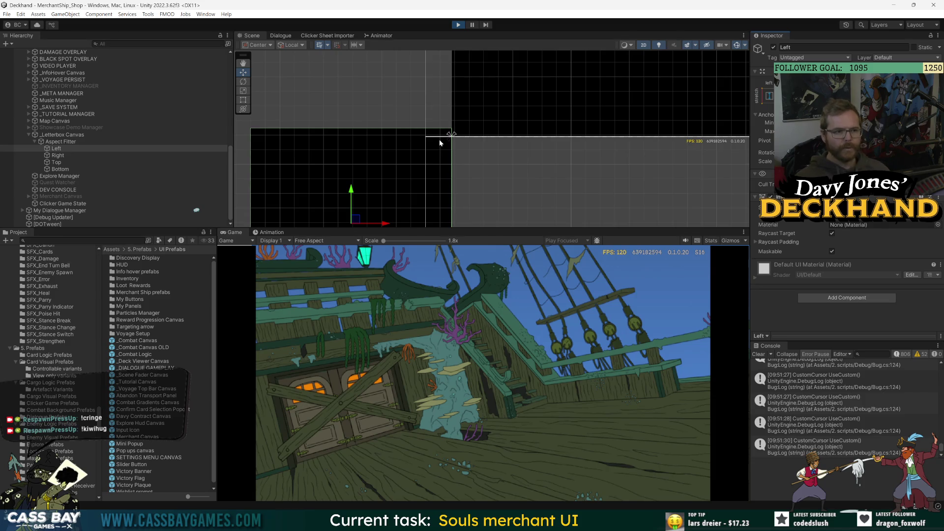
pyautogui.scroll(-2, 494, 140)
pyautogui.moveTo(542, 128)
pyautogui.mouseDown()
pyautogui.moveTo(537, 145)
pyautogui.moveTo(550, 73)
pyautogui.mouseUp()
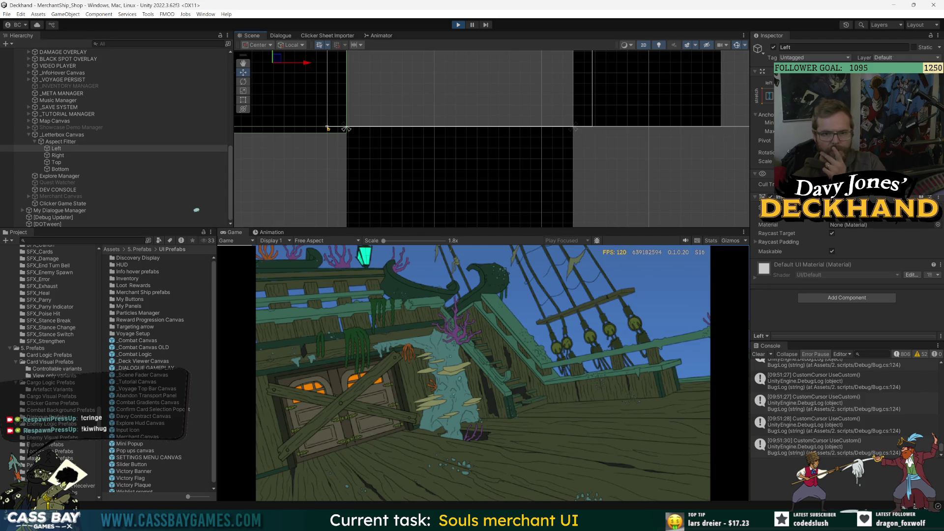
pyautogui.click(56, 162)
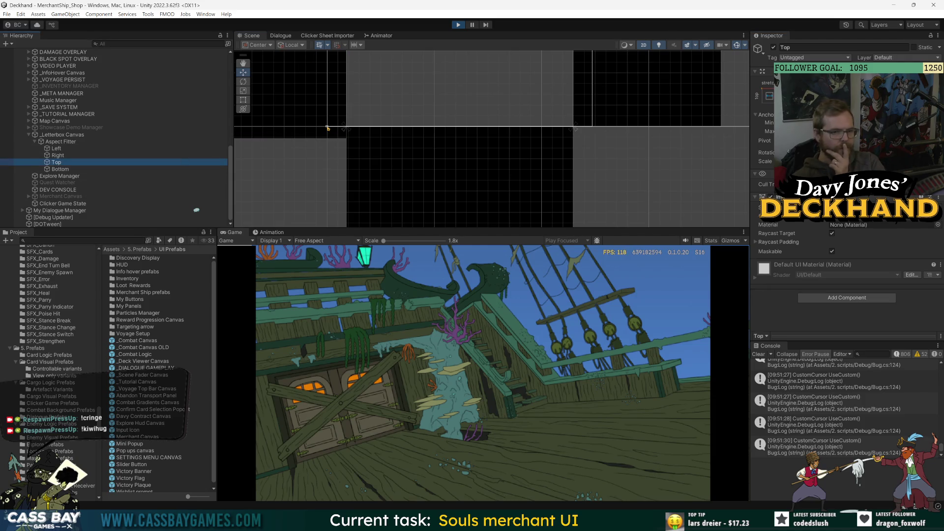
pyautogui.click(60, 169)
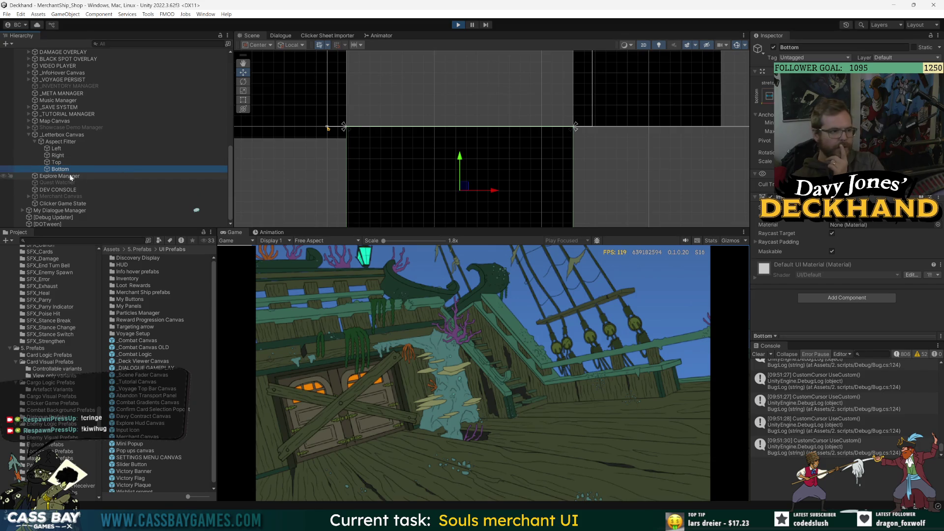
pyautogui.click(57, 155)
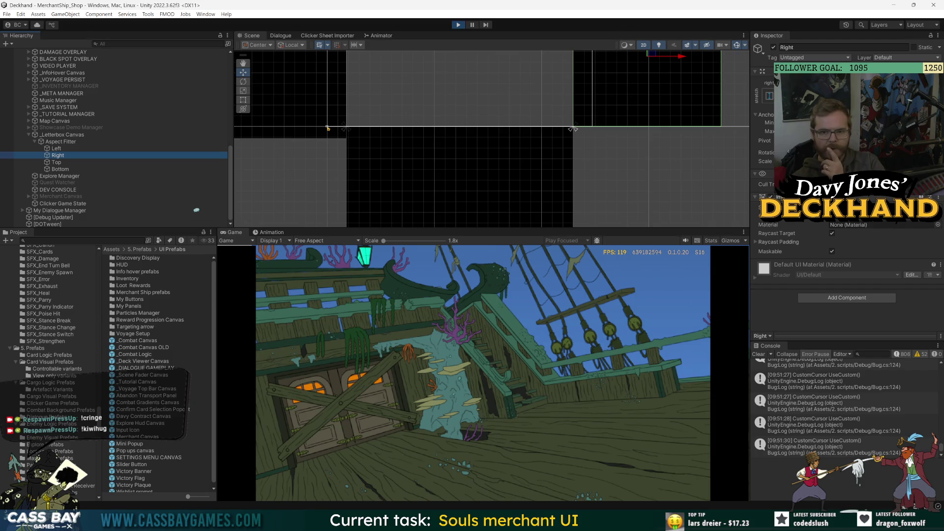
pyautogui.moveTo(572, 128); pyautogui.dragTo(563, 129)
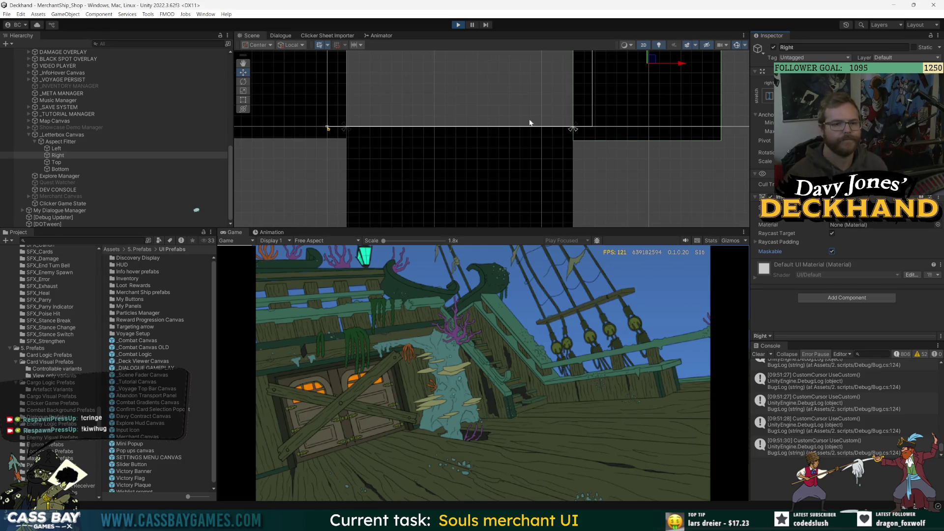
pyautogui.scroll(-5, 545, 149)
pyautogui.moveTo(544, 149); pyautogui.dragTo(538, 183)
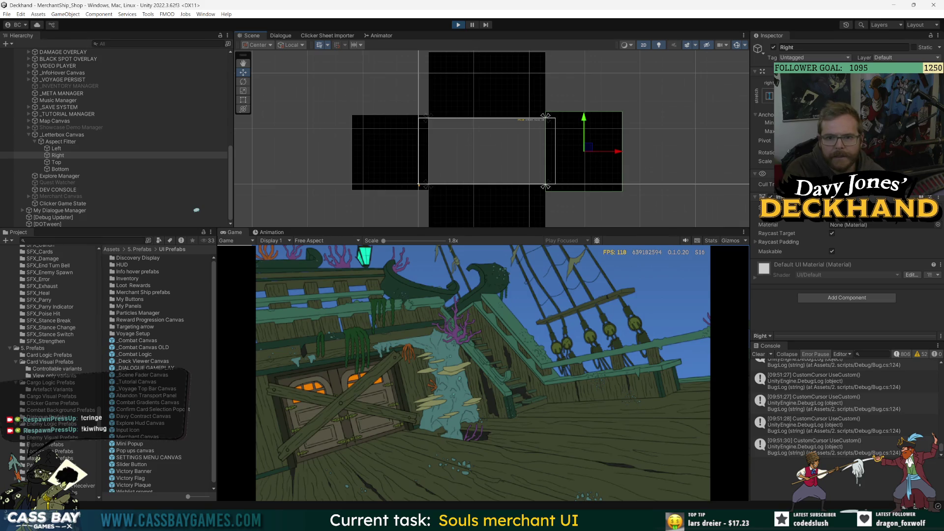
pyautogui.click(56, 141)
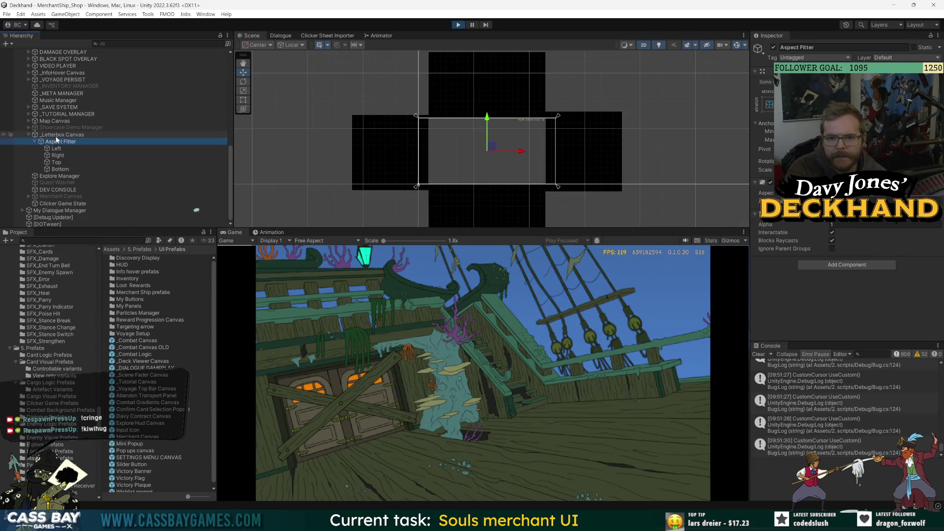
pyautogui.click(59, 135)
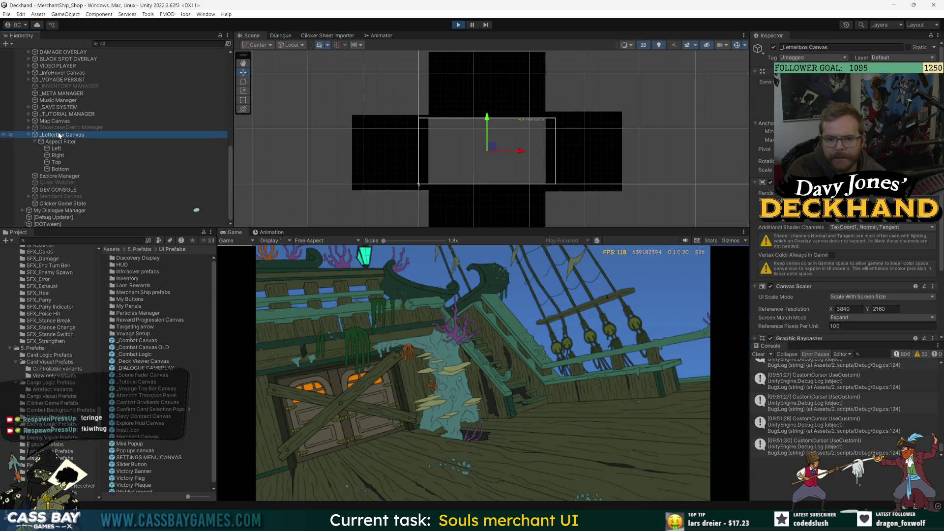
pyautogui.scroll(5, 70, 120)
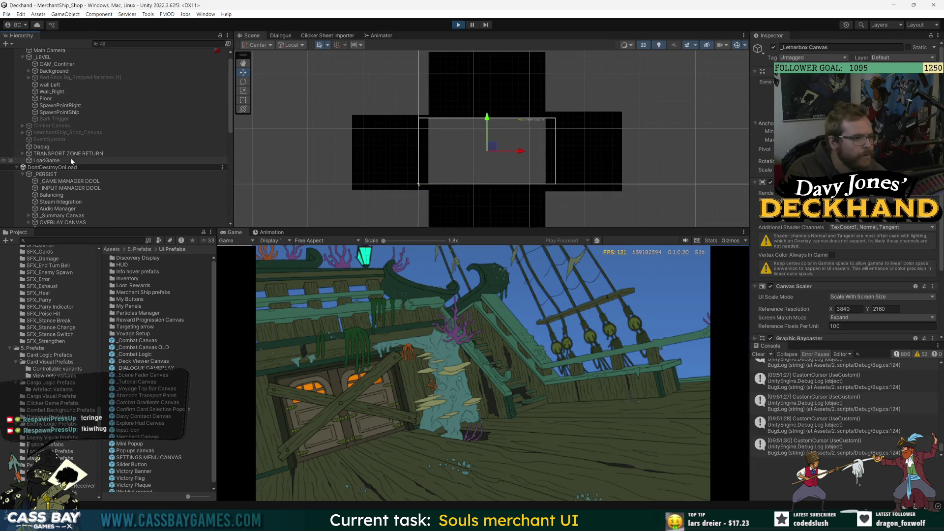
pyautogui.scroll(-5, 93, 137)
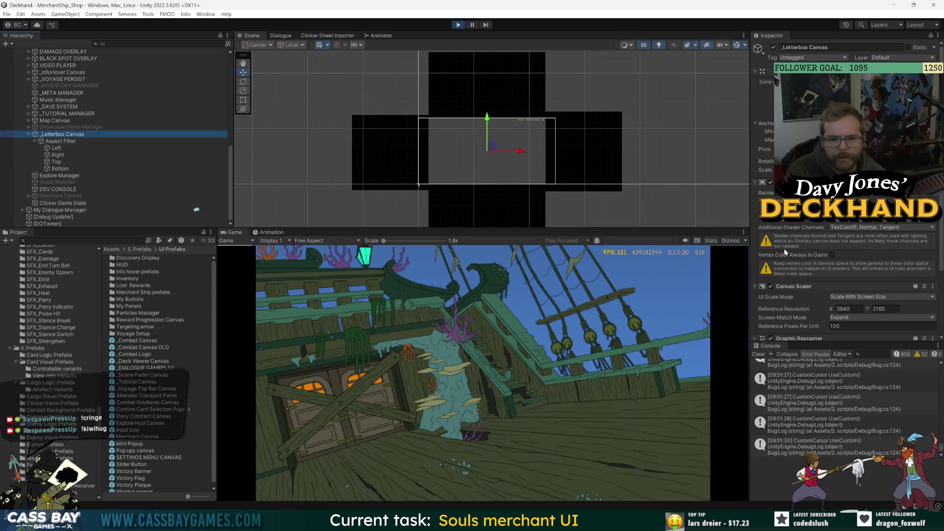
pyautogui.scroll(-4, 796, 252)
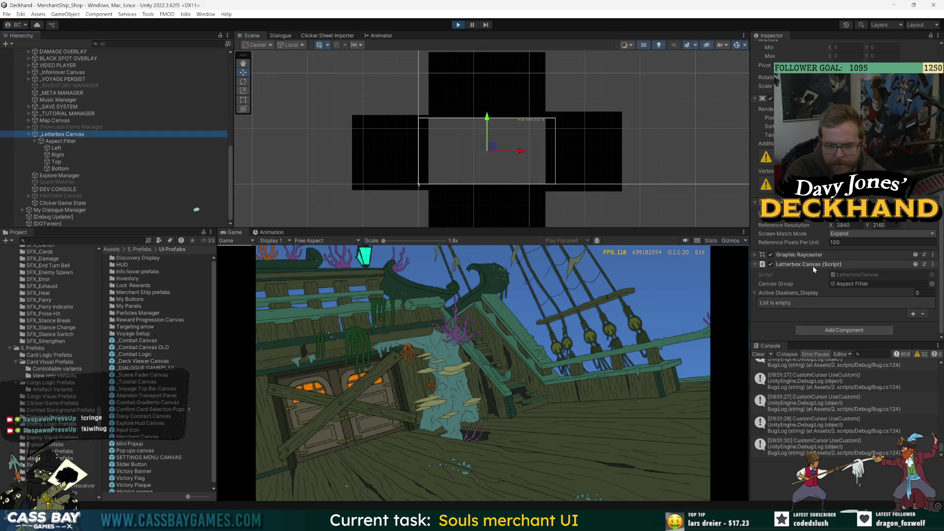
pyautogui.click(851, 282)
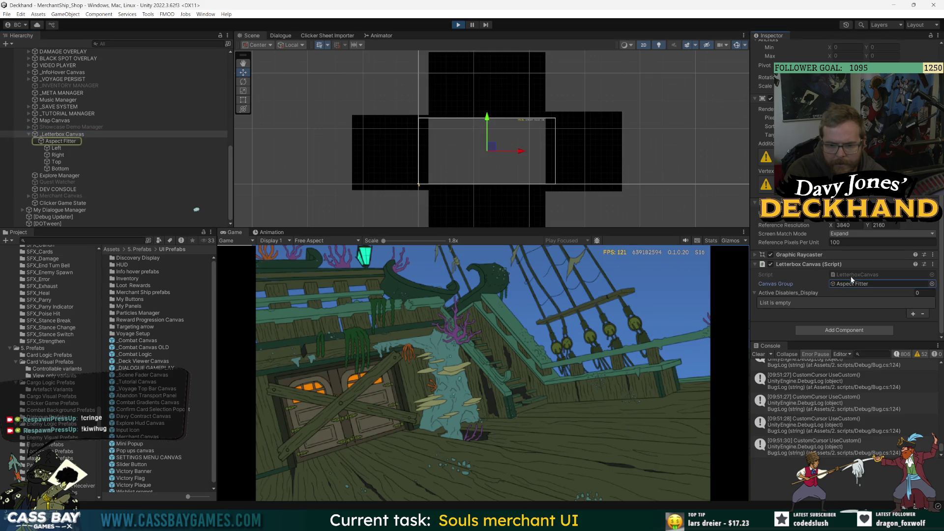
pyautogui.doubleClick(852, 273)
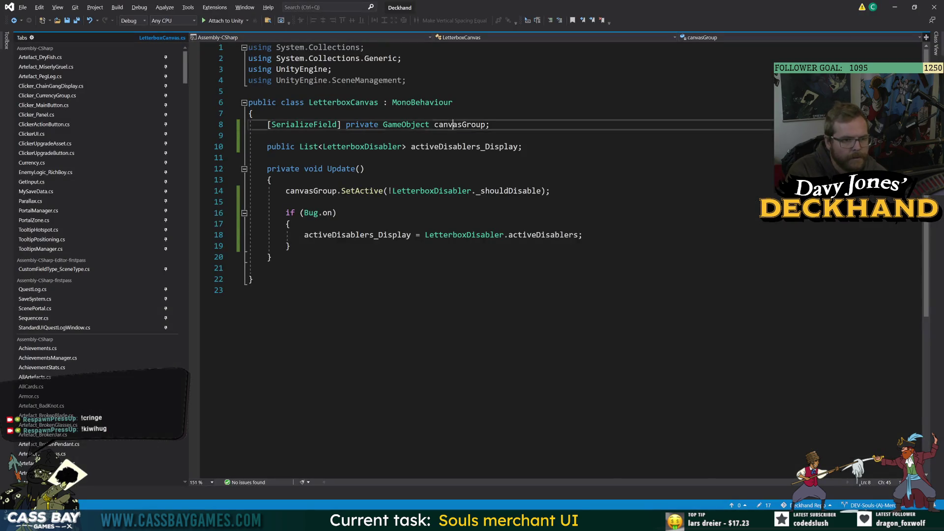
pyautogui.doubleClick(459, 125)
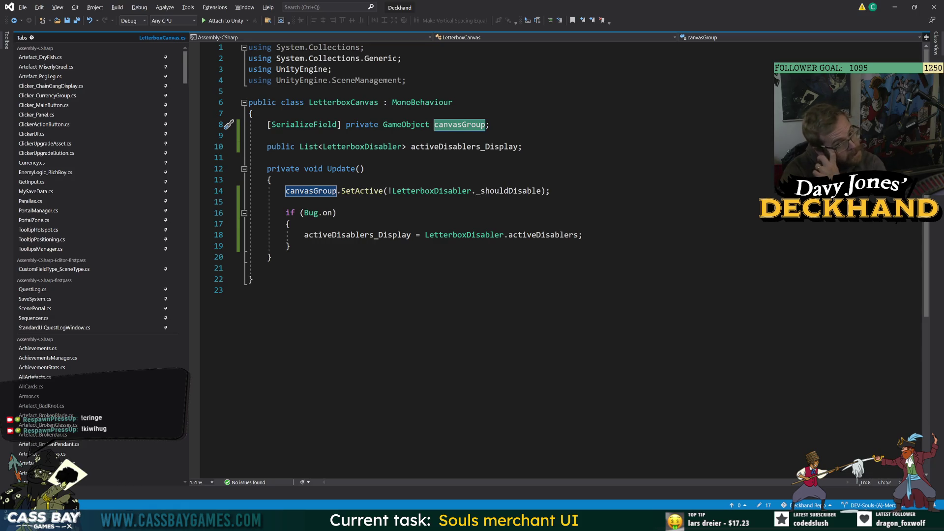
pyautogui.hotkey('alt', 'Tab')
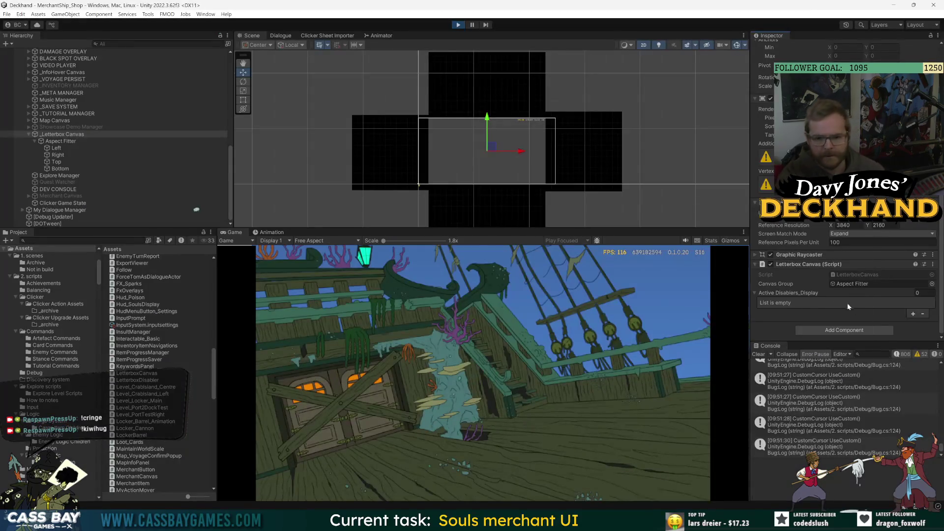
# Untick Interactable and Blocks Raycasts on the Aspect Fitter canvas group
pyautogui.click(69, 142)
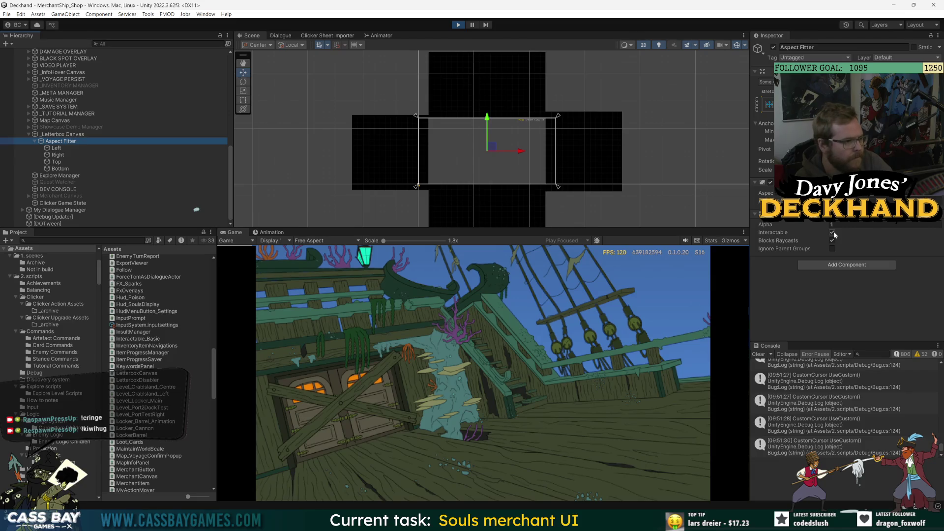
pyautogui.click(832, 232)
pyautogui.click(832, 240)
pyautogui.click(795, 280)
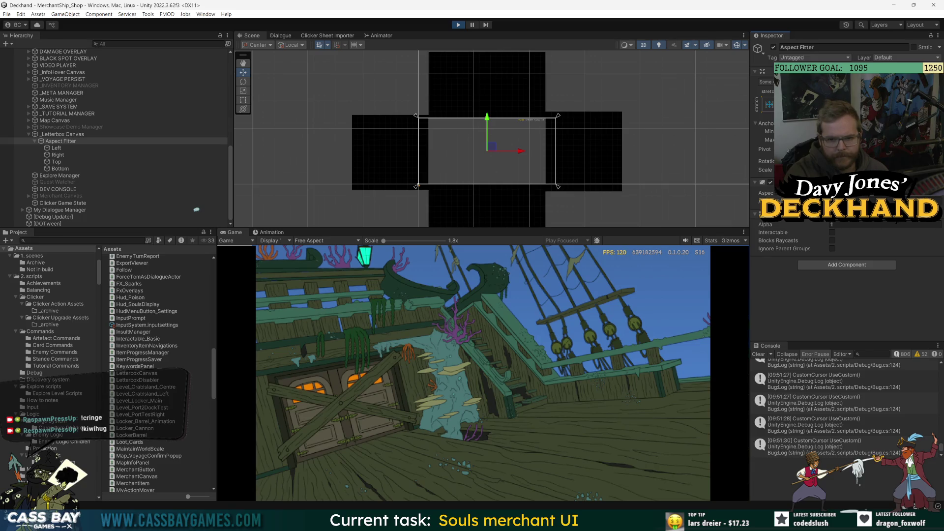
# Try other Reference Resolution X values on _Letterbox Canvas, ending back at 3840
pyautogui.click(49, 137)
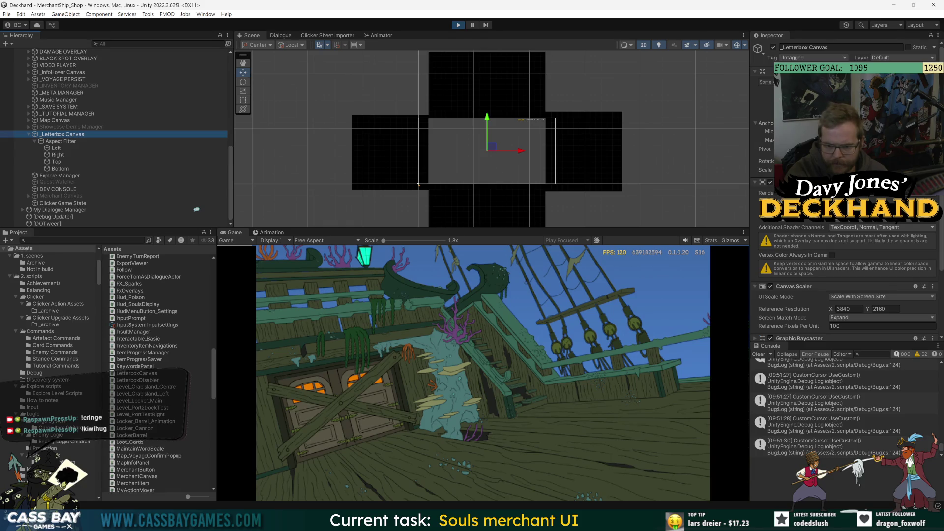
pyautogui.scroll(-3, 781, 284)
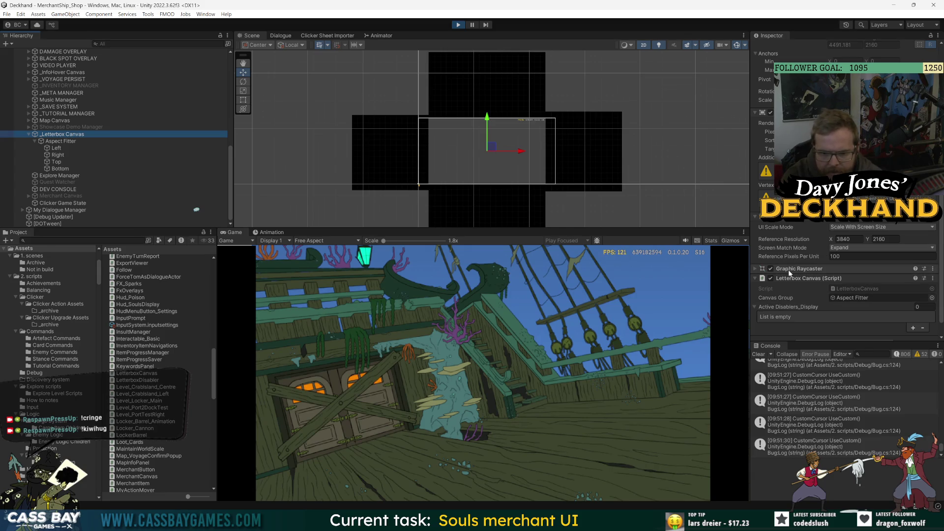
pyautogui.click(789, 268)
pyautogui.click(802, 269)
pyautogui.click(843, 240)
pyautogui.press('BackSpace')
pyautogui.write('1')
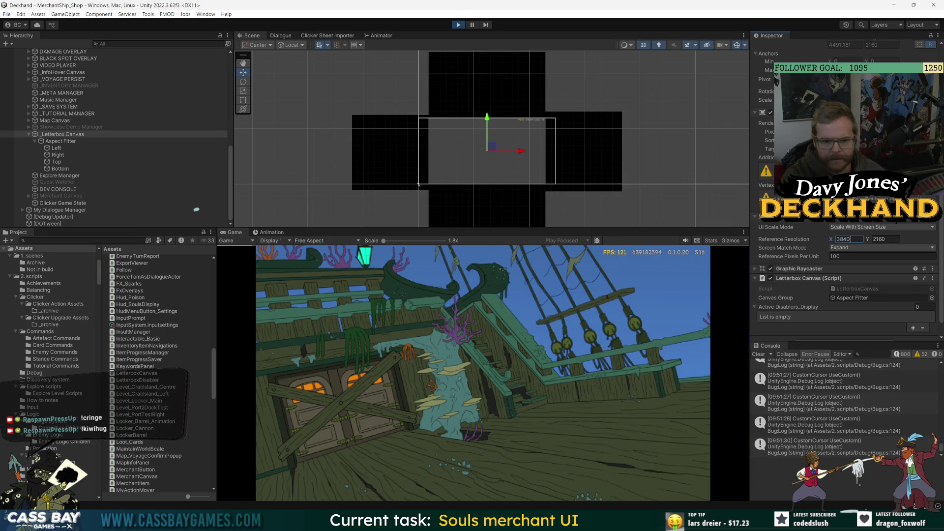
pyautogui.press('BackSpace')
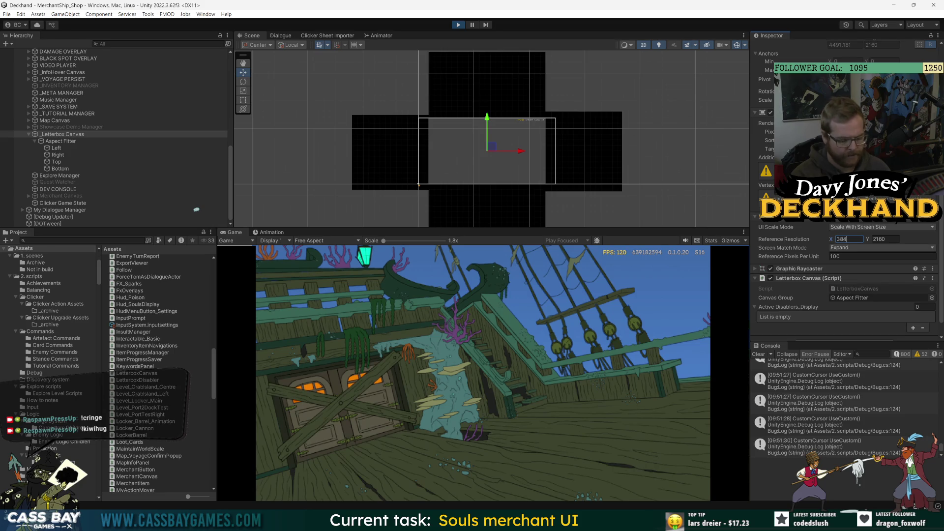
pyautogui.write('555')
pyautogui.press('BackSpace')
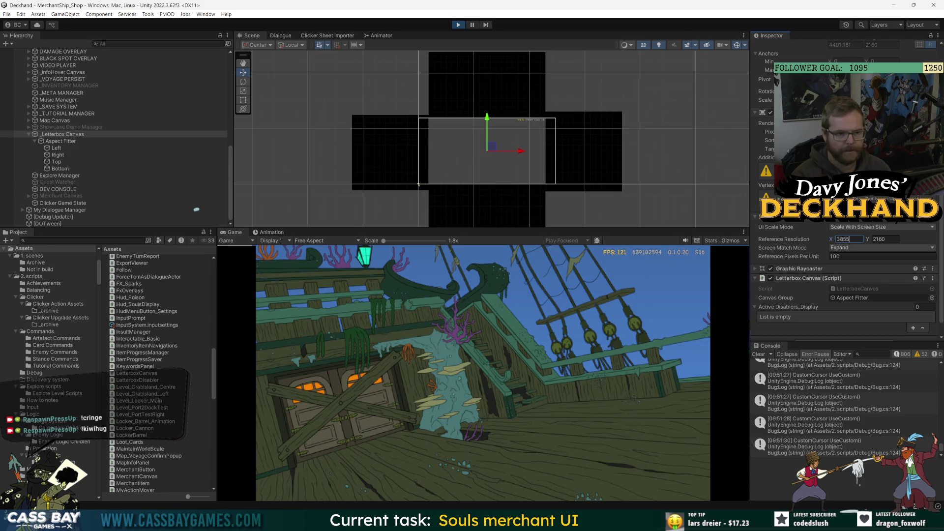
pyautogui.press('BackSpace')
pyautogui.write('0')
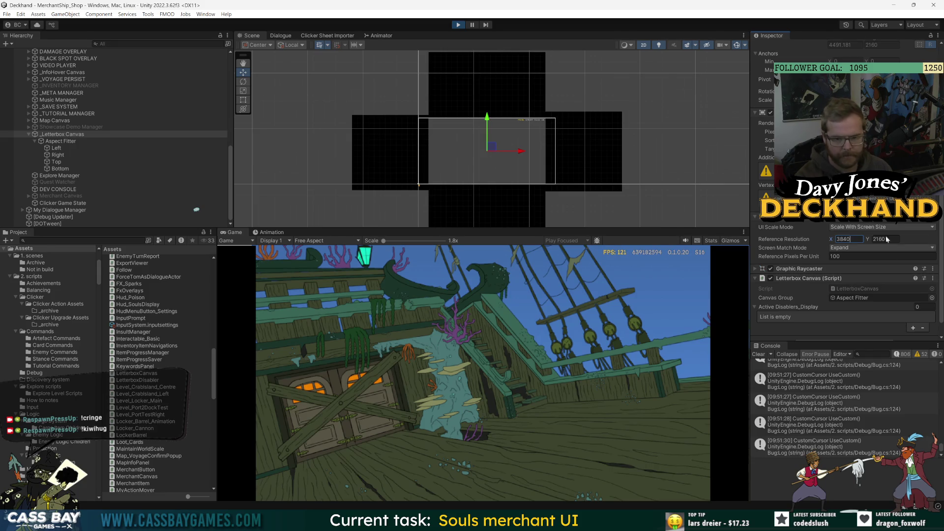
pyautogui.press('Return')
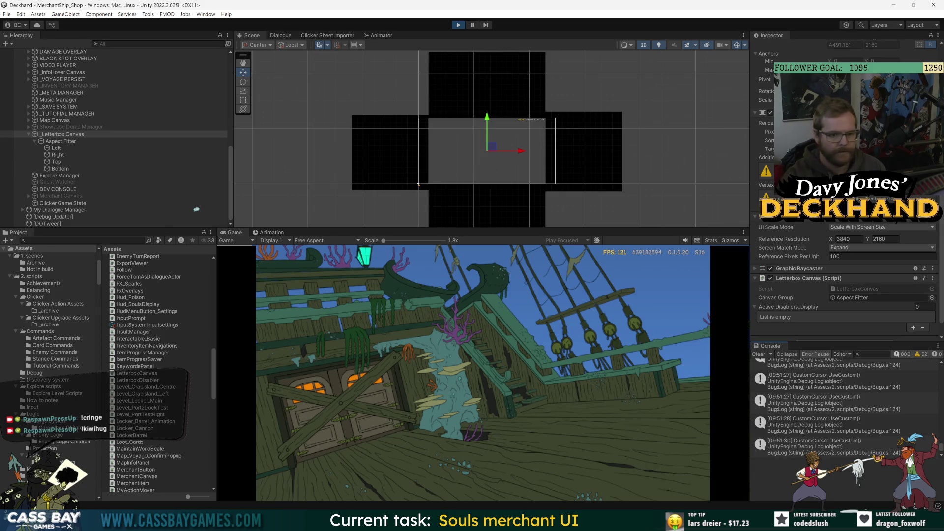
# Capture the Game view as a screenshot and open File Explorer's Screenshots folder
pyautogui.press('super+shift+s')
pyautogui.moveTo(213, 240); pyautogui.dragTo(645, 409)
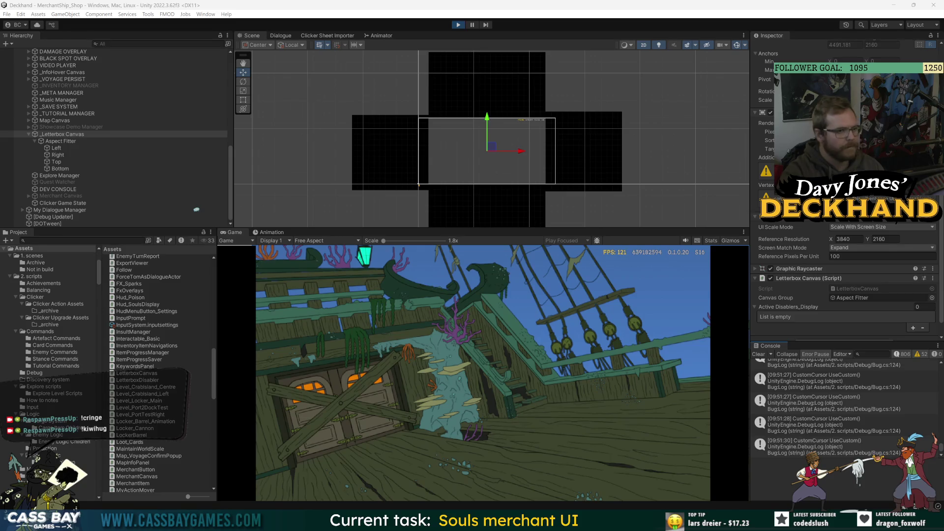
pyautogui.press('super+e')
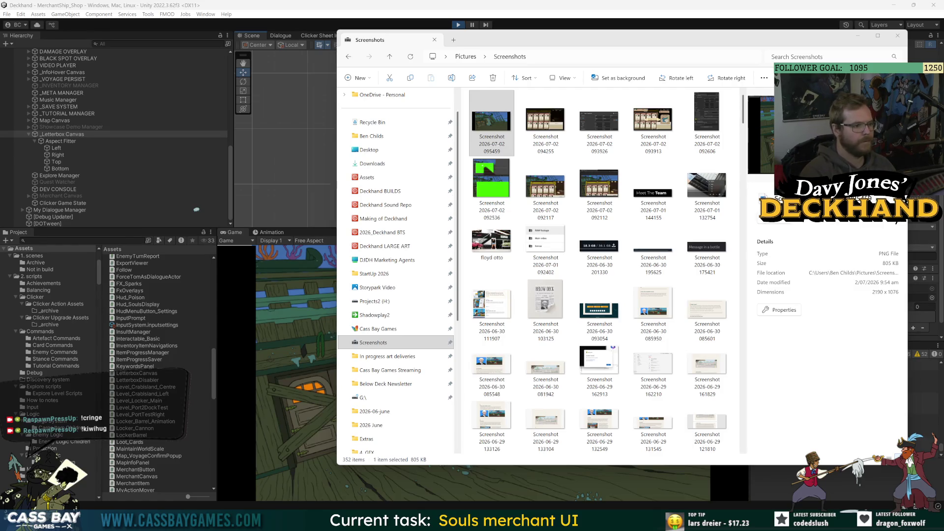
pyautogui.hotkey('alt', 'Tab')
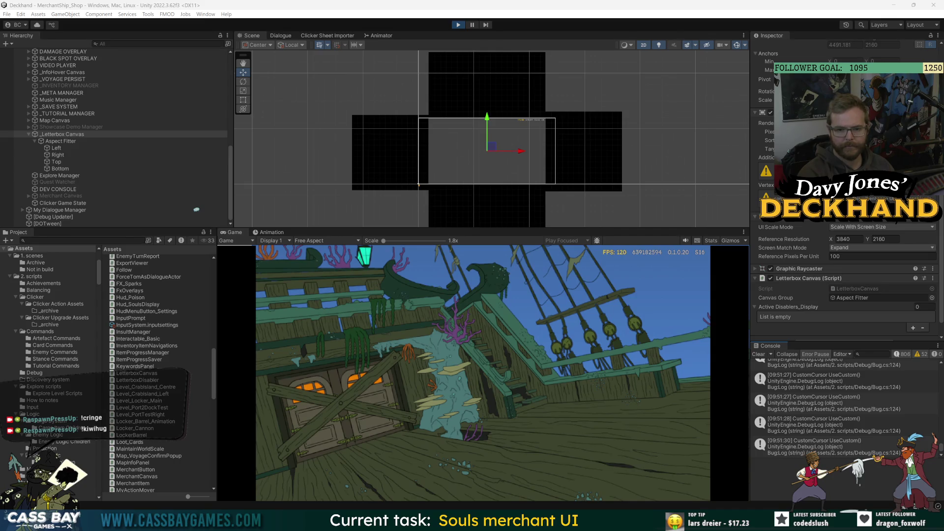
pyautogui.doubleClick(872, 288)
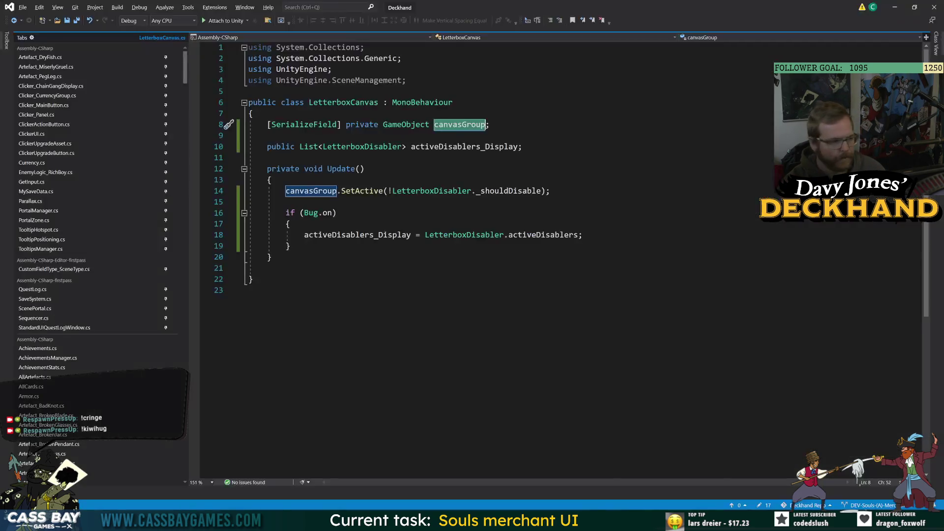
pyautogui.hotkey('alt', 'Tab')
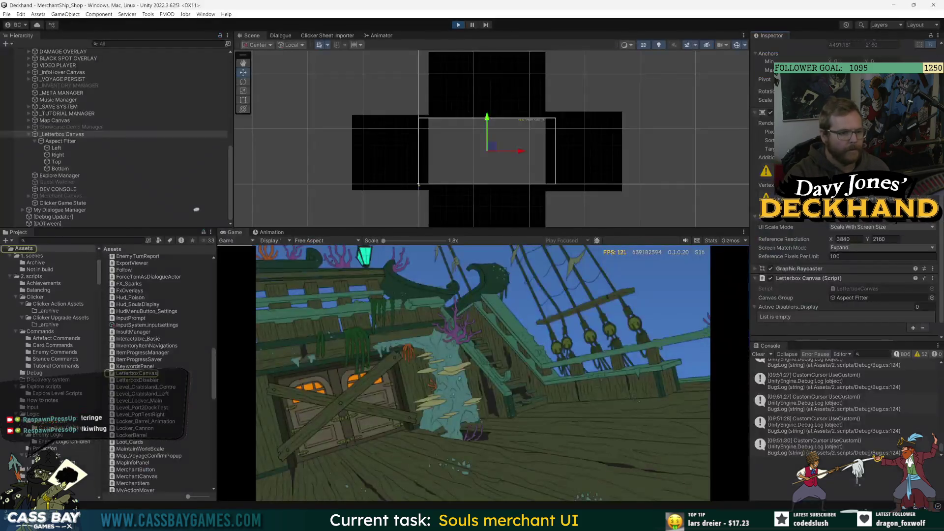
pyautogui.click(57, 142)
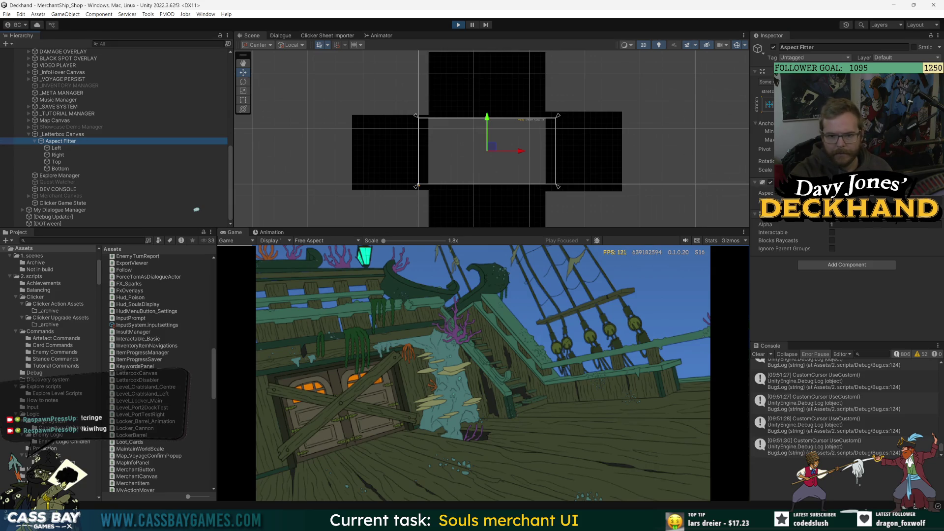
pyautogui.click(870, 197)
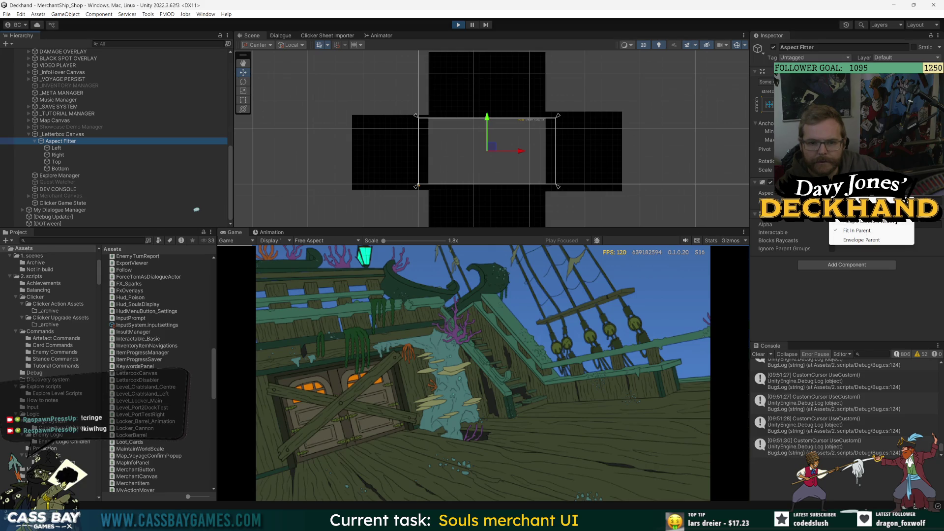
pyautogui.click(870, 196)
pyautogui.click(871, 197)
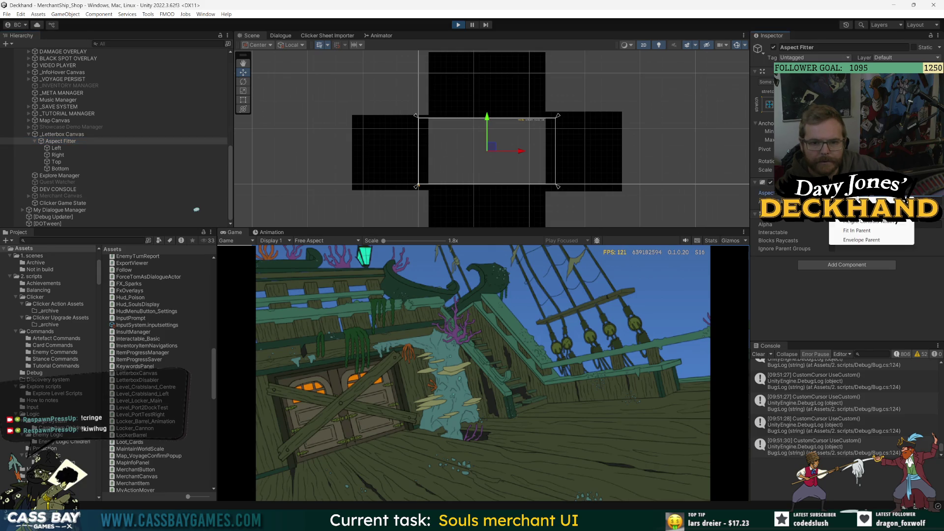
pyautogui.click(862, 231)
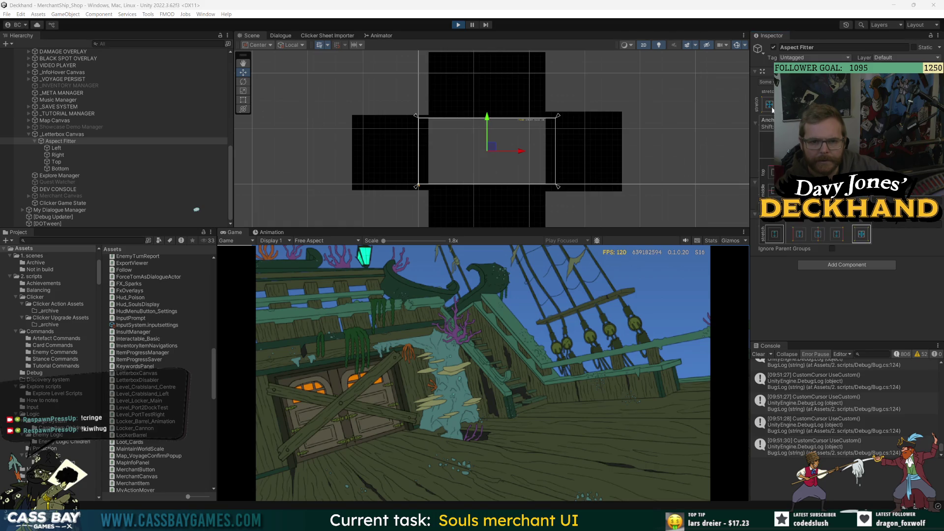
pyautogui.click(877, 315)
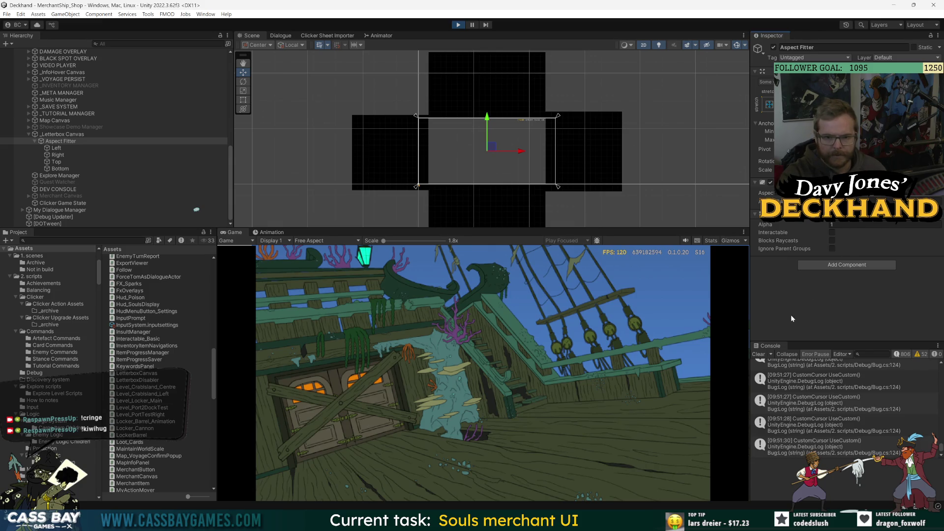
pyautogui.click(59, 135)
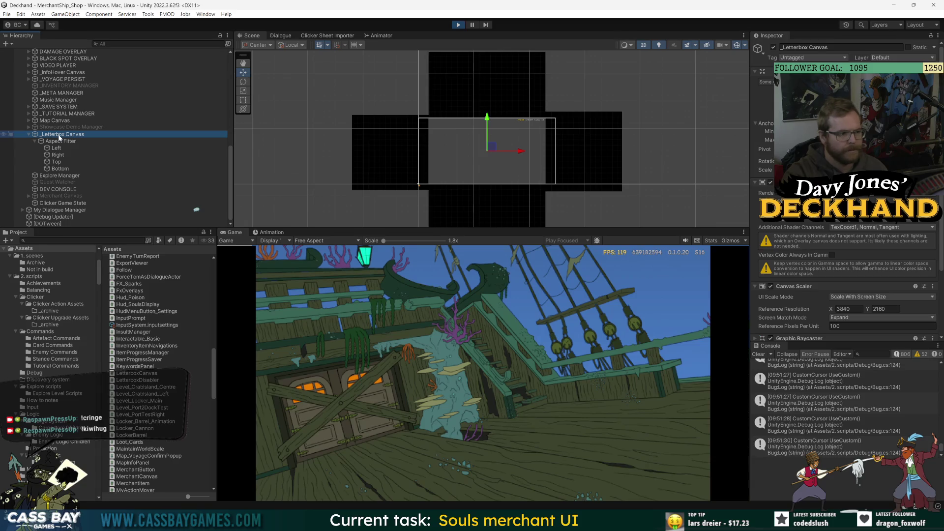
# Capture screenshots of the Letterbox Canvas hierarchy and the Scene view
pyautogui.press('super+shift+s')
pyautogui.moveTo(21, 130); pyautogui.dragTo(148, 187)
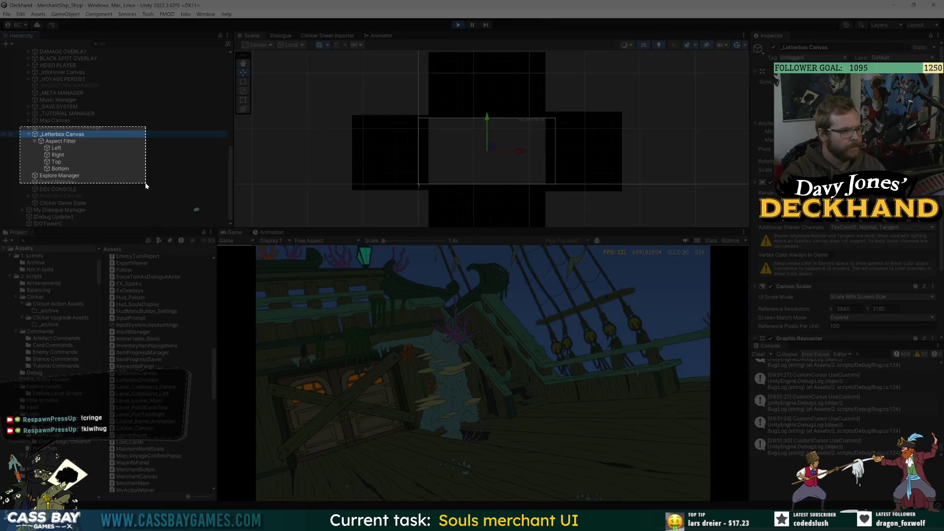
pyautogui.press('super+shift+s')
pyautogui.moveTo(338, 50); pyautogui.dragTo(656, 232)
# Select screenshots 095556 and 095558 in File Explorer, then return to Unity and select Left
pyautogui.hotkey('alt', 'Tab')
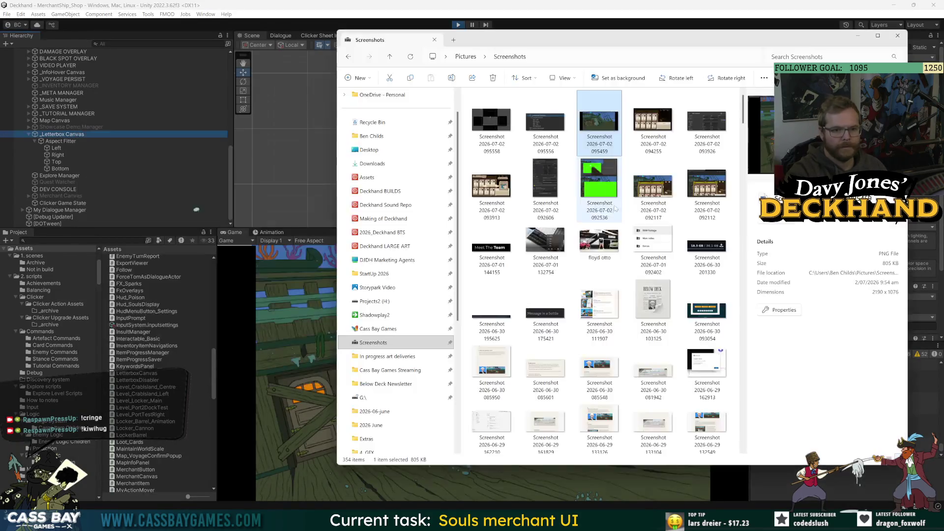
pyautogui.click(540, 125)
pyautogui.keyDown('ctrl'); pyautogui.click(493, 123); pyautogui.keyUp('ctrl')
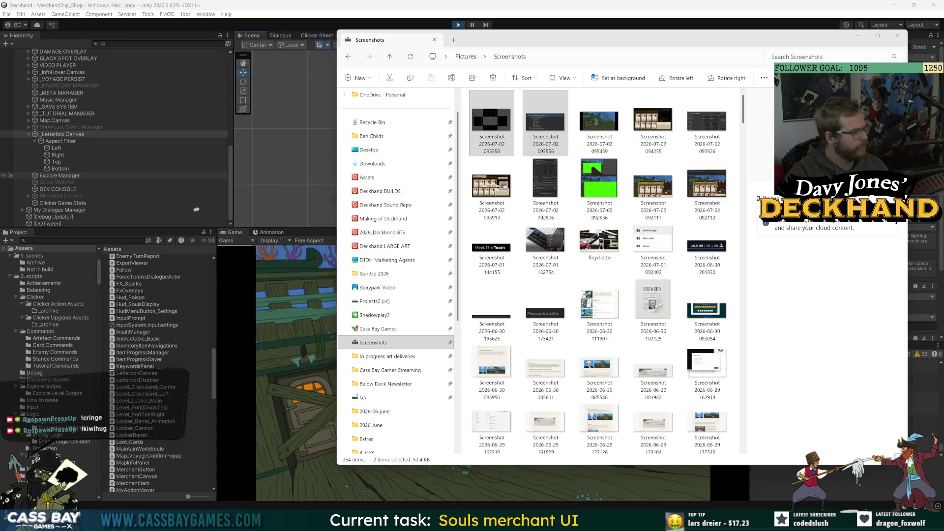
pyautogui.click(267, 384)
pyautogui.click(56, 148)
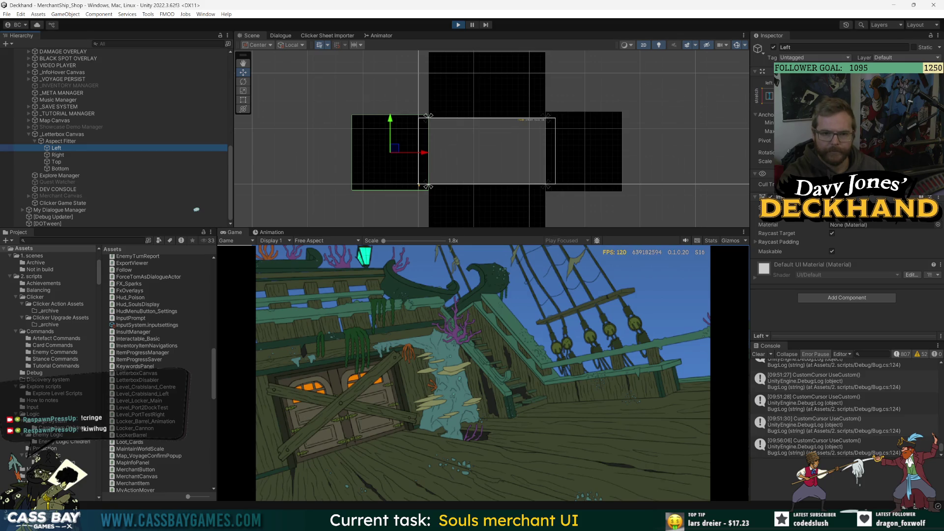
# Stop play mode and open the _PERSIST prefab for editing
pyautogui.click(457, 25)
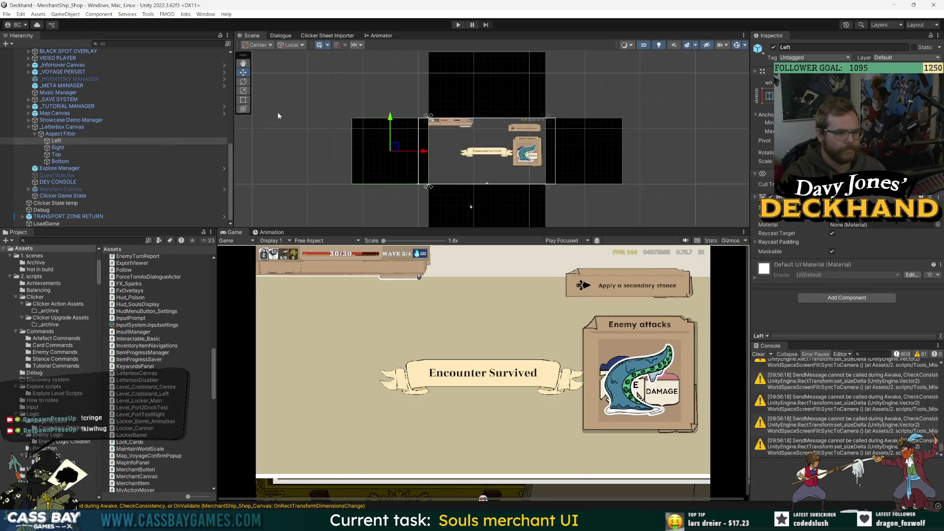
pyautogui.click(58, 128)
pyautogui.scroll(10, 58, 131)
pyautogui.click(58, 134)
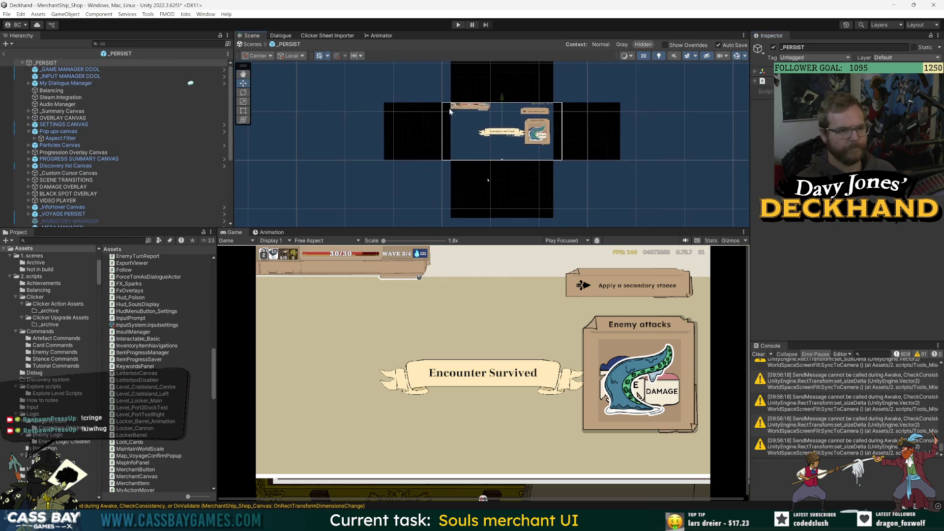
# Select the prefab's _Letterbox Canvas and frame it in the Scene view
pyautogui.scroll(-5, 110, 184)
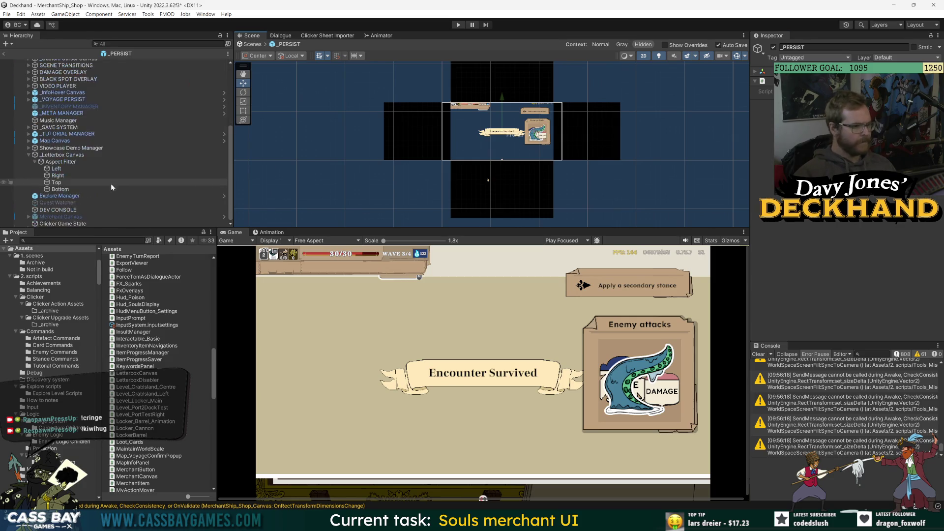
pyautogui.click(62, 155)
pyautogui.press('f')
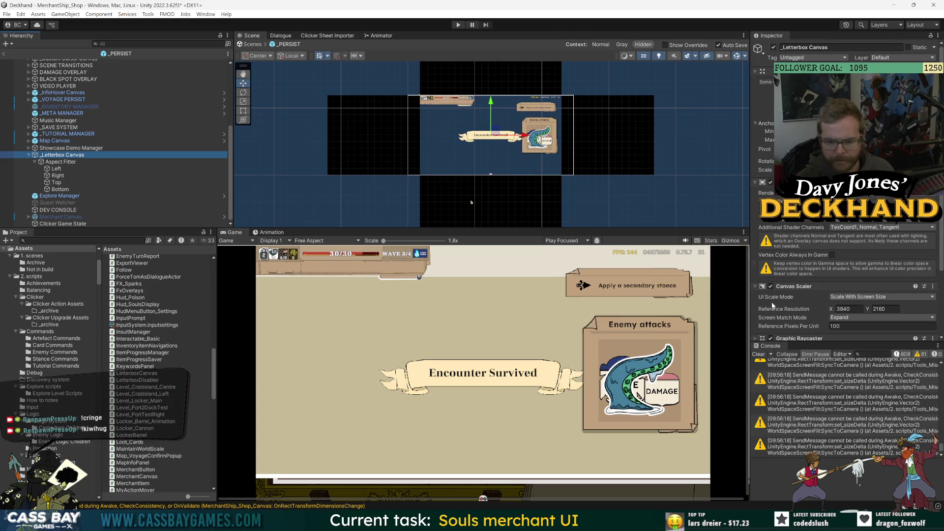
pyautogui.scroll(-3, 813, 235)
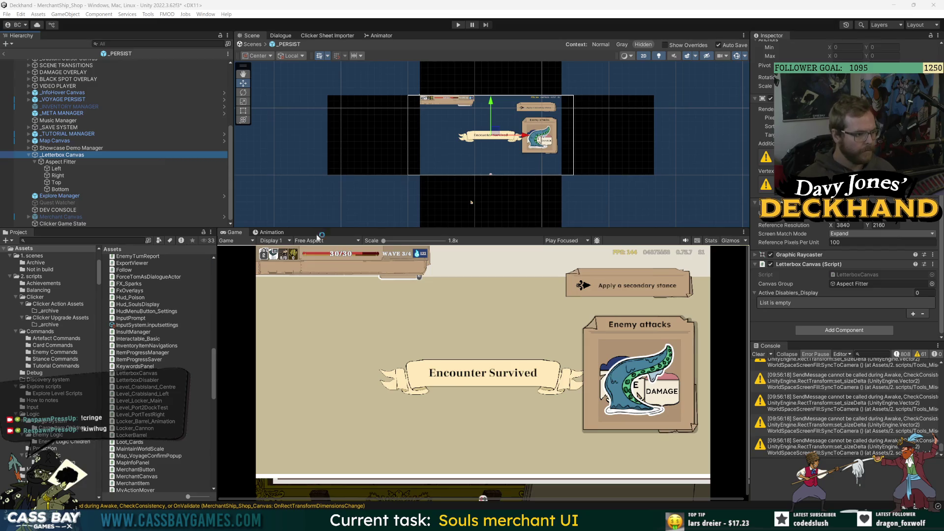
pyautogui.click(56, 168)
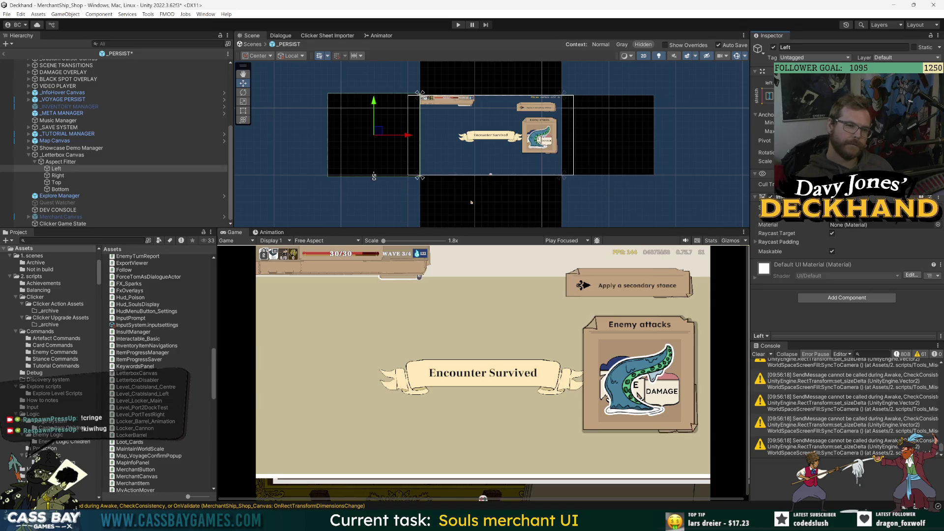
pyautogui.click(58, 175)
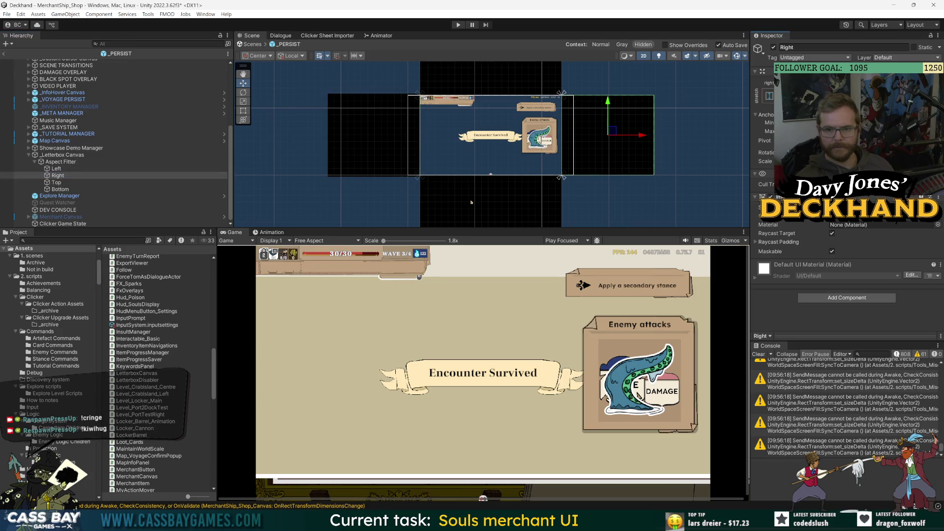
# Save the _PERSIST prefab changes with Ctrl+S
pyautogui.hotkey('ctrl', 's')
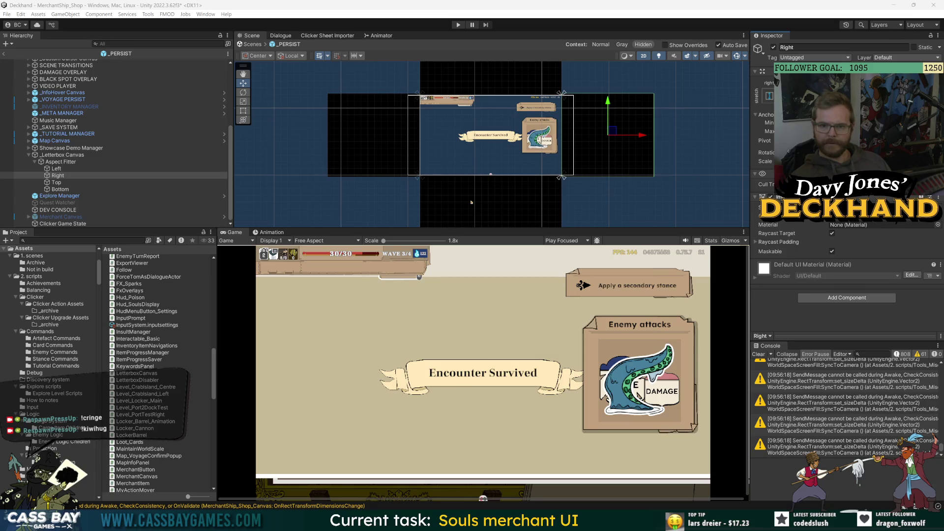
pyautogui.scroll(3, 580, 114)
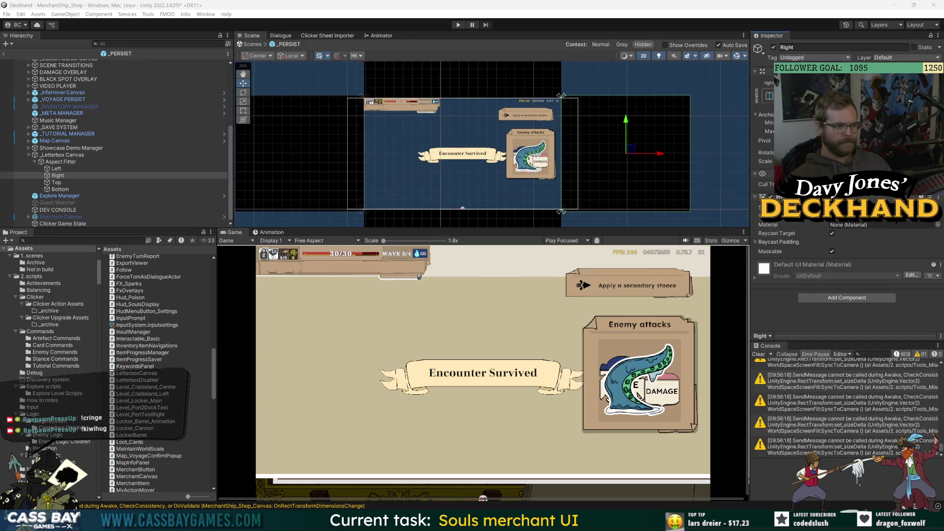
pyautogui.click(77, 162)
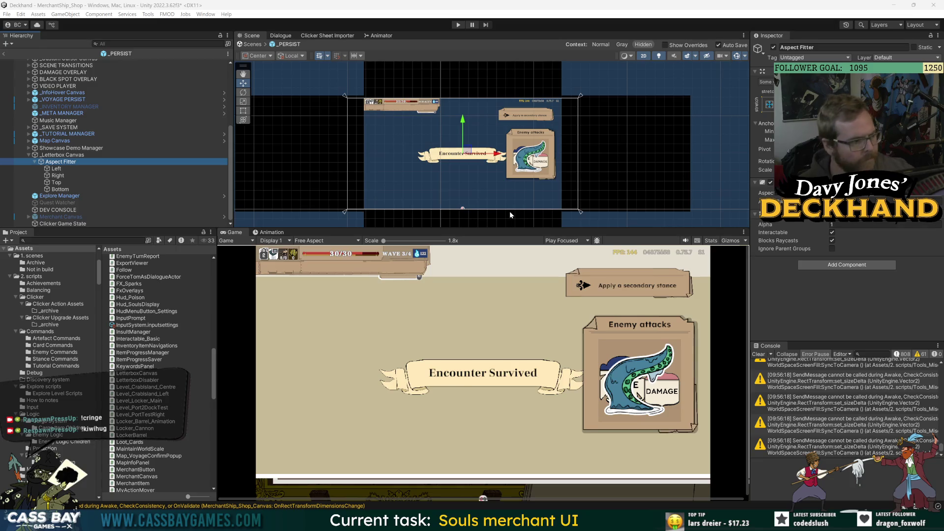
# Untick Interactable on the Aspect Fitter canvas group, leaving Blocks Raycasts on, and resize the panels
pyautogui.click(831, 232)
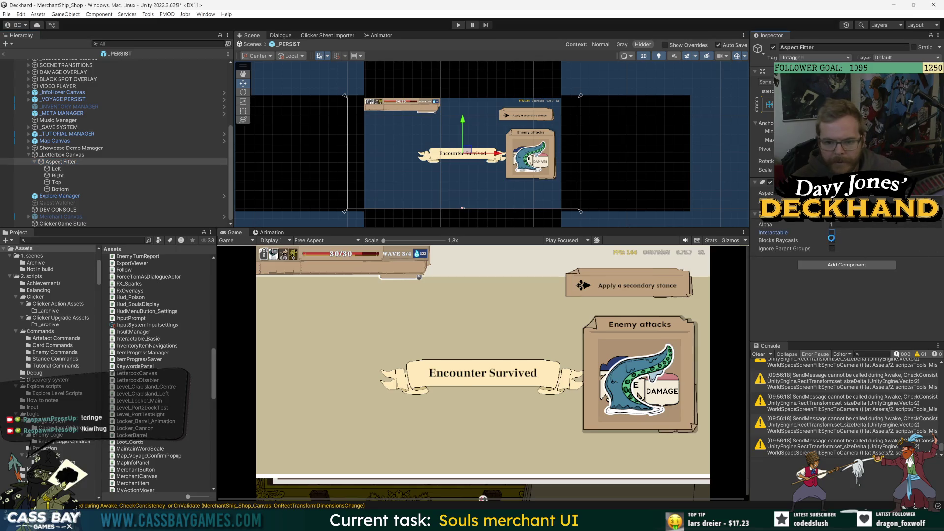
pyautogui.click(831, 241)
pyautogui.click(831, 241)
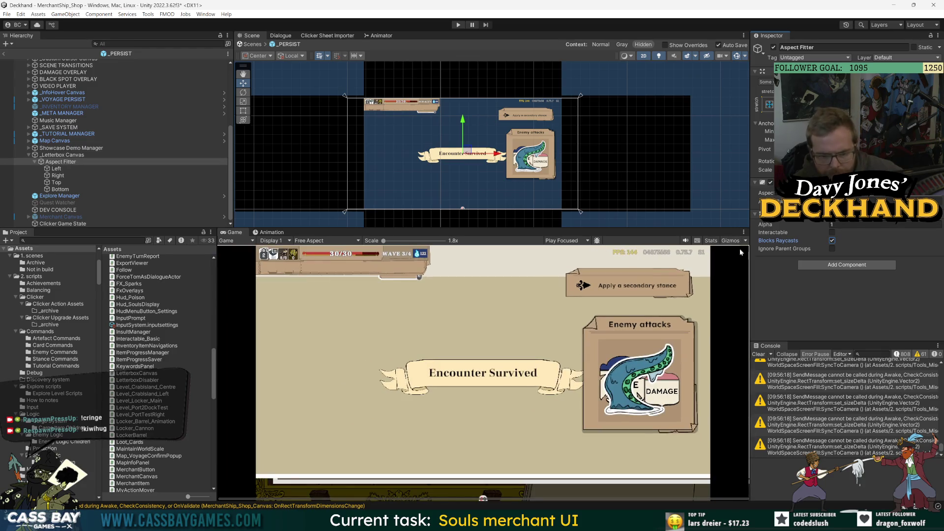
pyautogui.moveTo(703, 229); pyautogui.dragTo(703, 232)
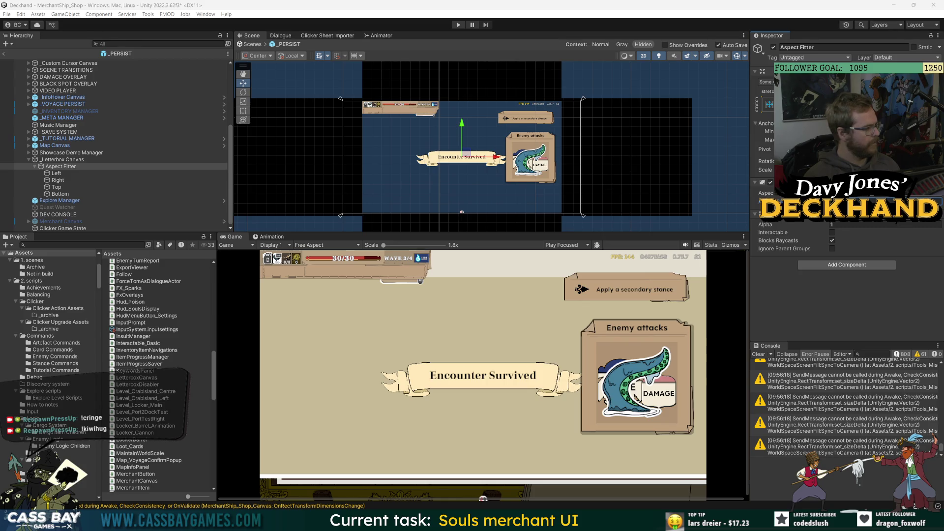
pyautogui.scroll(5, 52, 295)
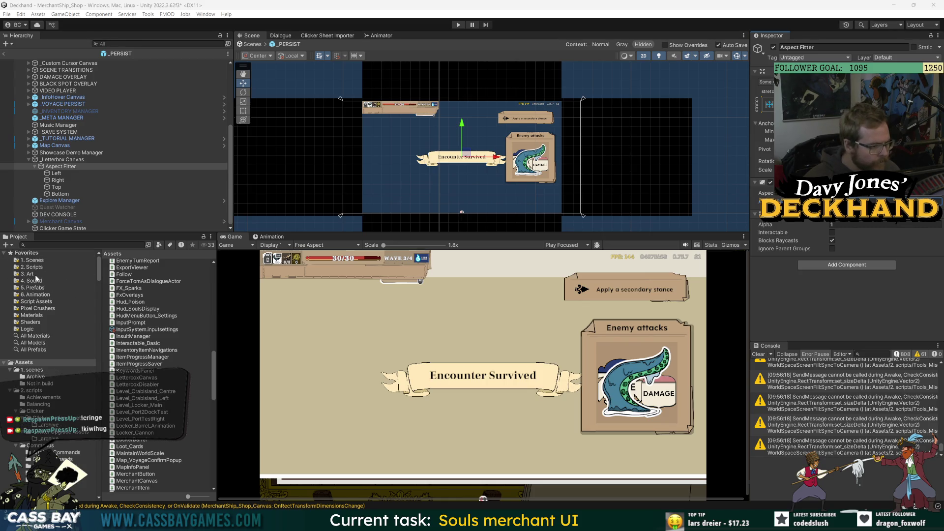
# Create a folder named 'ASpect Fitter' inside 5. Prefabs > UI Prefabs
pyautogui.click(40, 288)
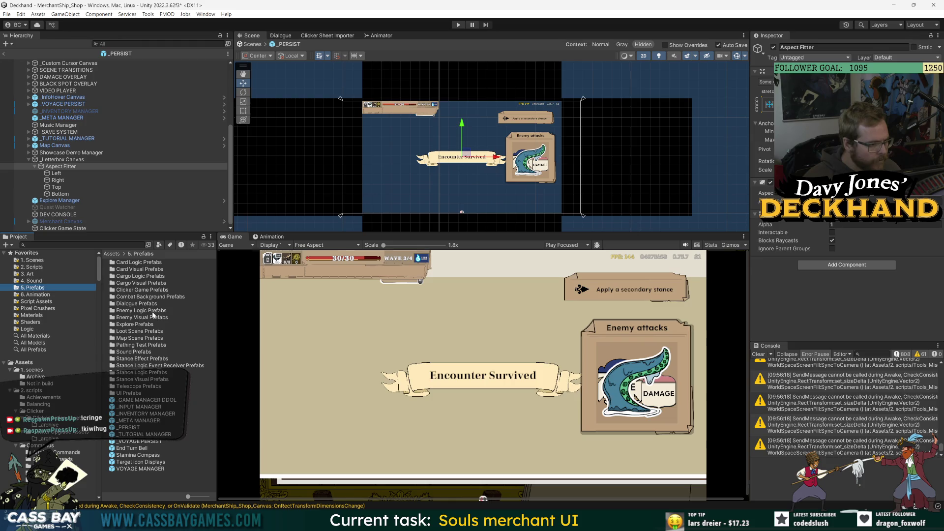
pyautogui.doubleClick(129, 394)
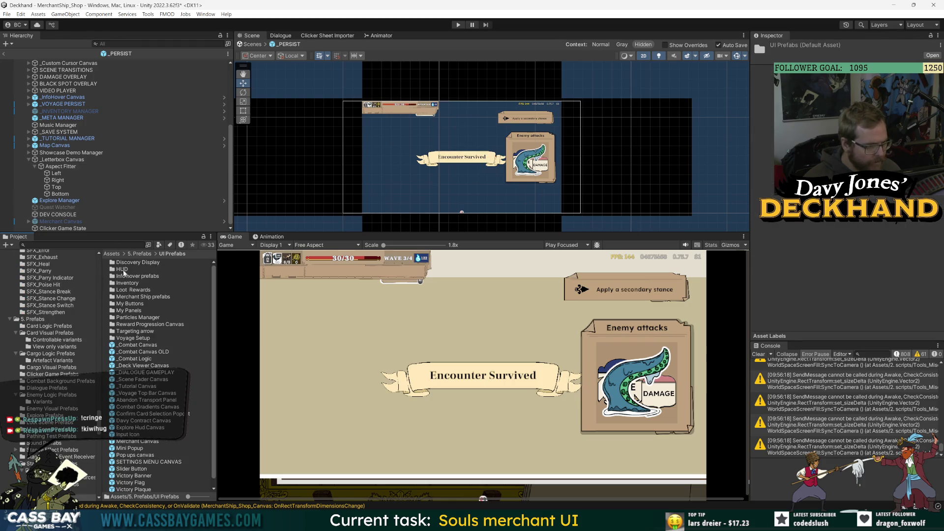
pyautogui.scroll(-1, 156, 367)
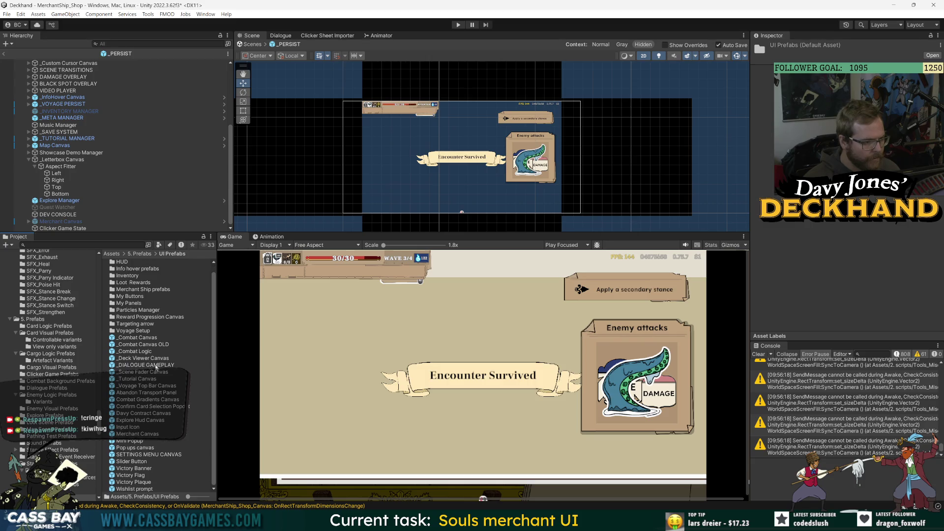
pyautogui.rightClick(193, 475)
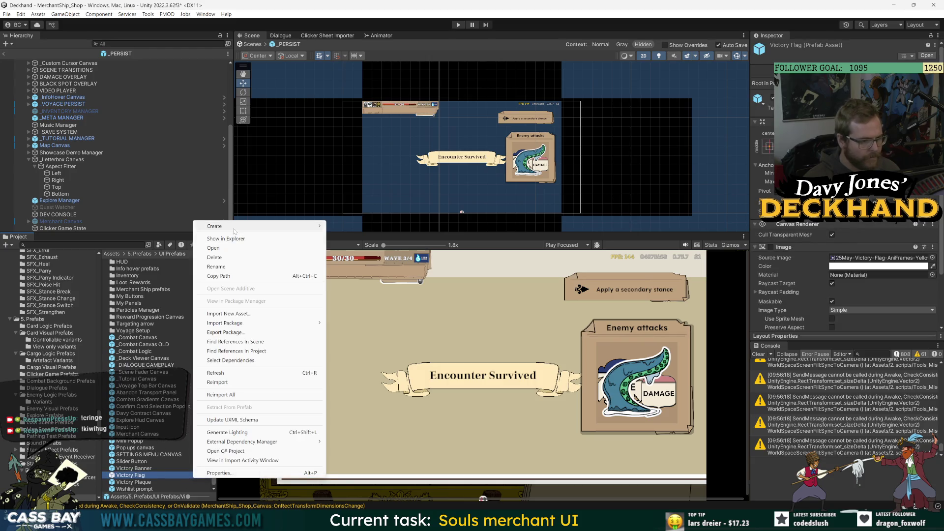
pyautogui.moveTo(233, 231)
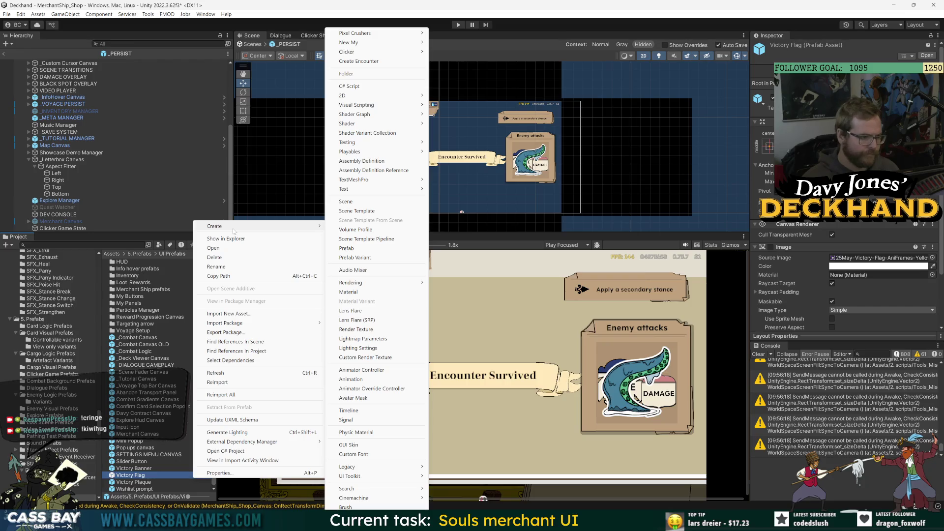
pyautogui.click(361, 74)
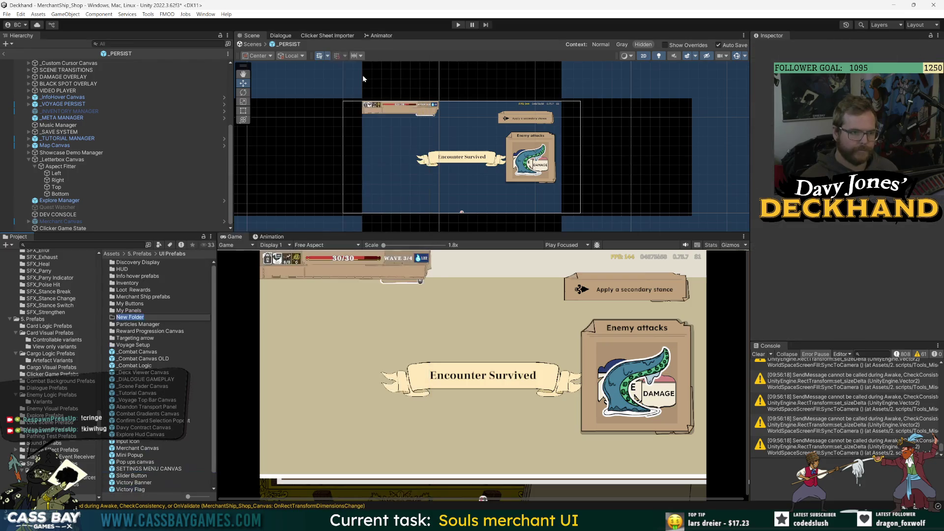
pyautogui.write('ASpec')
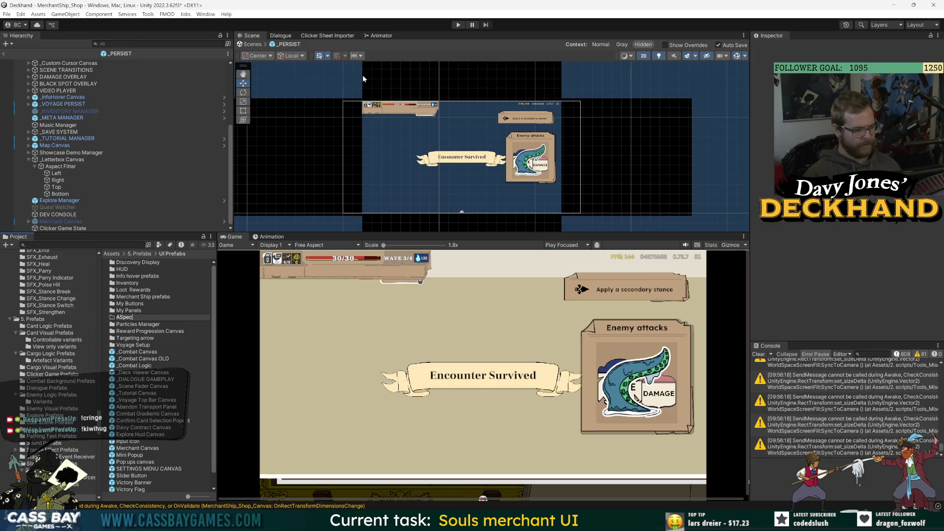
pyautogui.write('t Fitter')
pyautogui.press('Return')
# Save _Letterbox Canvas as a prefab in the new folder, keeping overlay render mode
pyautogui.moveTo(62, 159); pyautogui.dragTo(121, 317)
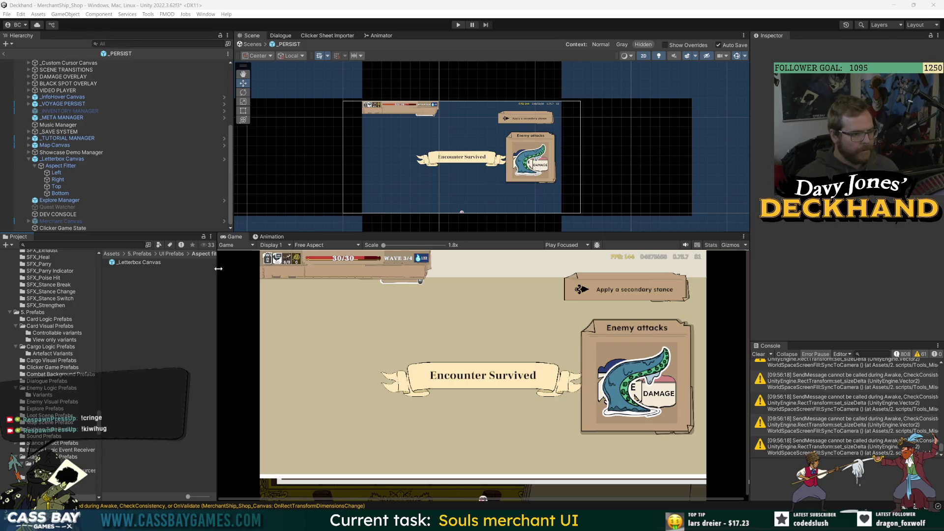
pyautogui.click(70, 160)
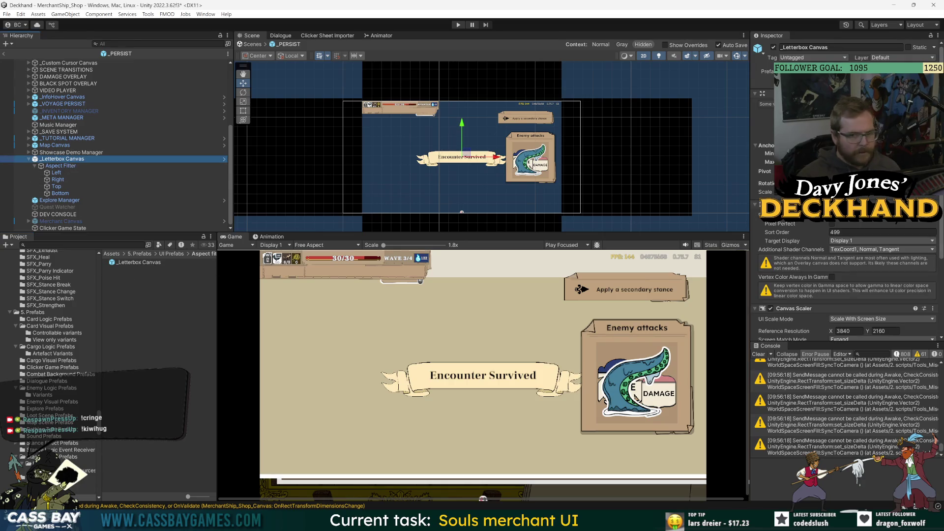
pyautogui.click(880, 215)
pyautogui.click(756, 221)
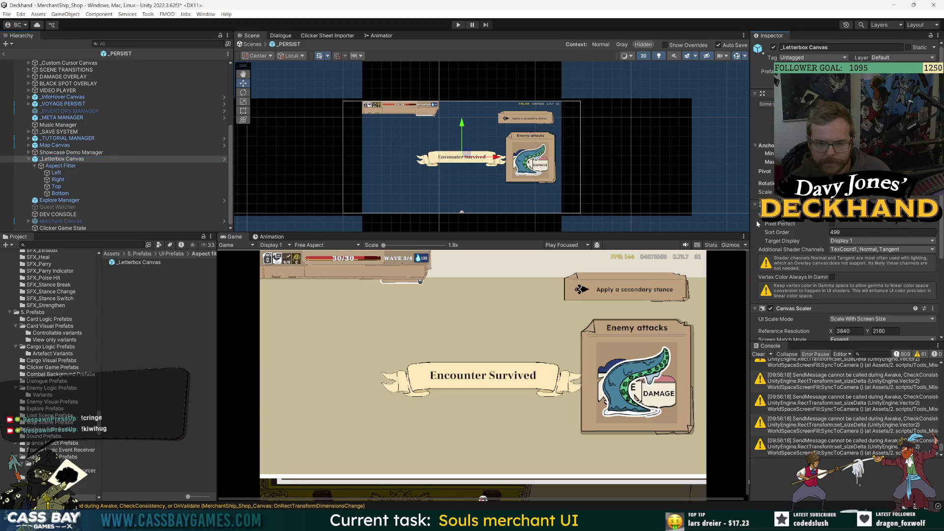
pyautogui.scroll(-3, 797, 279)
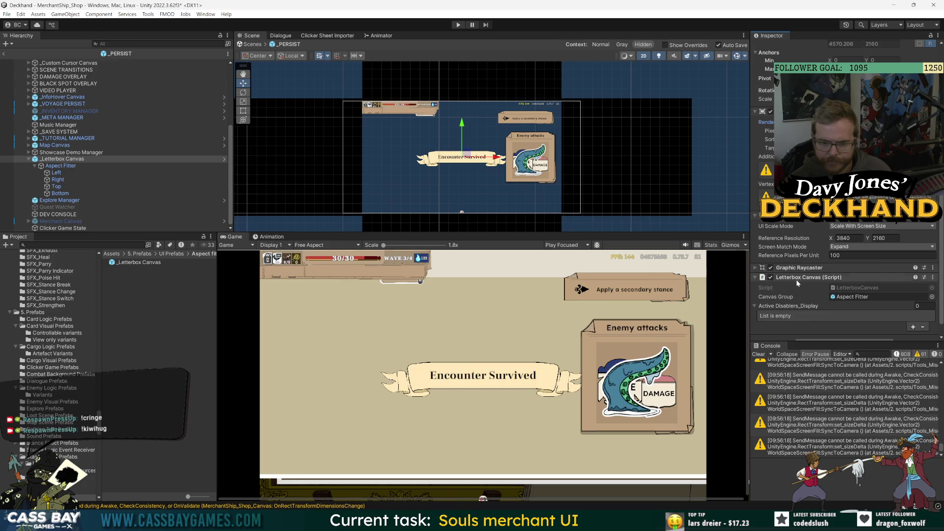
# Set the Aspect Fitter's Aspect Mode to Envelope Parent
pyautogui.click(66, 167)
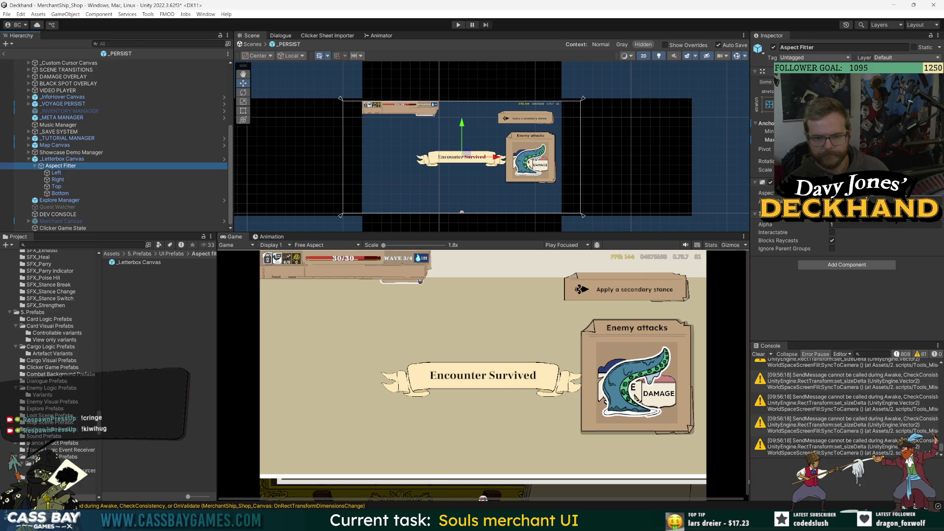
pyautogui.click(875, 193)
pyautogui.click(862, 240)
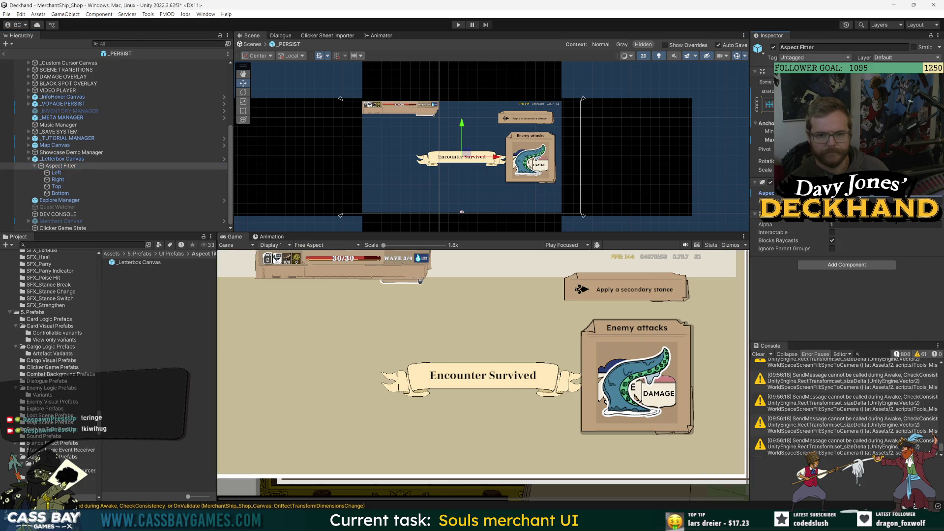
pyautogui.click(875, 193)
pyautogui.click(868, 240)
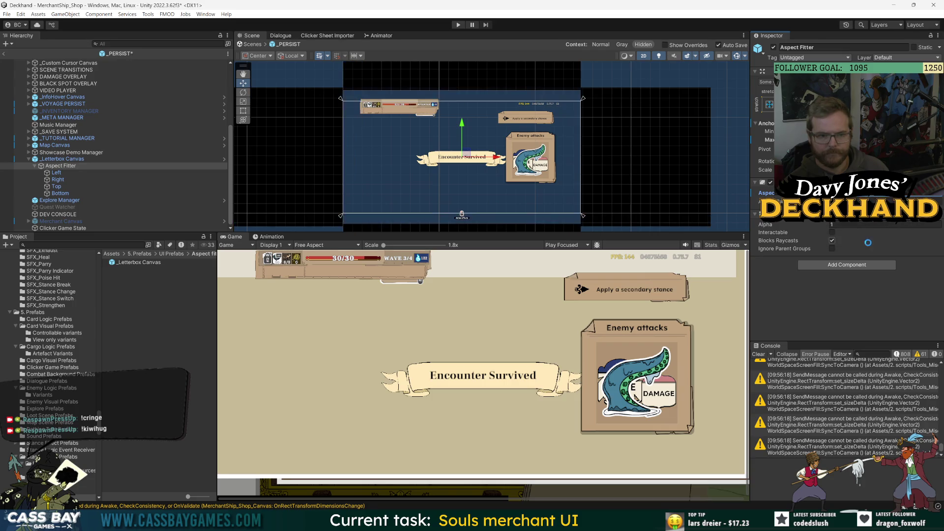
# Switch the Aspect Fitter to a different Aspect Mode and zoom the Scene view
pyautogui.click(875, 193)
pyautogui.click(861, 231)
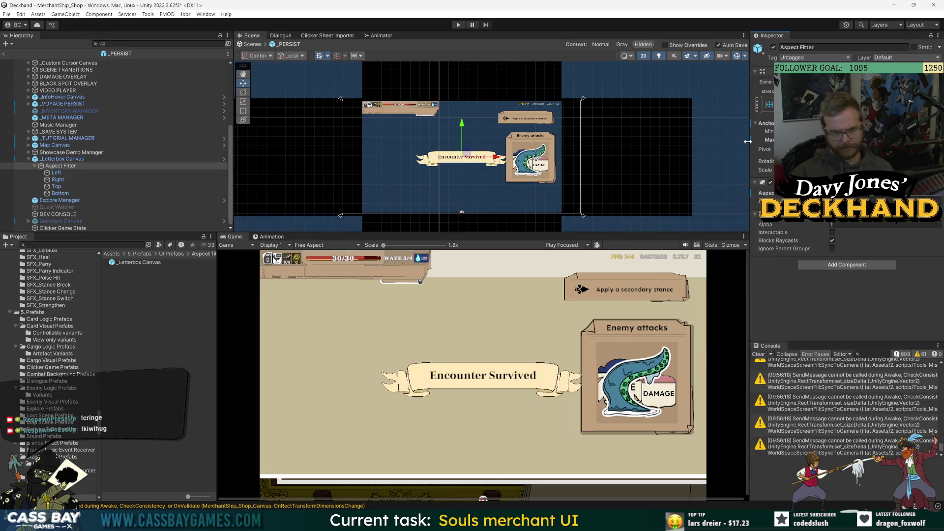
pyautogui.scroll(-3, 629, 164)
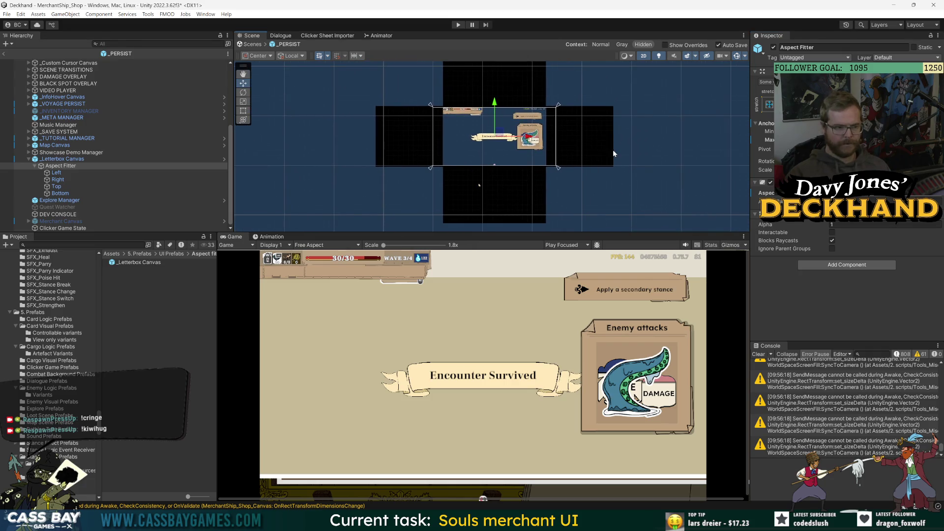
pyautogui.scroll(-2, 616, 152)
pyautogui.scroll(1, 597, 168)
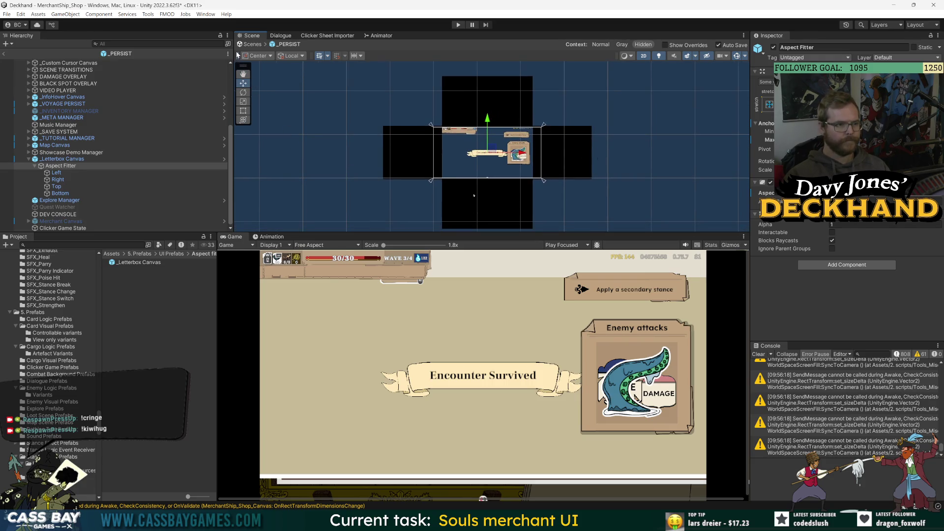
# Snip the Scene and Game views as a screenshot and switch to the Screenshots folder
pyautogui.press('super+shift+s')
pyautogui.moveTo(223, 49); pyautogui.dragTo(749, 501)
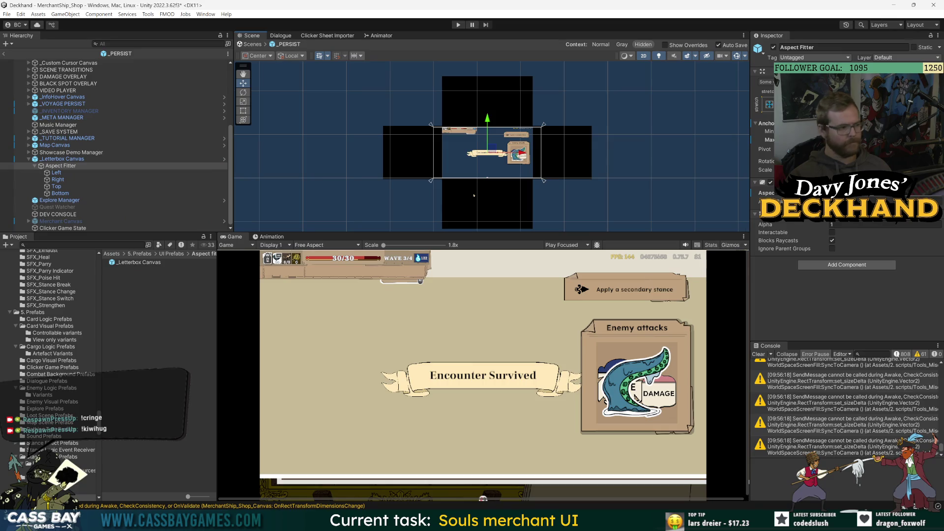
pyautogui.hotkey('alt', 'Tab')
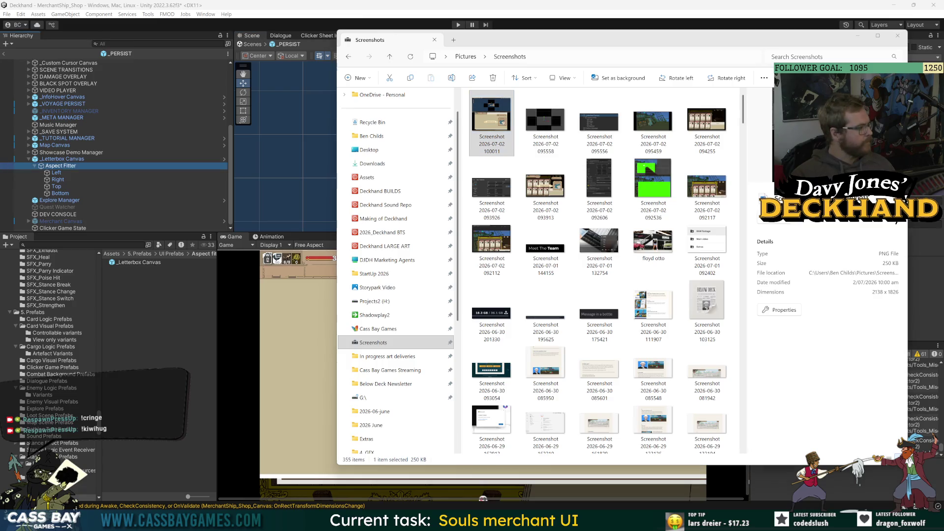
# Return to the Unity Editor and select the _Letterbox Canvas object
pyautogui.click(232, 322)
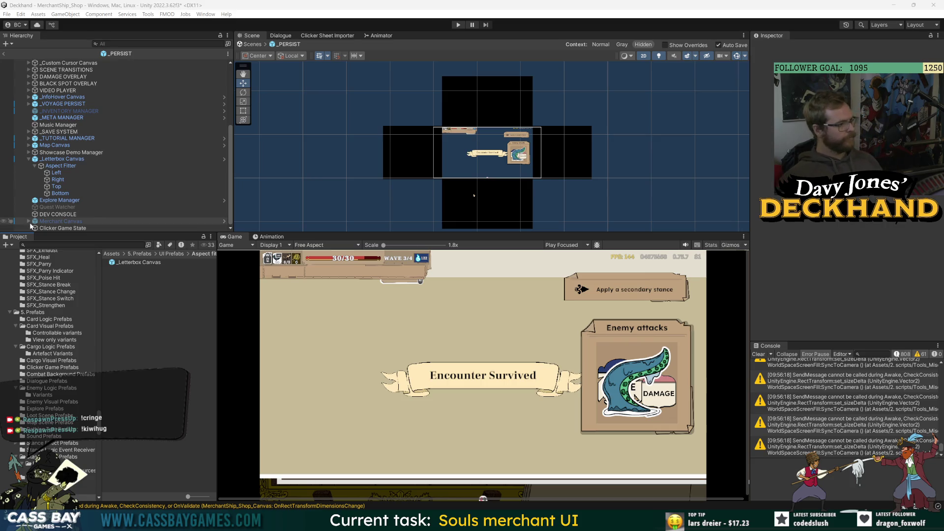
pyautogui.click(63, 159)
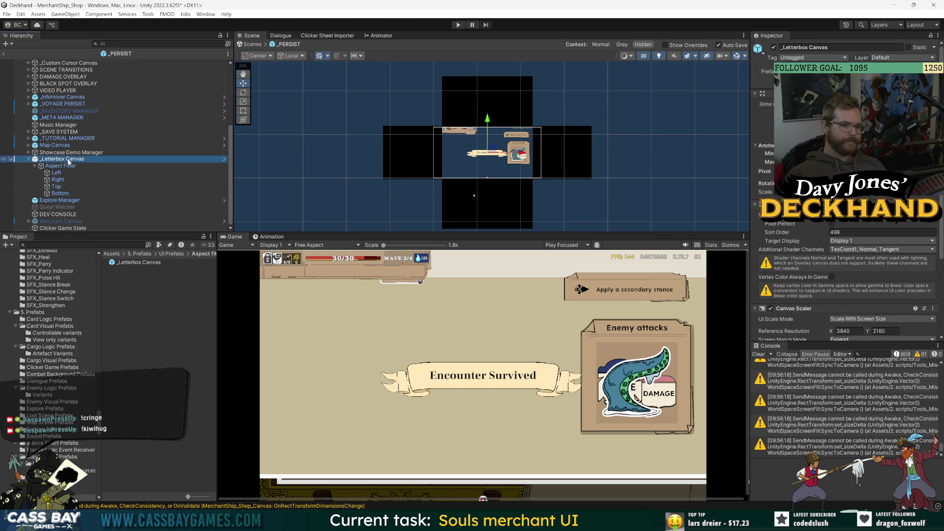
# Widen the Scene and Game views, leave _PERSIST editing, and toggle MerchantShip_Shop_Canvas off and on
pyautogui.moveTo(749, 288)
pyautogui.mouseDown()
pyautogui.moveTo(898, 289)
pyautogui.moveTo(784, 288)
pyautogui.mouseUp()
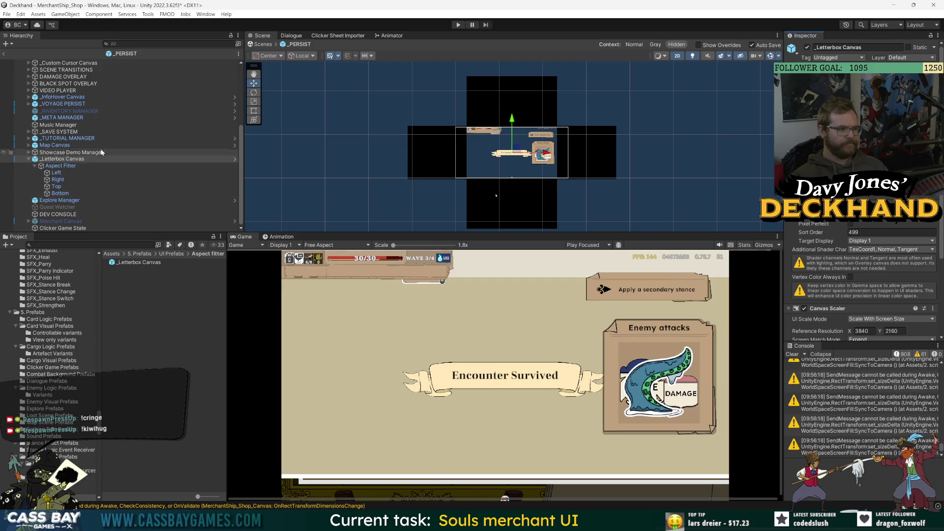
pyautogui.scroll(5, 99, 152)
pyautogui.click(4, 54)
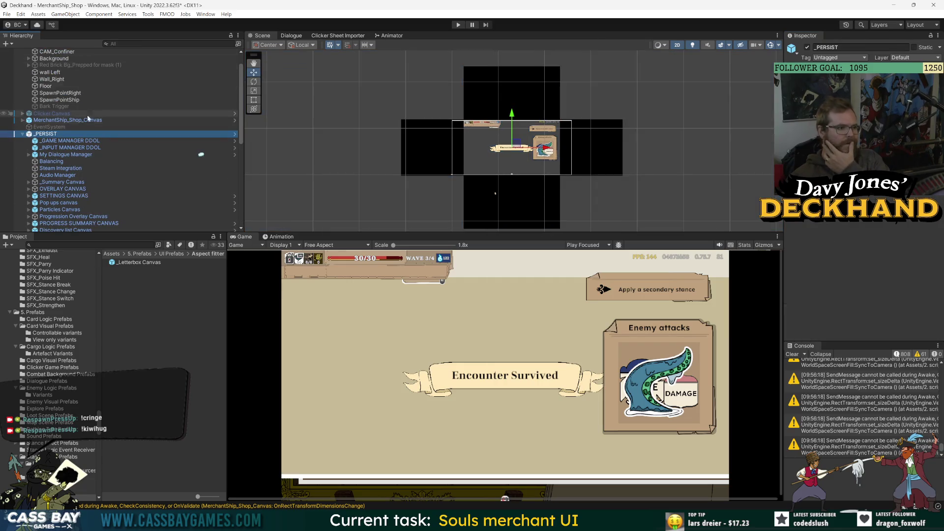
pyautogui.click(807, 47)
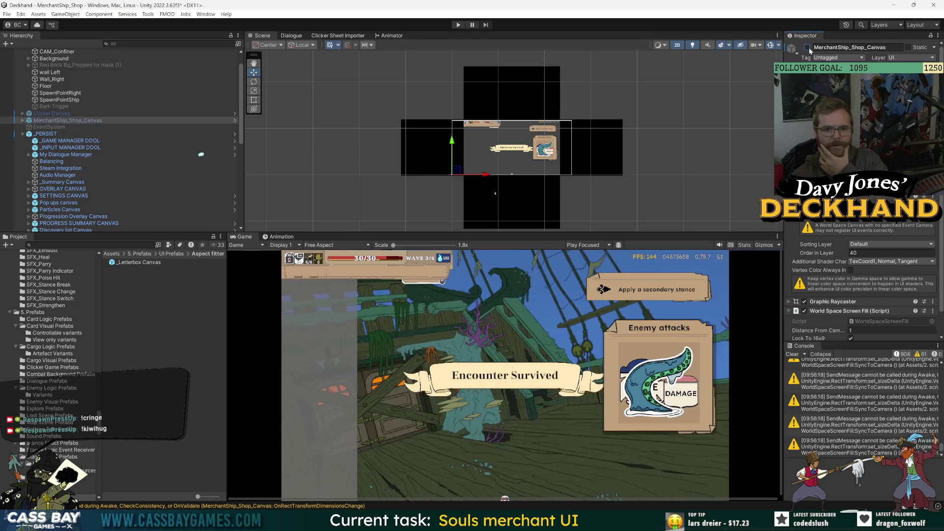
pyautogui.click(808, 48)
pyautogui.click(808, 49)
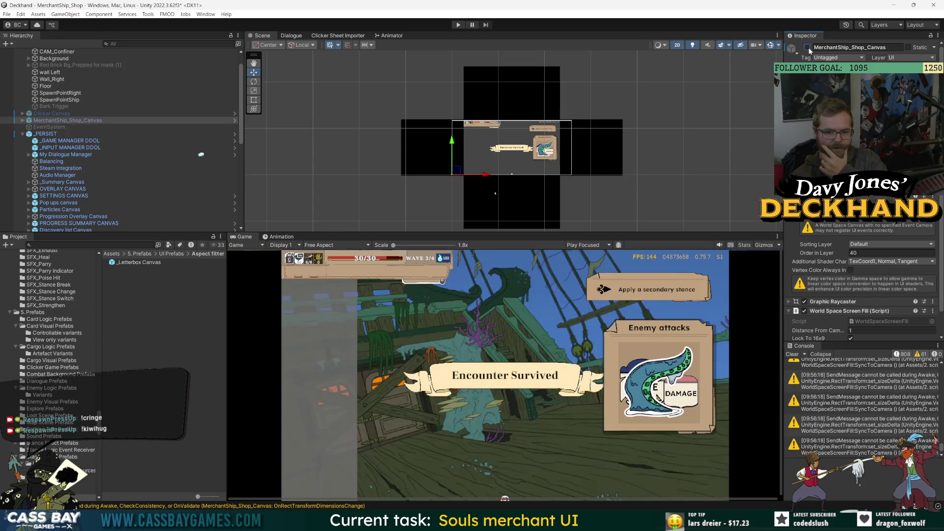
pyautogui.click(807, 47)
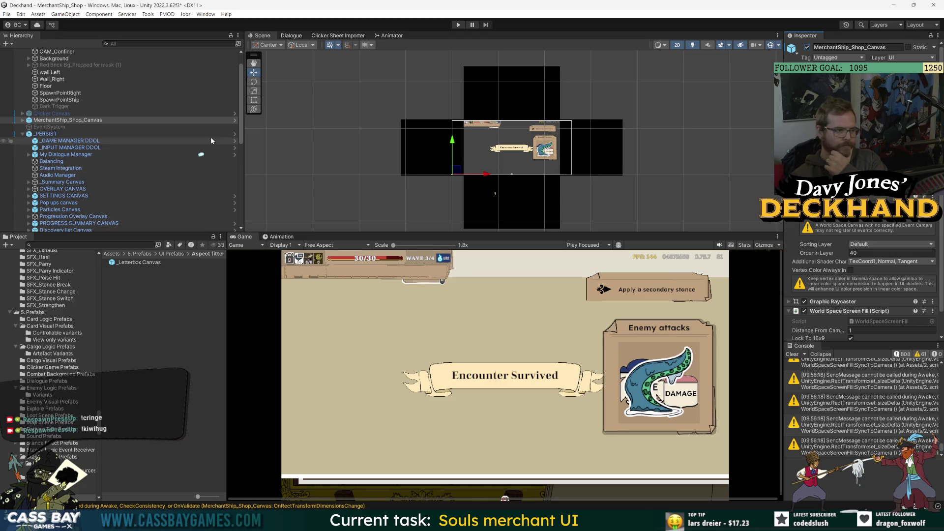
# Inspect _LEVEL, then open the _PERSIST prefab for editing
pyautogui.scroll(1, 69, 69)
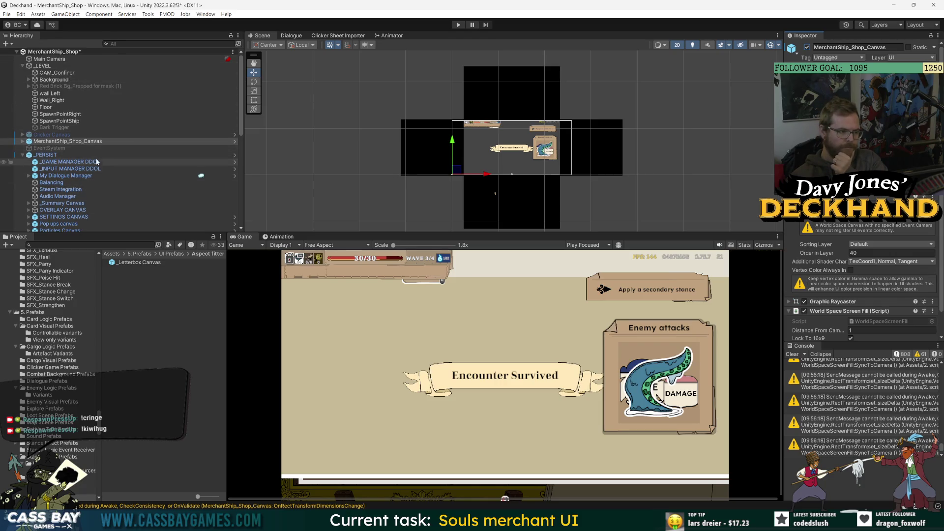
pyautogui.click(44, 66)
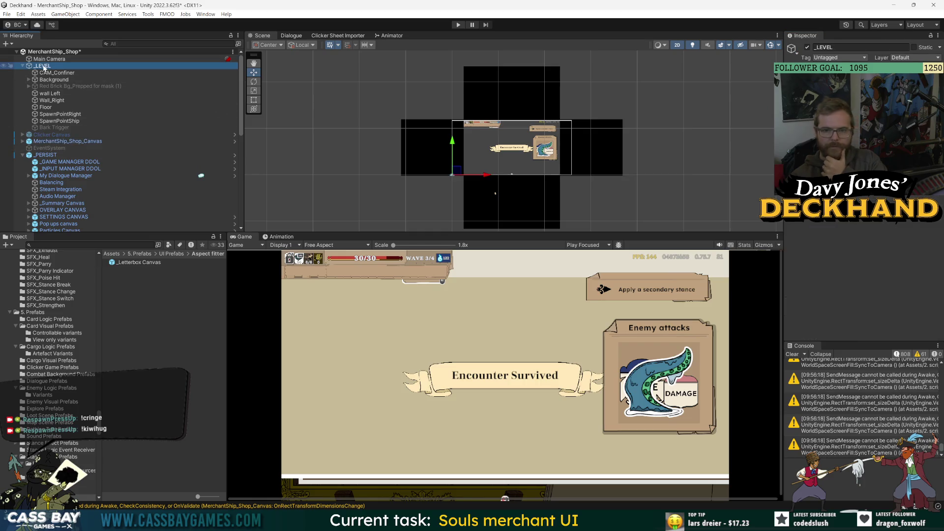
pyautogui.scroll(-7, 101, 195)
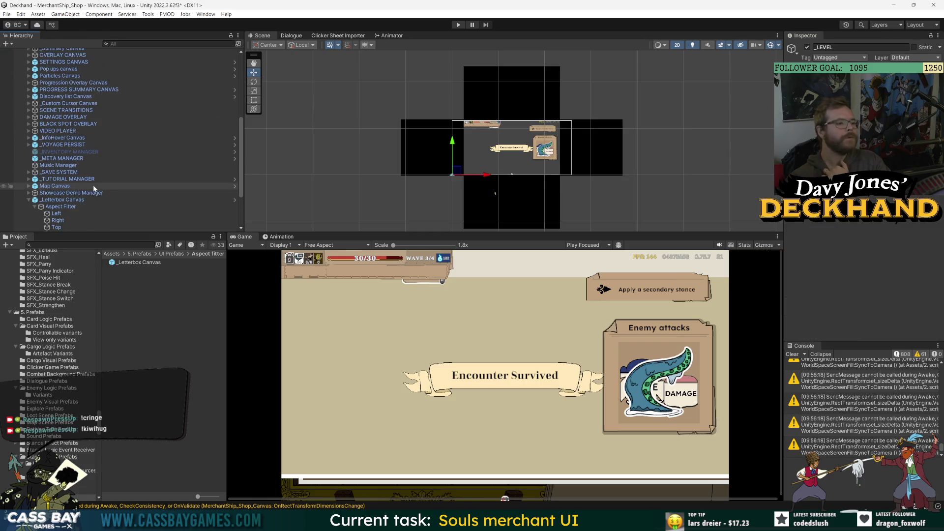
pyautogui.scroll(5, 61, 204)
pyautogui.click(46, 103)
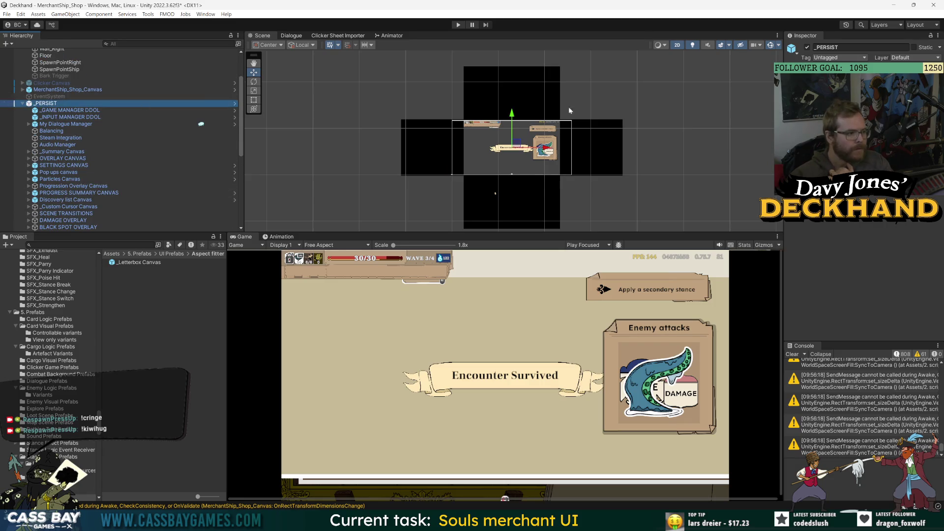
pyautogui.click(235, 104)
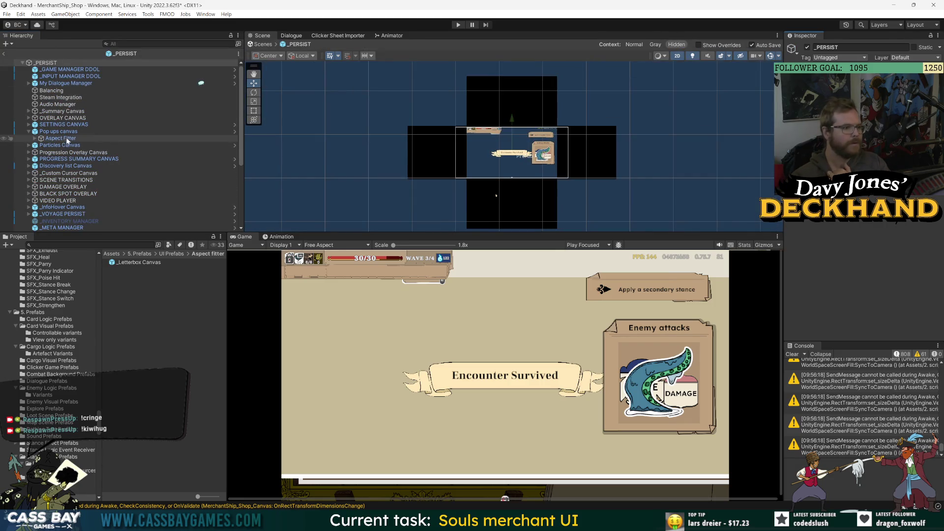
# Keep Expand as _Letterbox Canvas's Screen Match Mode and open that prefab for editing
pyautogui.scroll(-5, 54, 206)
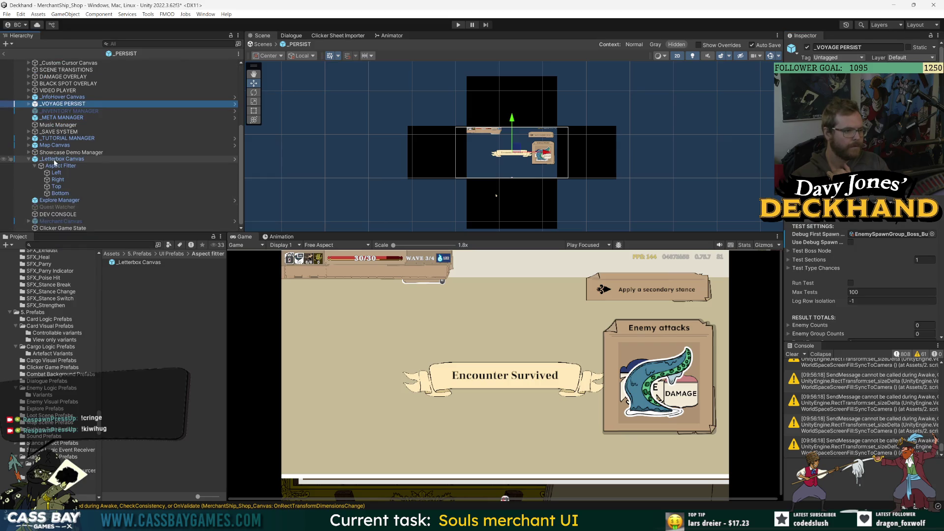
pyautogui.click(61, 159)
pyautogui.scroll(-4, 860, 276)
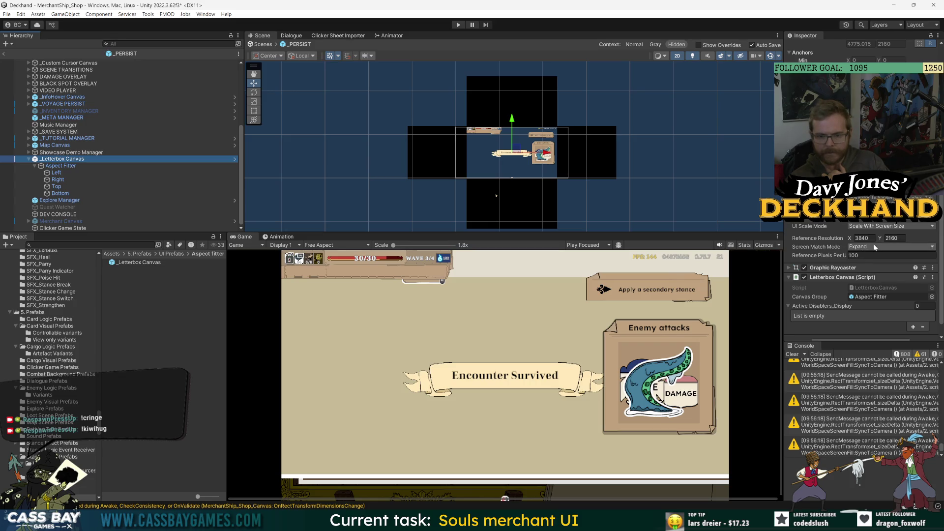
pyautogui.click(871, 247)
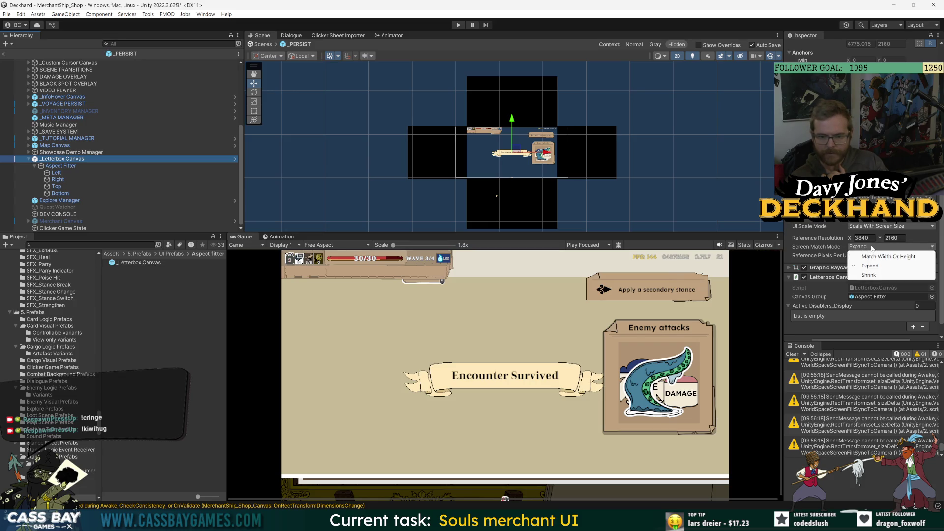
pyautogui.click(851, 250)
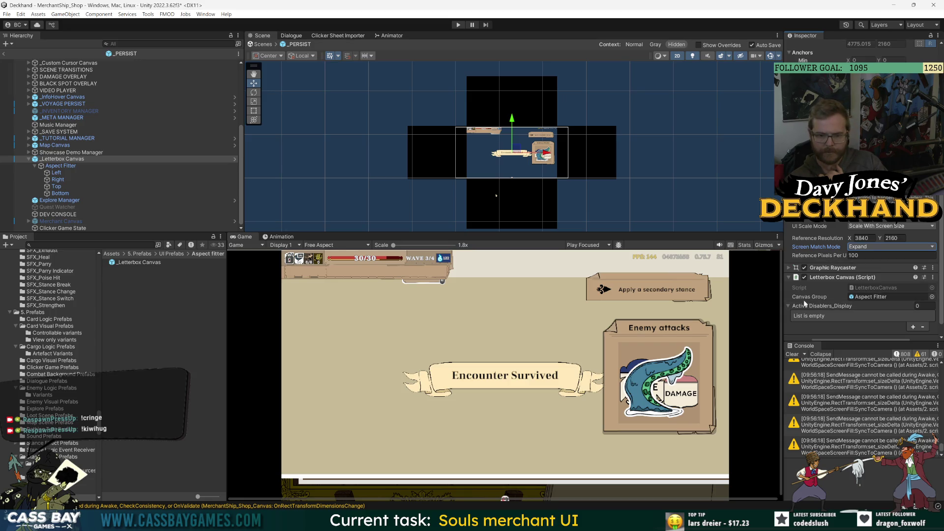
pyautogui.scroll(3, 825, 300)
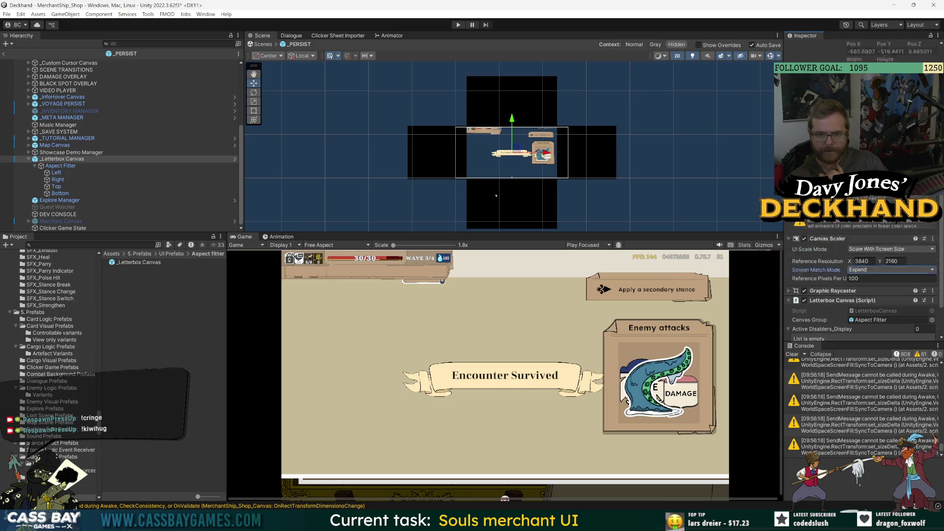
pyautogui.doubleClick(61, 167)
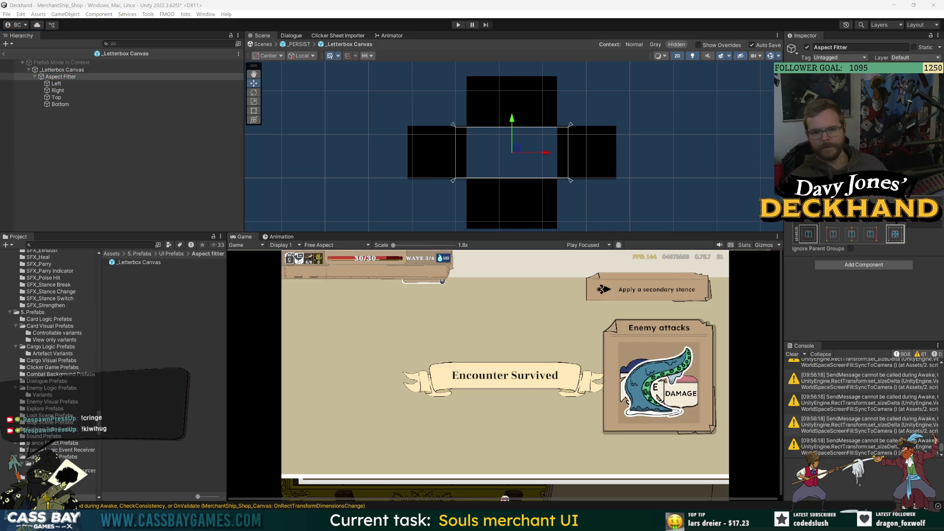
pyautogui.press('Escape')
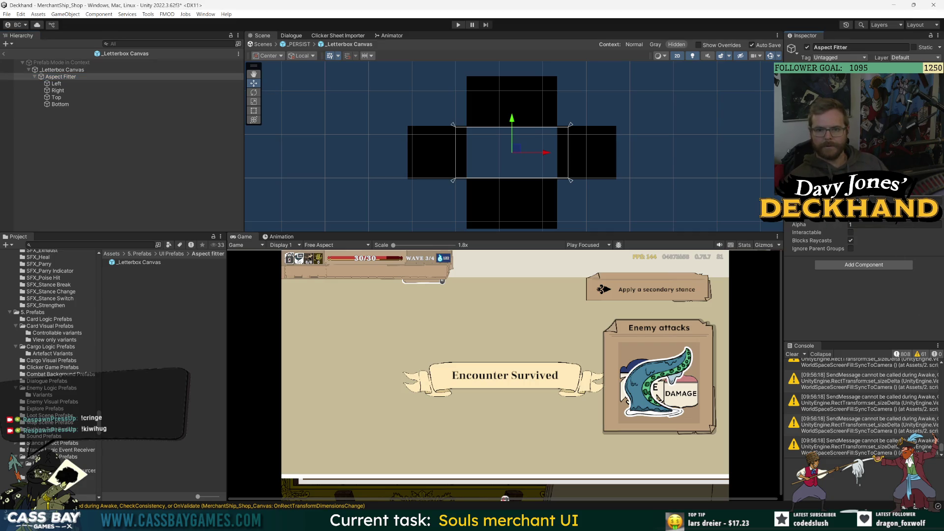
pyautogui.scroll(-1, 864, 256)
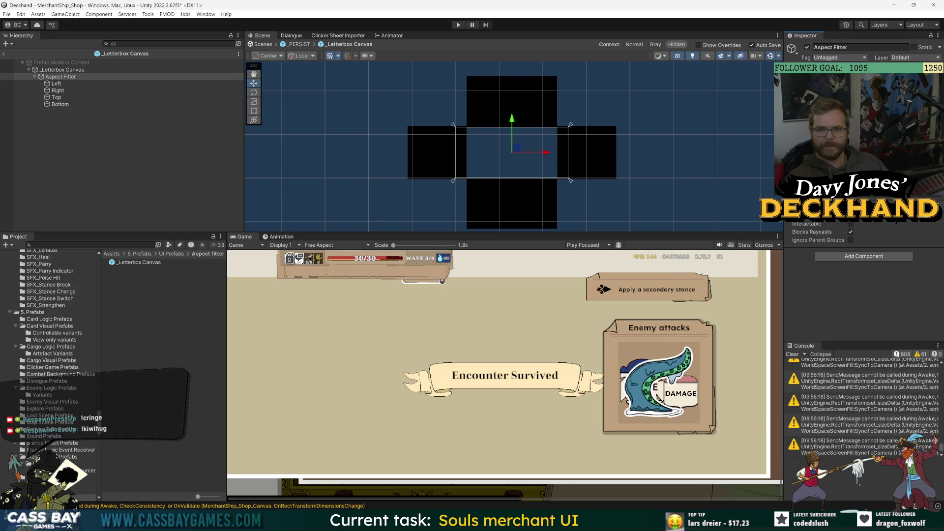
pyautogui.scroll(1, 864, 255)
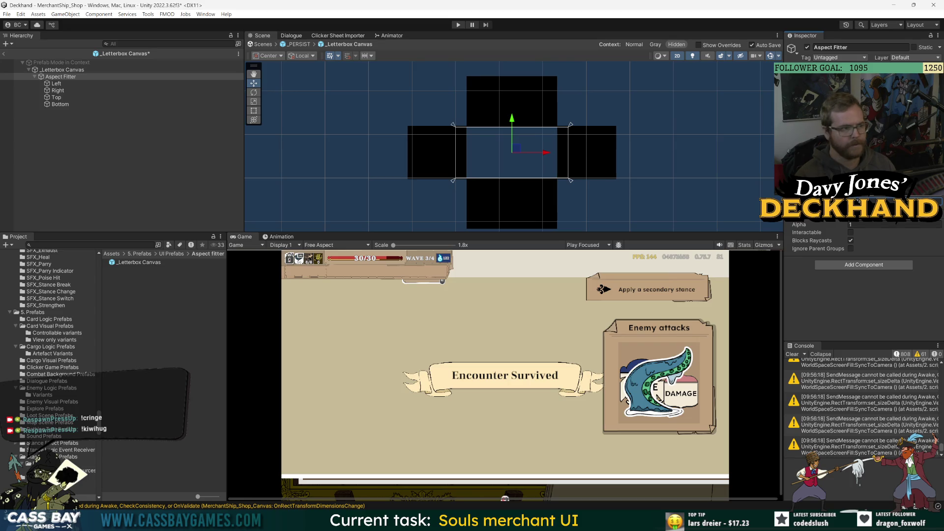
pyautogui.click(4, 53)
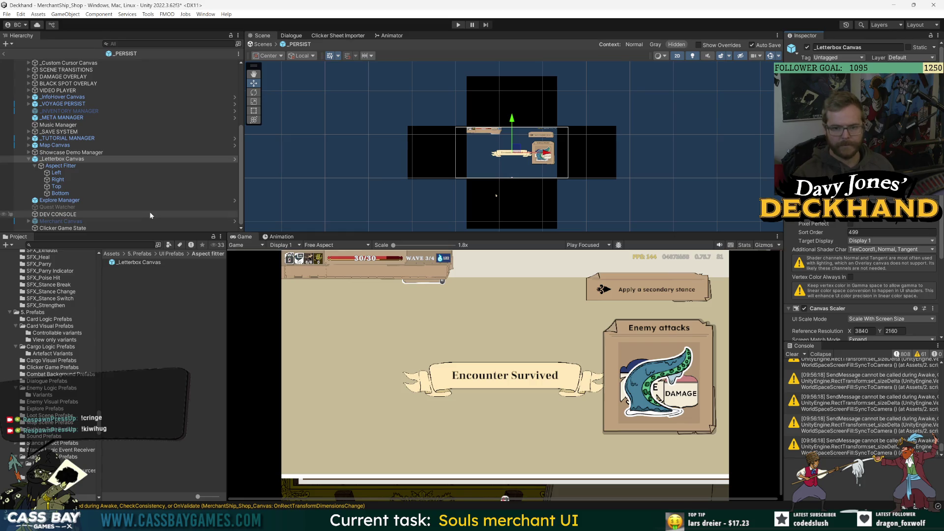
# Undo the last Aspect Fitter change, enlarge the Scene view, and return to the MerchantShip_Shop scene
pyautogui.click(60, 166)
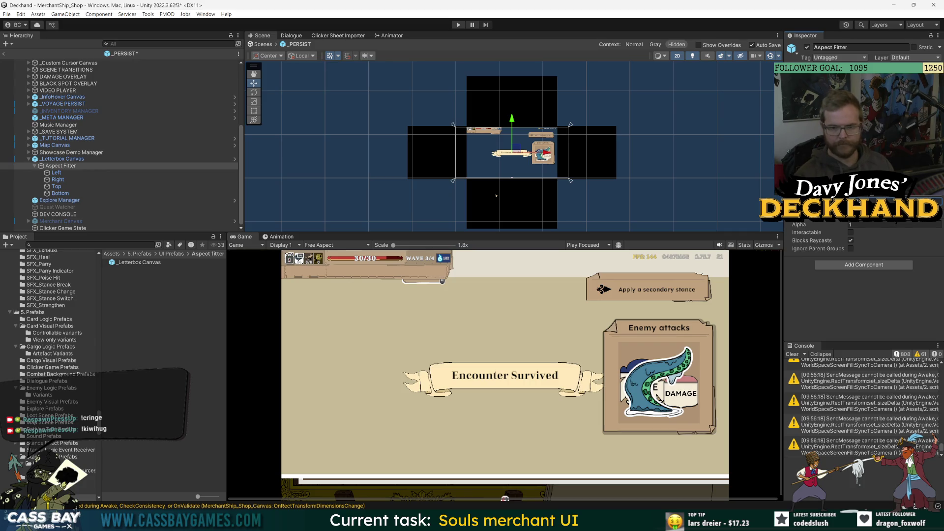
pyautogui.hotkey('ctrl', 'z')
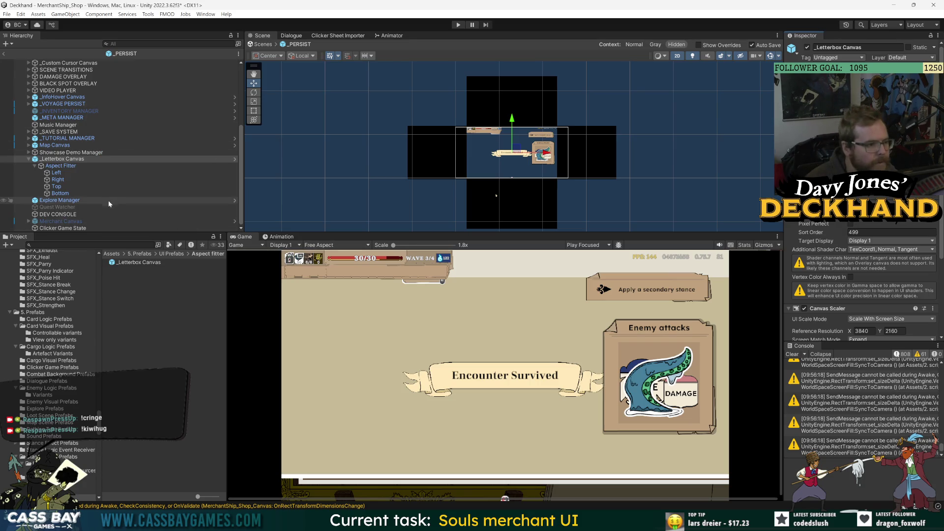
pyautogui.moveTo(431, 233)
pyautogui.mouseDown()
pyautogui.moveTo(447, 219)
pyautogui.moveTo(447, 190)
pyautogui.mouseUp()
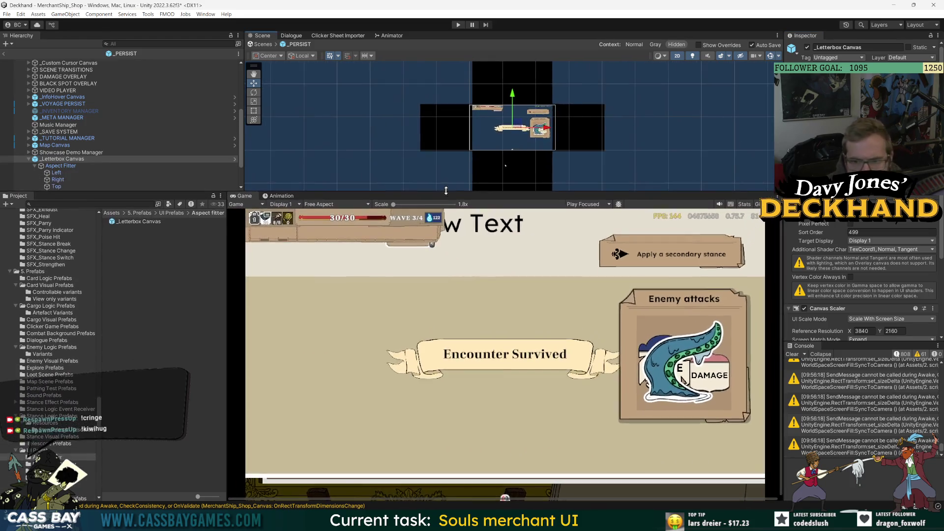
pyautogui.moveTo(727, 192)
pyautogui.mouseDown()
pyautogui.moveTo(725, 239)
pyautogui.moveTo(732, 237)
pyautogui.mouseUp()
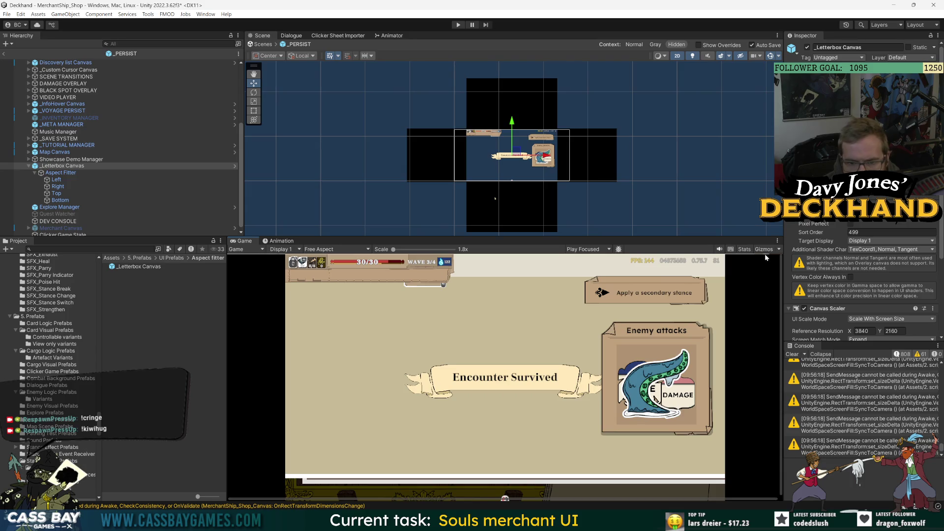
pyautogui.scroll(1, 564, 136)
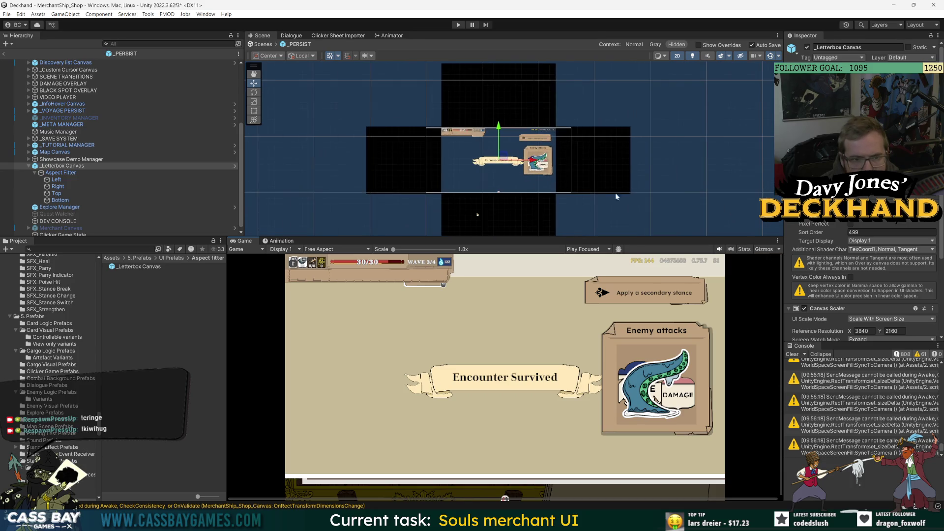
pyautogui.click(4, 54)
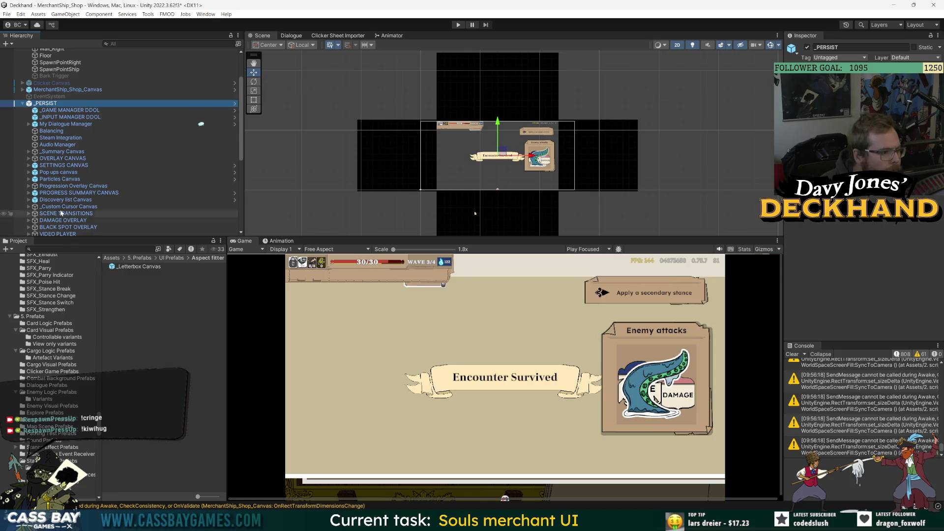
pyautogui.scroll(-1, 59, 216)
# Undo the accidental move of the Right letterbox bar and narrow the Inspector panel
pyautogui.click(58, 169)
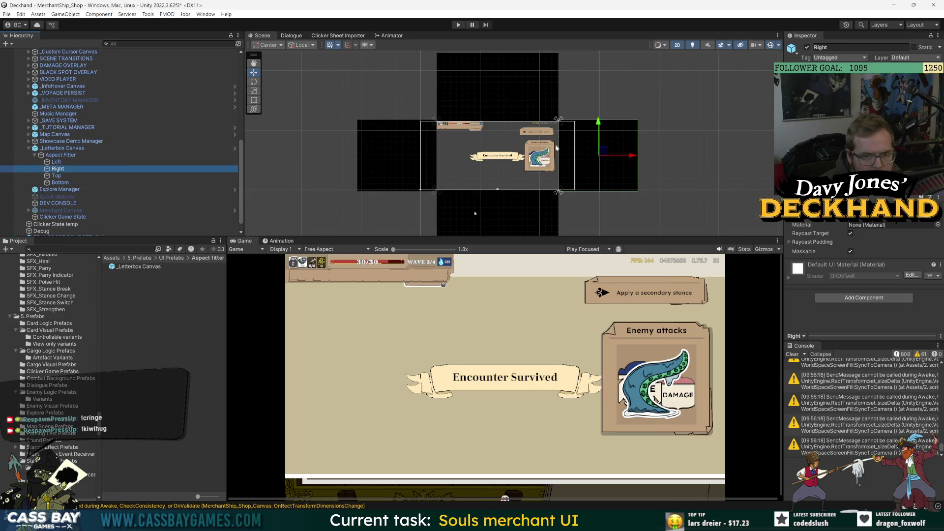
pyautogui.moveTo(633, 161)
pyautogui.mouseDown()
pyautogui.moveTo(621, 157)
pyautogui.moveTo(633, 157)
pyautogui.mouseUp()
pyautogui.moveTo(598, 126)
pyautogui.mouseDown()
pyautogui.moveTo(598, 100)
pyautogui.moveTo(600, 130)
pyautogui.moveTo(600, 114)
pyautogui.mouseUp()
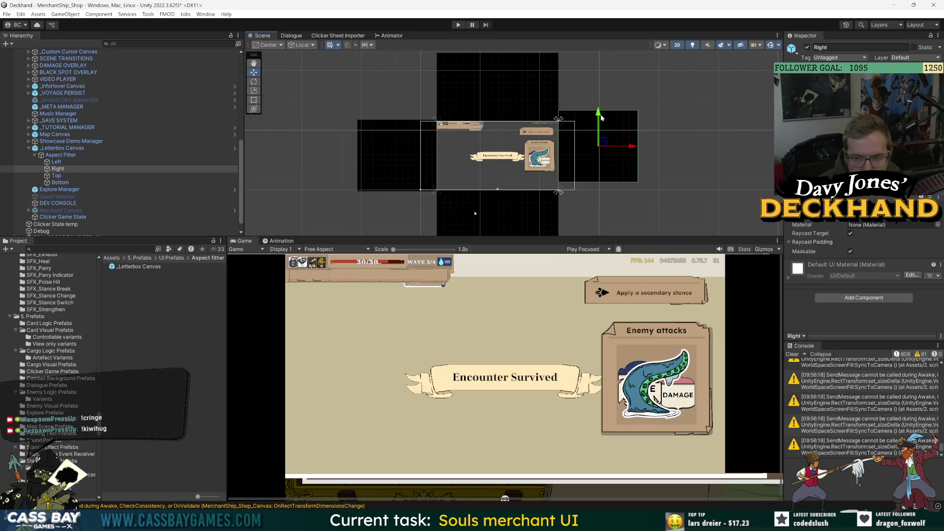
pyautogui.hotkey('ctrl', 'z')
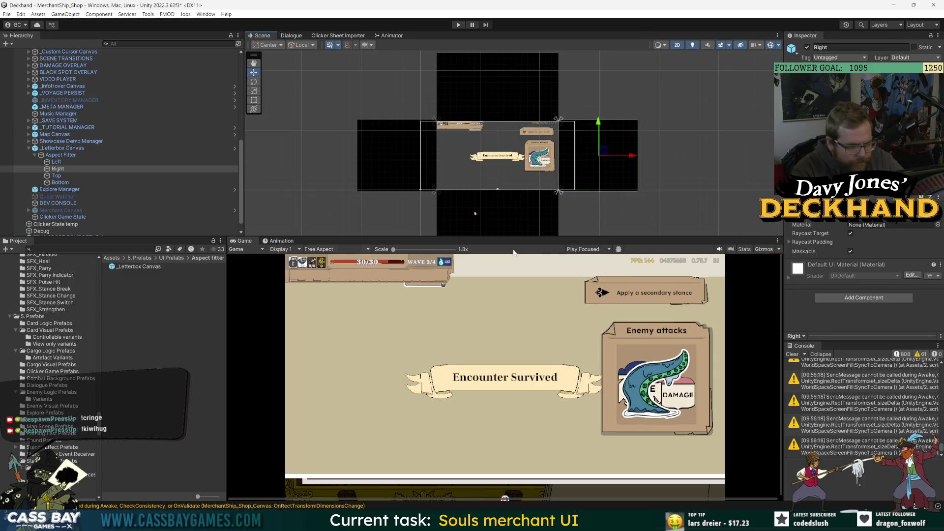
pyautogui.moveTo(783, 256)
pyautogui.mouseDown()
pyautogui.moveTo(873, 261)
pyautogui.moveTo(765, 262)
pyautogui.mouseUp()
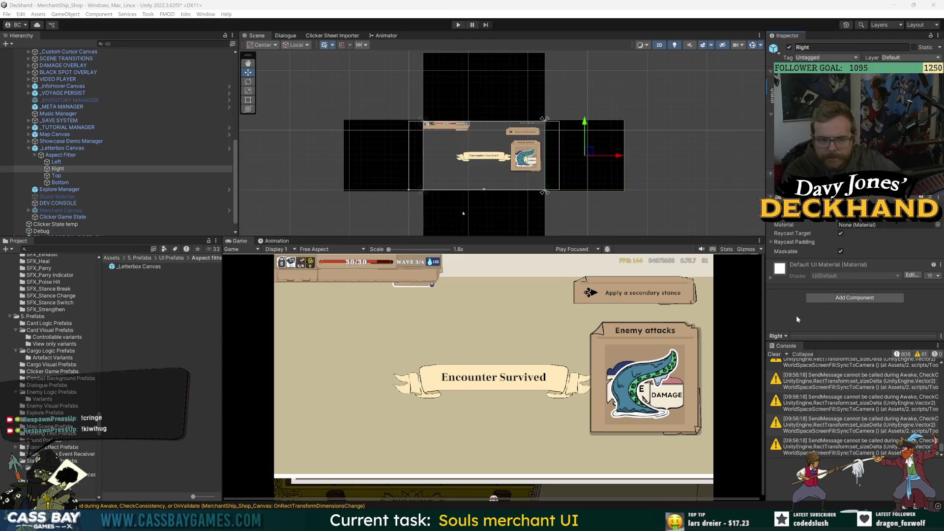
# Snip the zoomed Scene view and open the capture in the Screenshots folder
pyautogui.scroll(10, 543, 134)
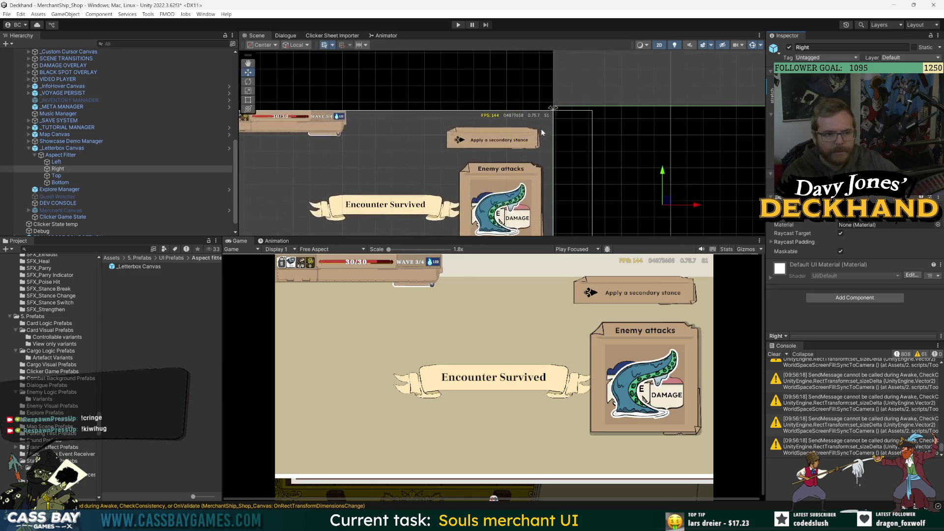
pyautogui.press('super+shift+s')
pyautogui.moveTo(400, 69); pyautogui.dragTo(690, 218)
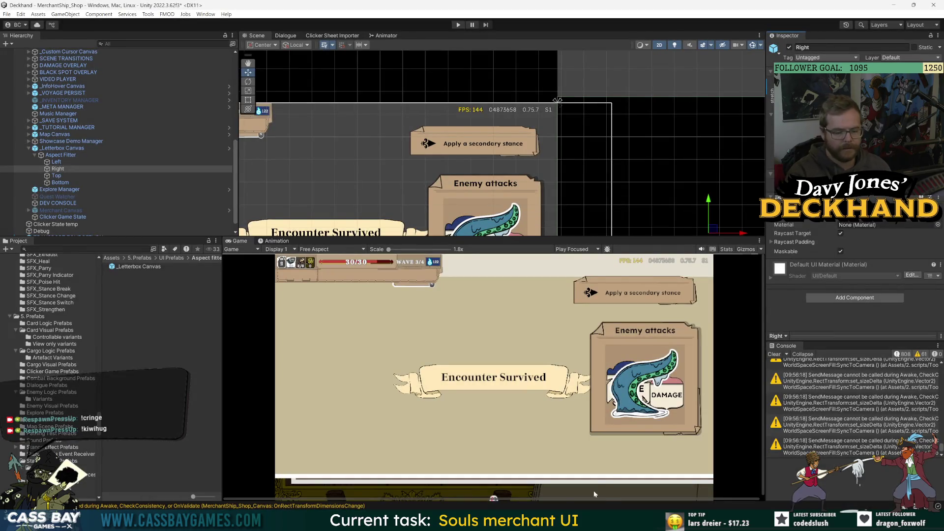
pyautogui.click(496, 117)
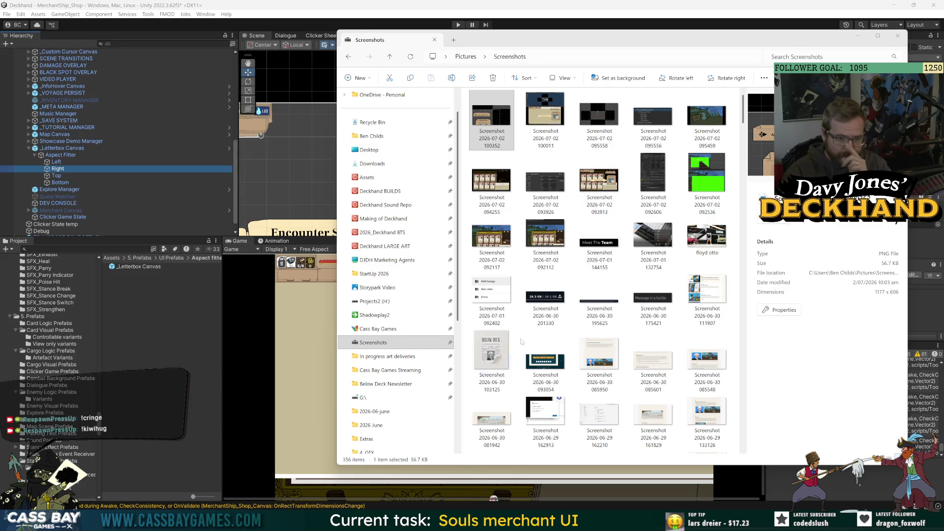
# Leave the Screenshots window for Unity and clear the Console warnings
pyautogui.hotkey('alt', 'Tab')
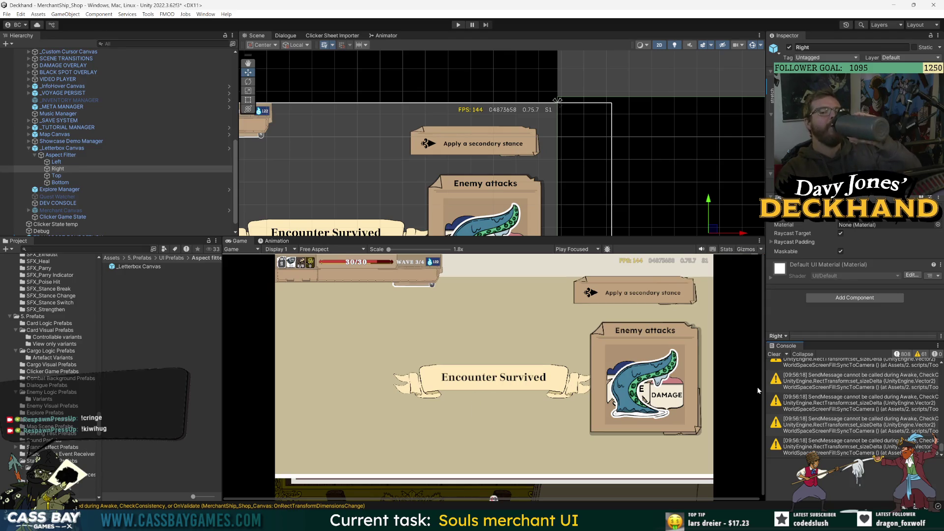
pyautogui.click(774, 354)
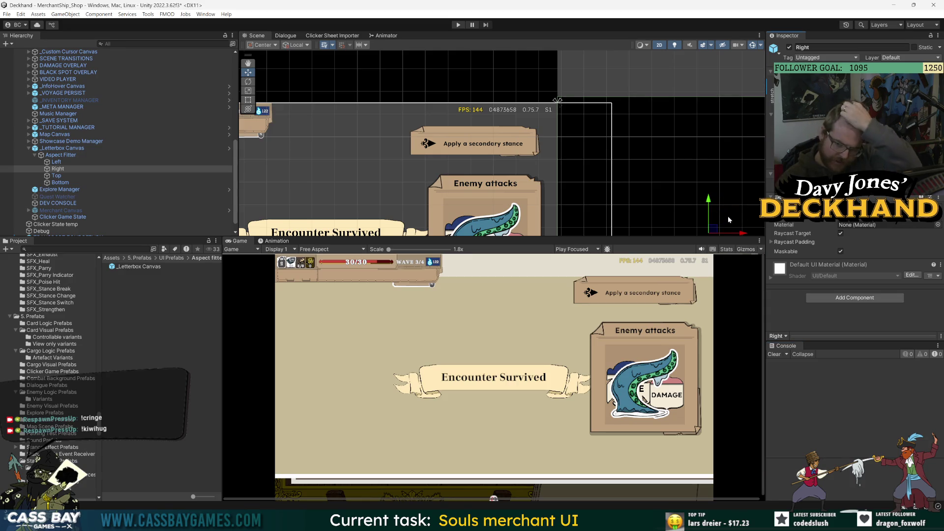
# Check that the Right bar's Raycast Padding is zero, then zoom out the Scene view
pyautogui.click(772, 242)
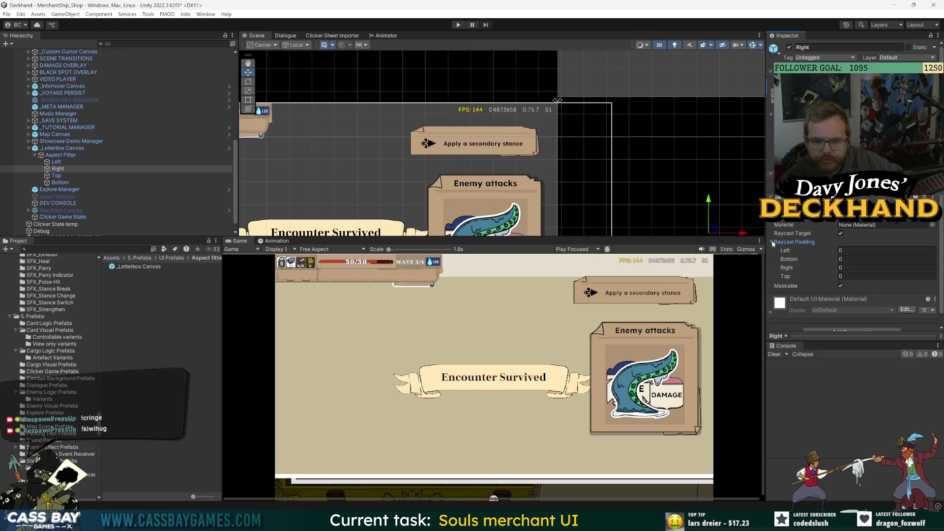
pyautogui.click(772, 242)
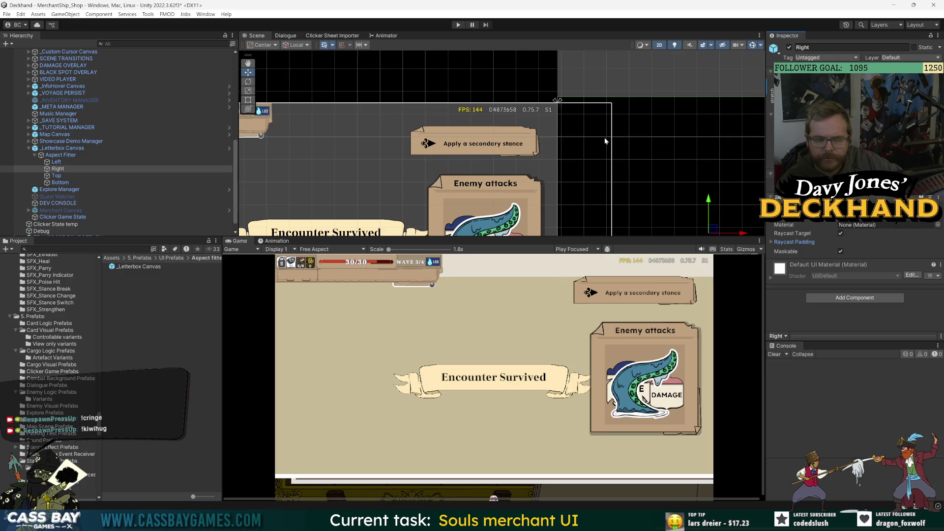
pyautogui.scroll(-2, 603, 137)
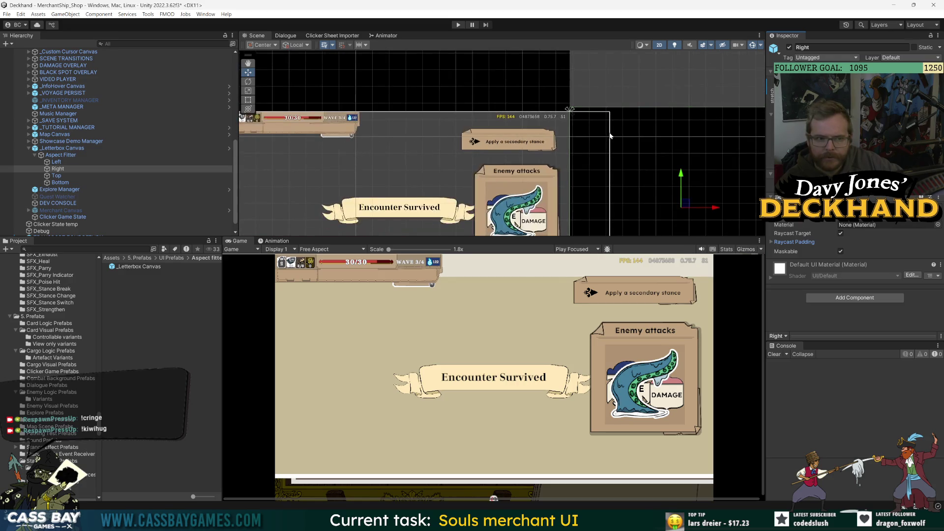
pyautogui.click(400, 153)
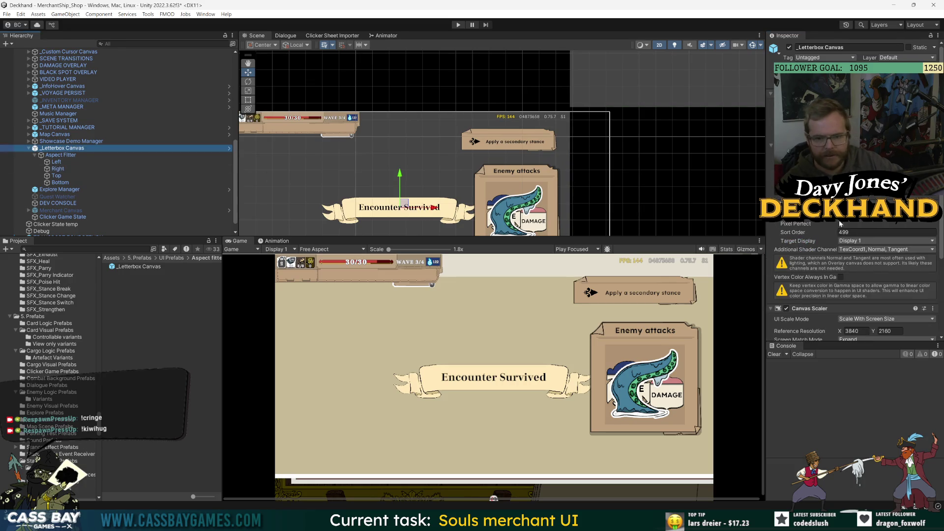
pyautogui.moveTo(800, 232); pyautogui.dragTo(822, 234)
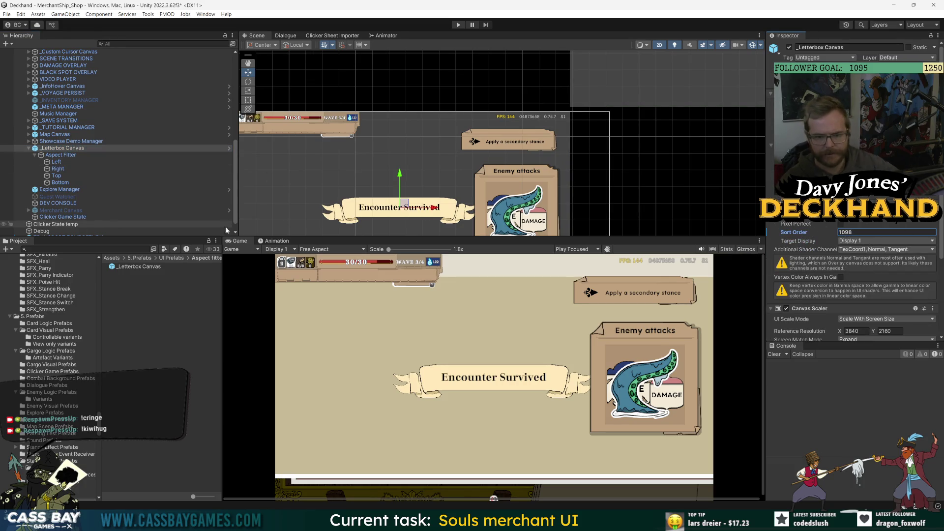
pyautogui.hotkey('ctrl', 'z')
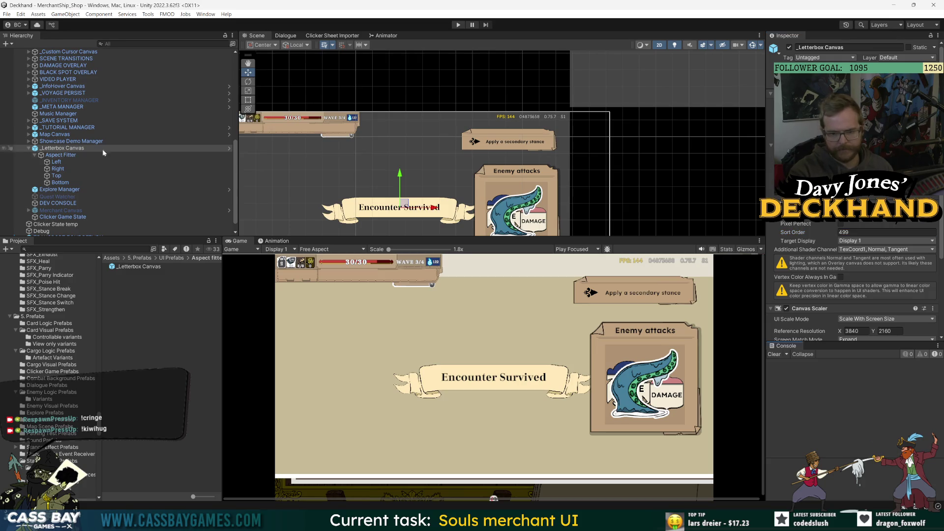
pyautogui.hotkey('ctrl', 'z')
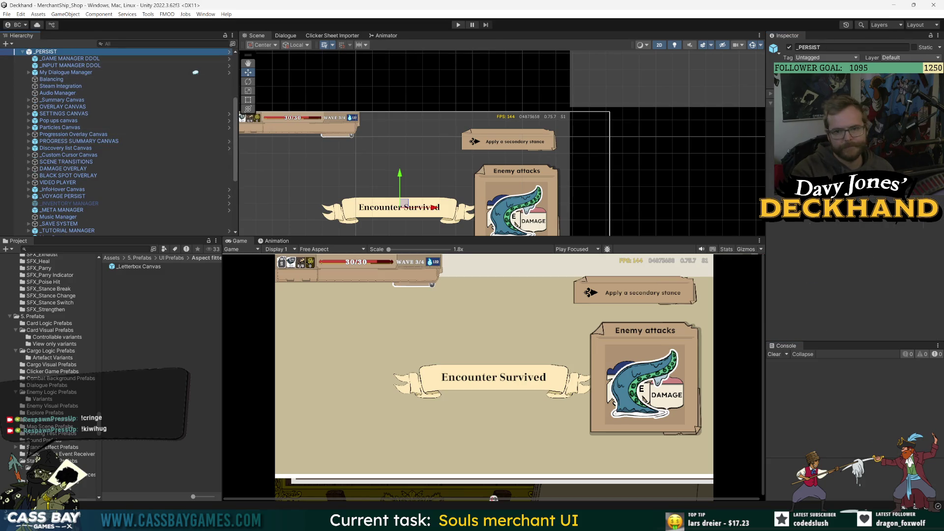
pyautogui.click(229, 52)
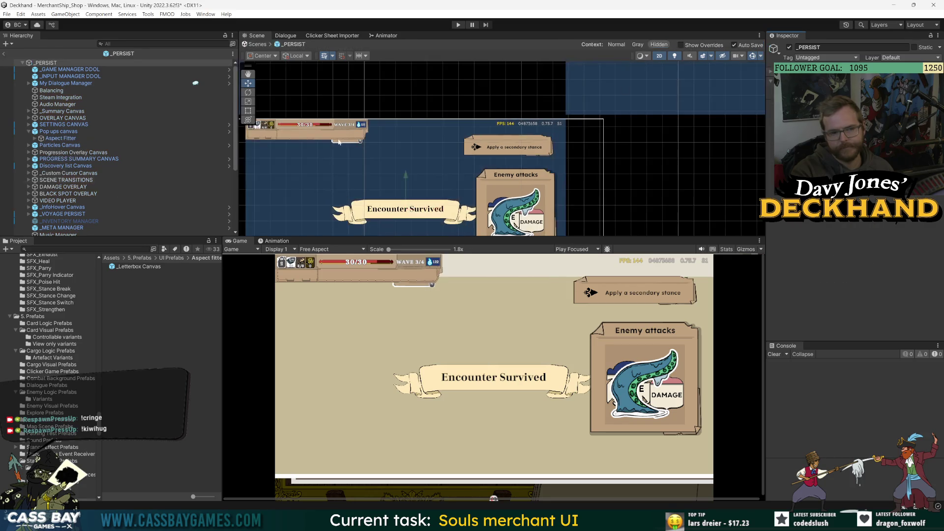
pyautogui.hotkey('ctrl', 'z')
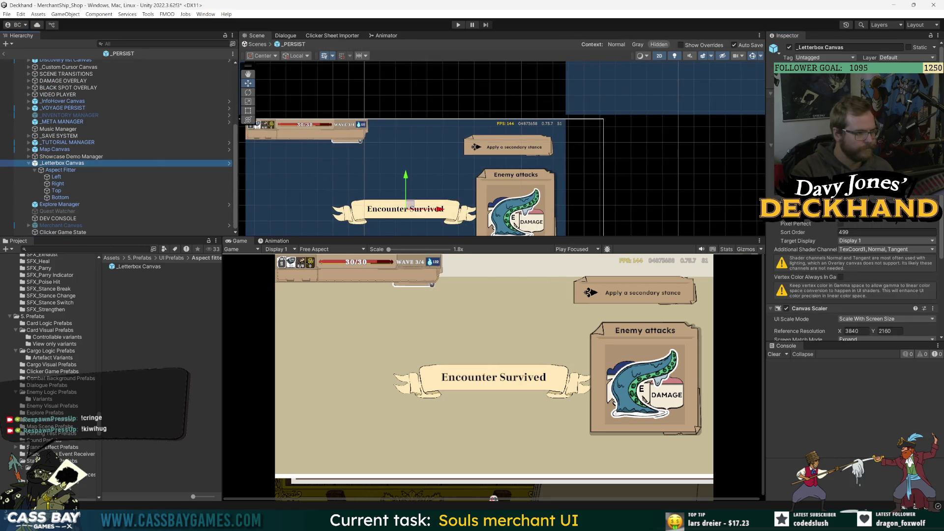
pyautogui.click(887, 198)
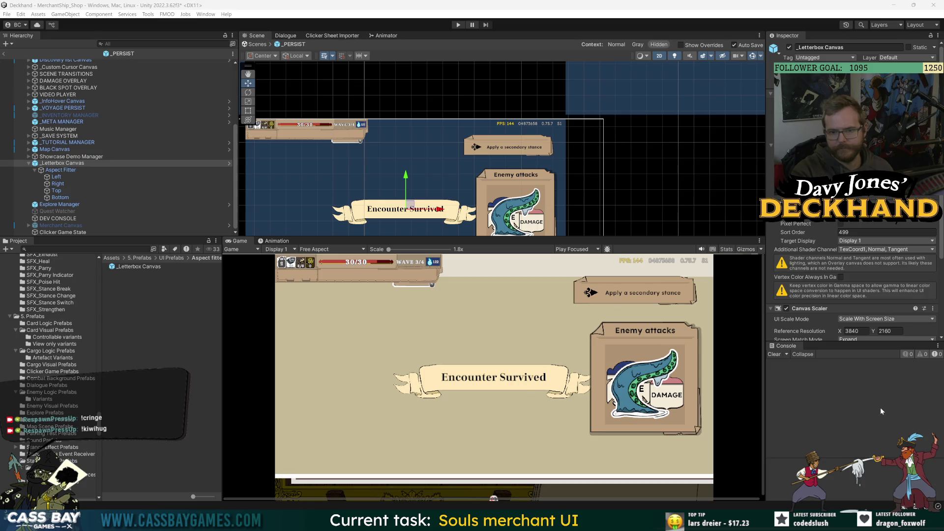
pyautogui.scroll(-5, 812, 255)
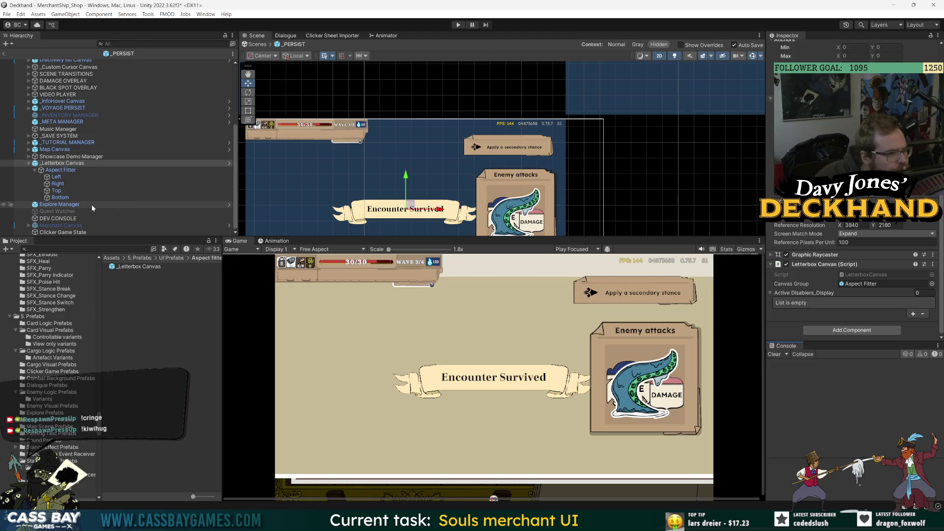
pyautogui.click(69, 205)
pyautogui.click(28, 164)
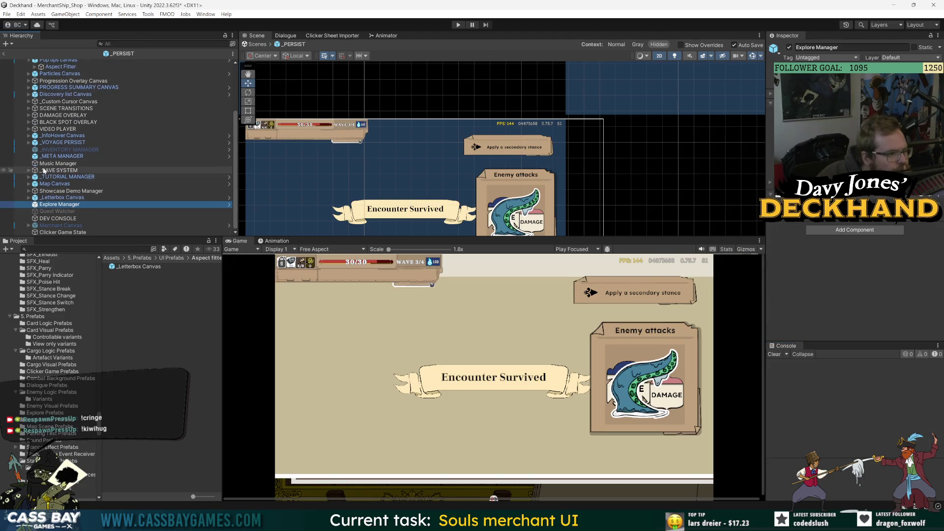
pyautogui.scroll(5, 73, 83)
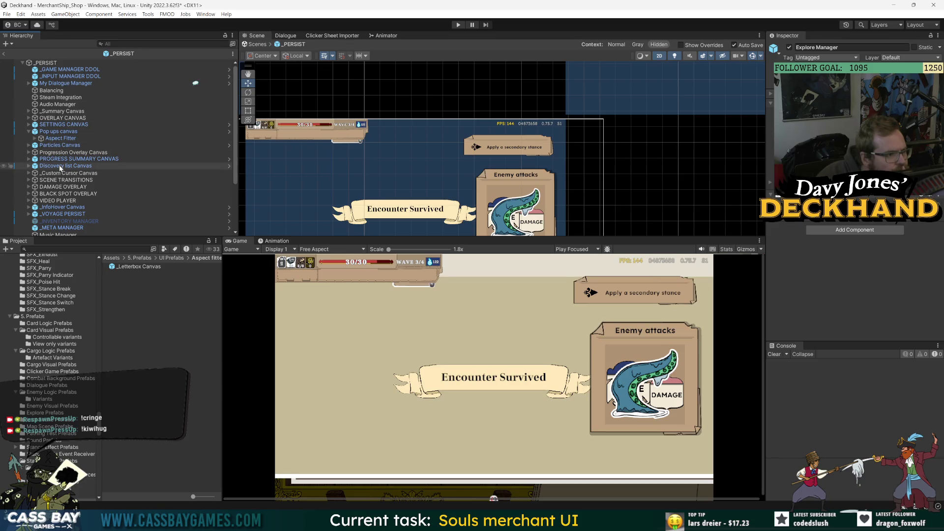
pyautogui.click(5, 54)
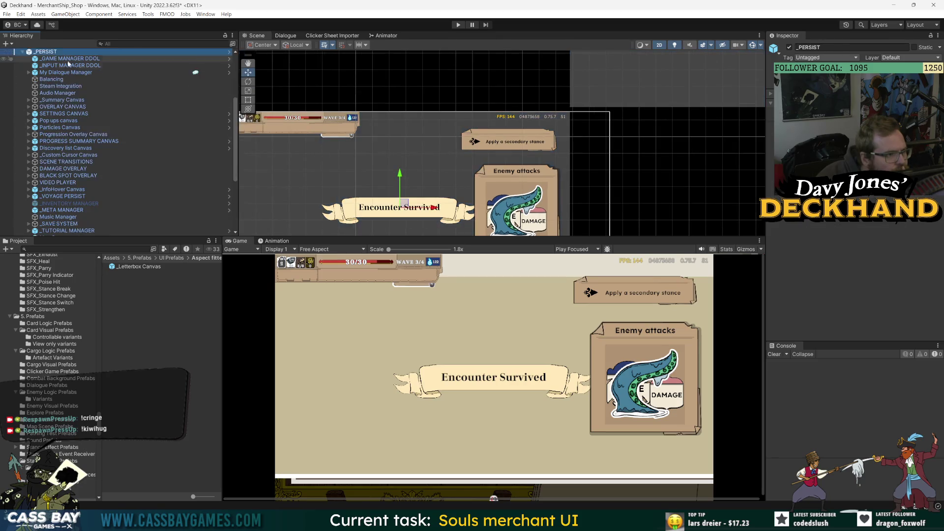
pyautogui.click(23, 155)
pyautogui.click(55, 141)
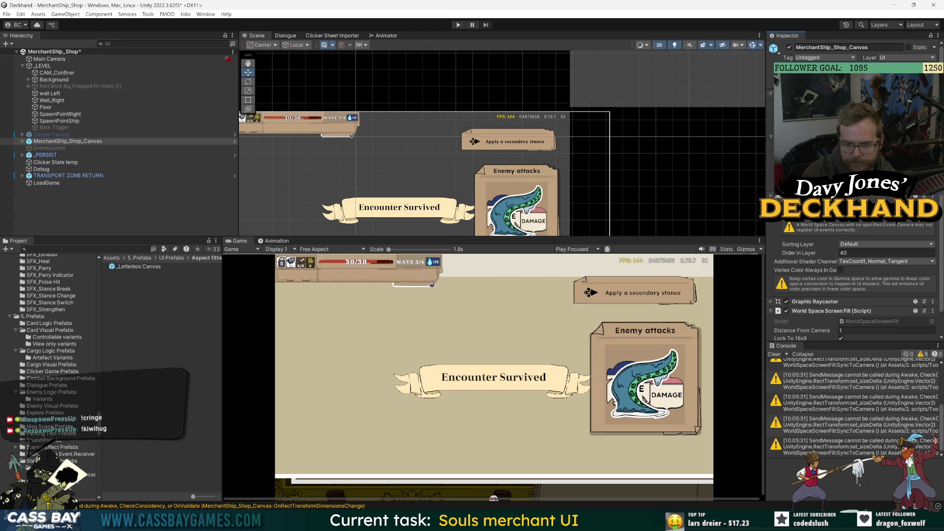
# Open the MerchantShip_Shop_Canvas prefab and frame its Background object in the Scene view
pyautogui.click(235, 141)
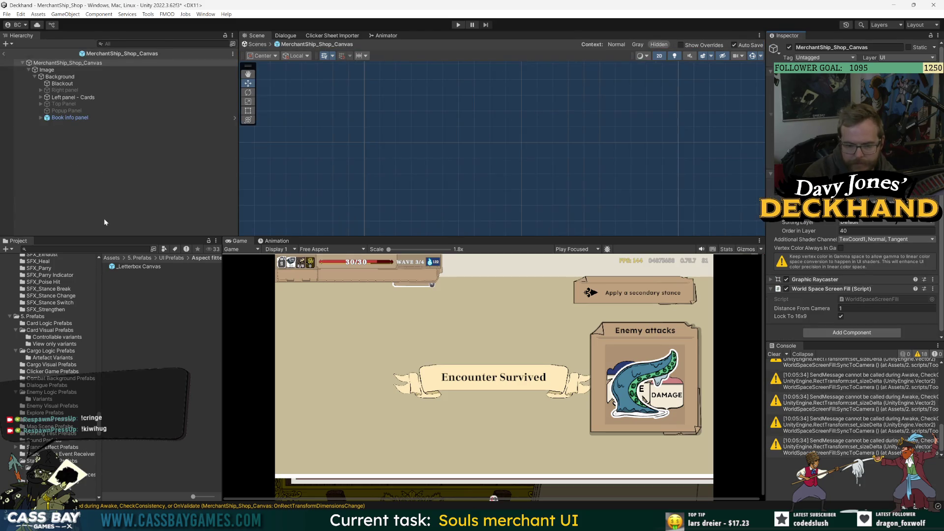
pyautogui.click(60, 76)
pyautogui.press('f')
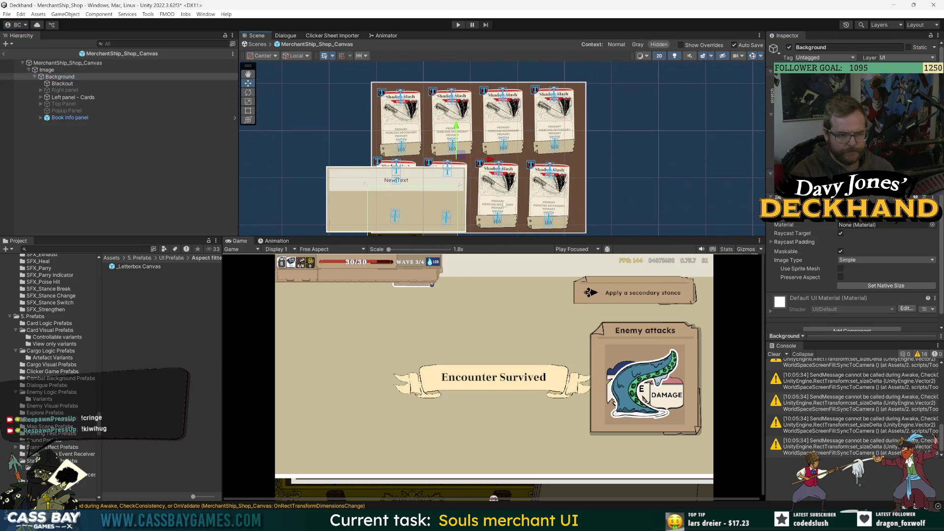
# Preview the Game view at 4K UHD (3840x2160) with a taller game panel
pyautogui.click(328, 251)
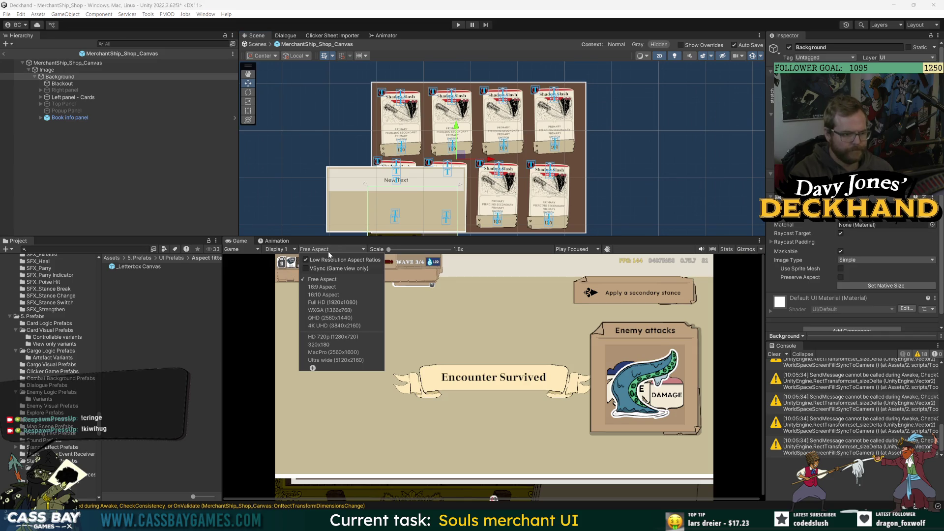
pyautogui.click(330, 325)
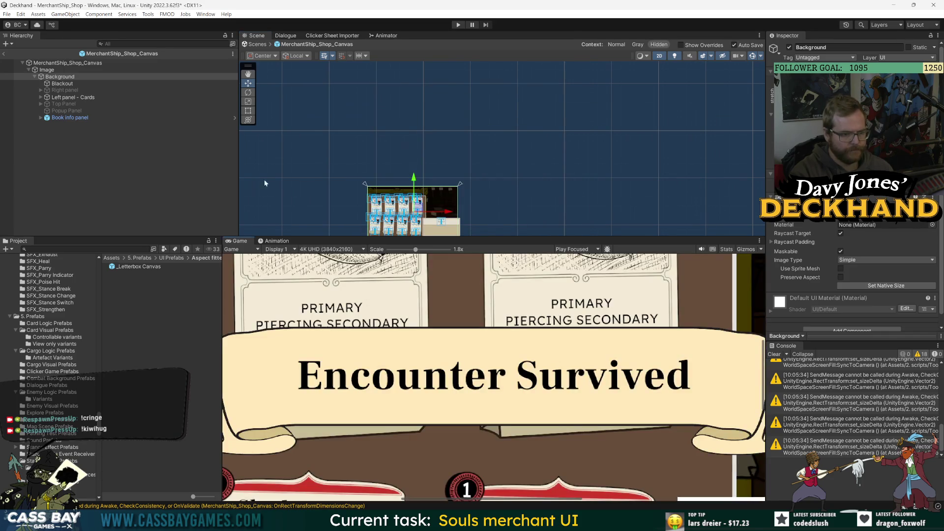
pyautogui.scroll(-4, 428, 172)
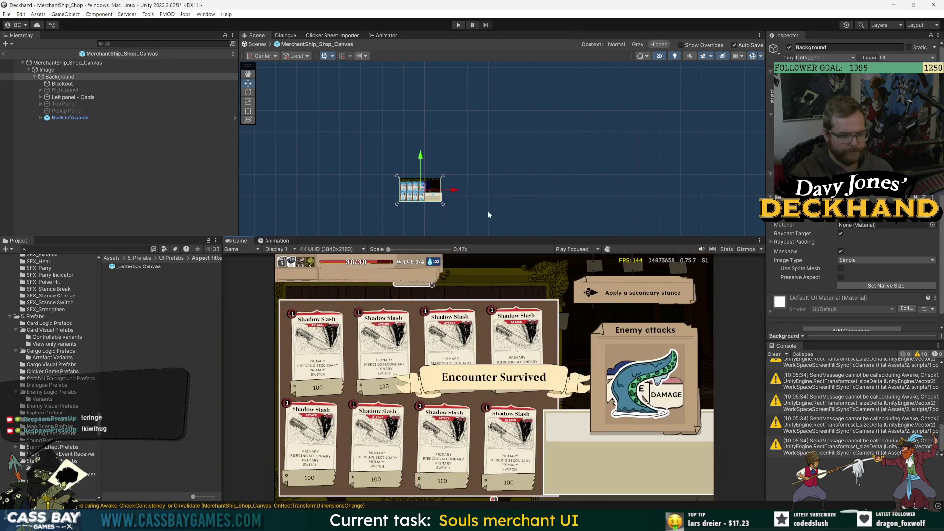
pyautogui.moveTo(148, 236); pyautogui.dragTo(128, 198)
pyautogui.click(112, 169)
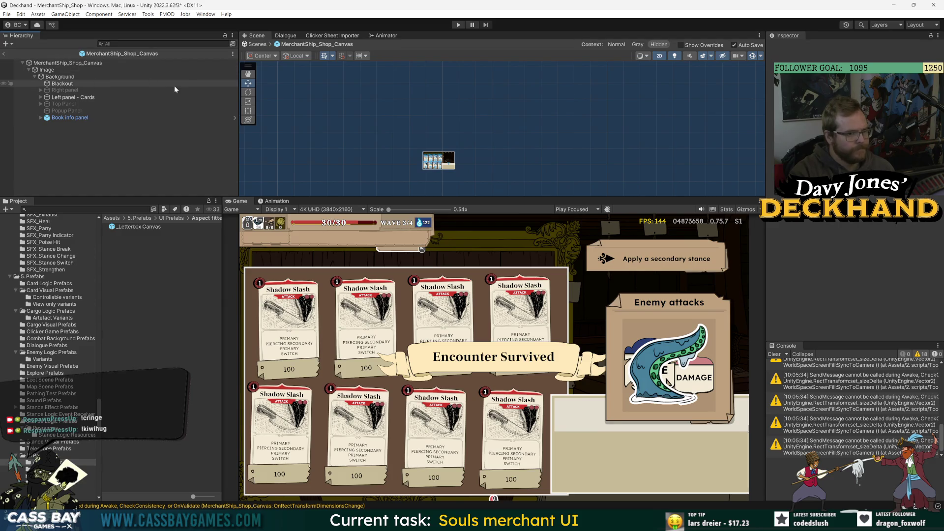
# Try 16:10 and WXGA, then settle on Full HD (1920x1080) at 1x scale
pyautogui.click(327, 209)
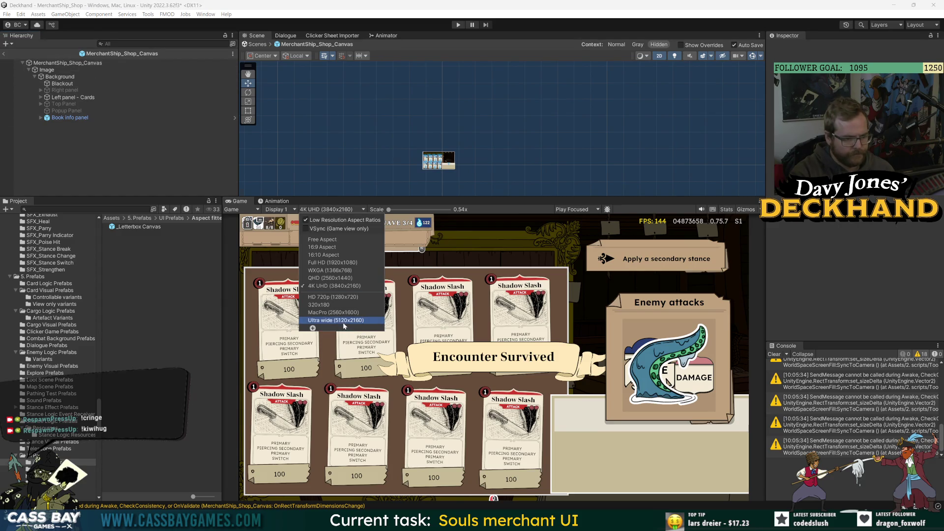
pyautogui.click(337, 255)
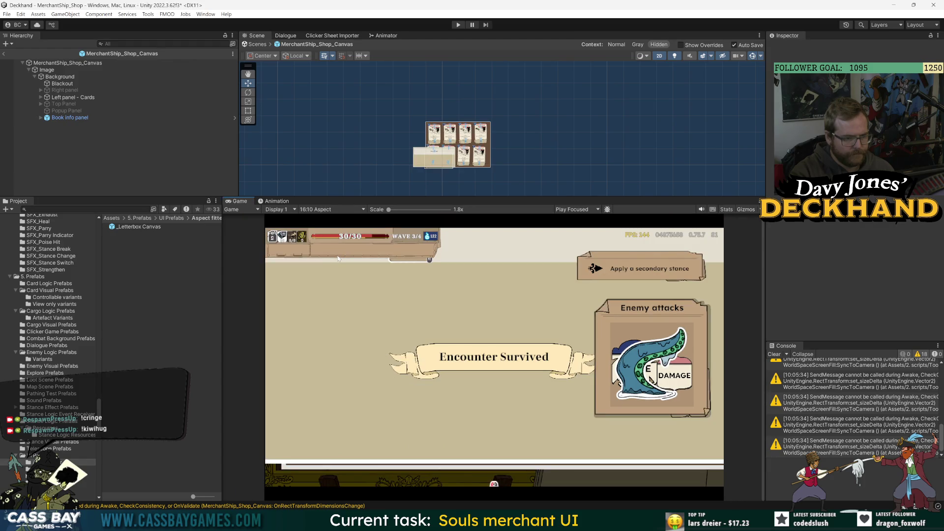
pyautogui.click(336, 209)
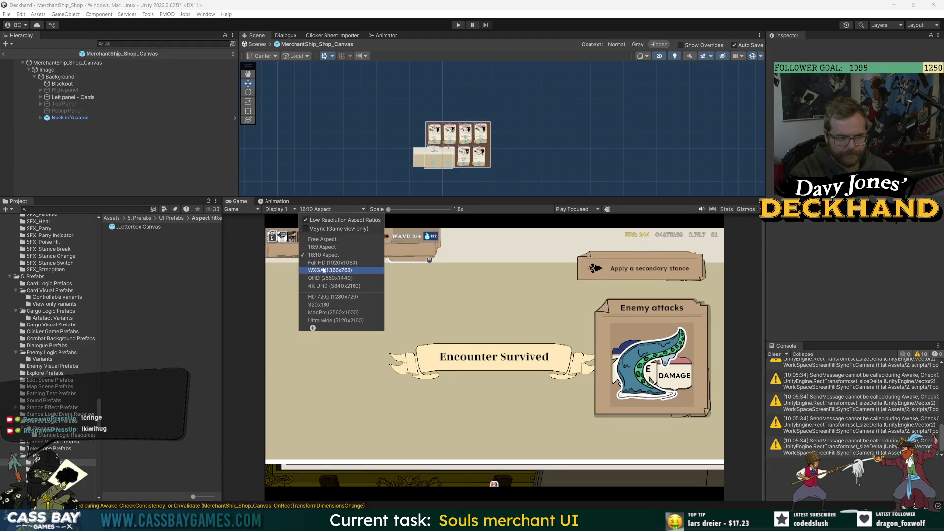
pyautogui.click(324, 270)
pyautogui.click(331, 210)
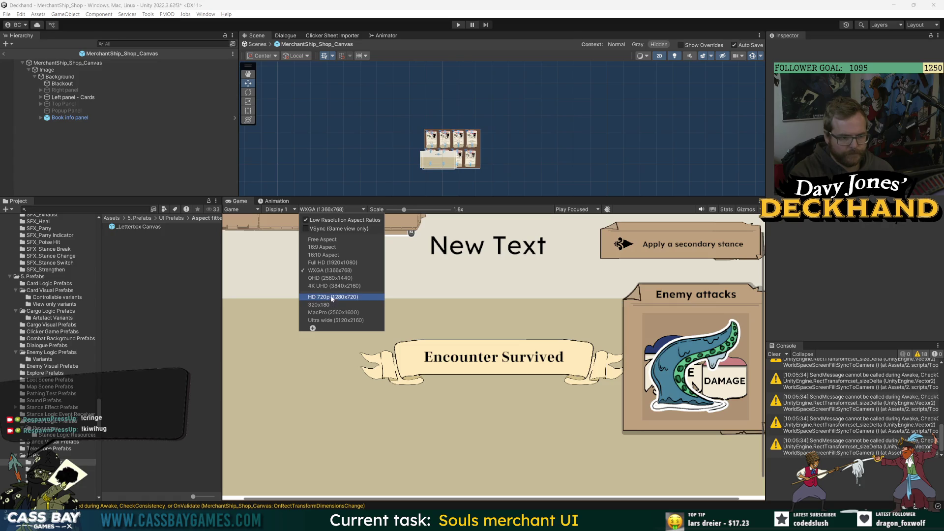
pyautogui.click(324, 263)
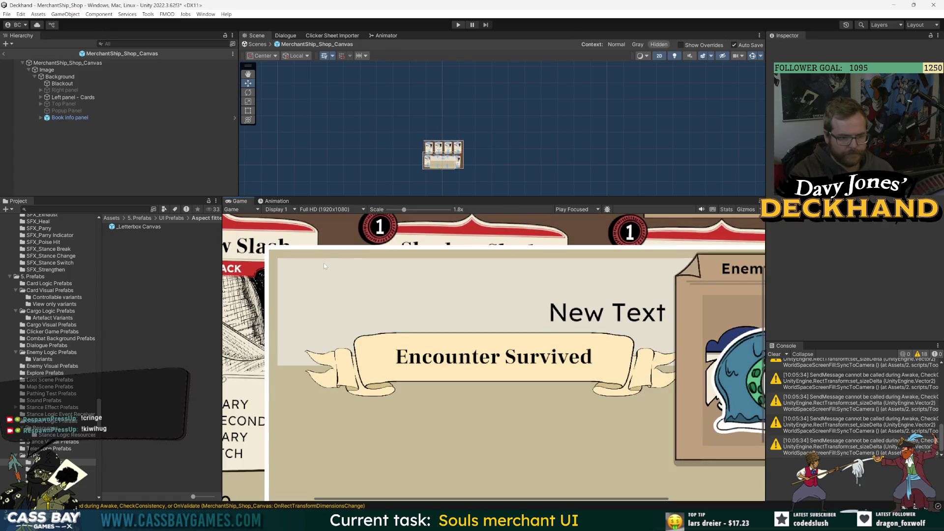
pyautogui.moveTo(405, 211); pyautogui.dragTo(358, 209)
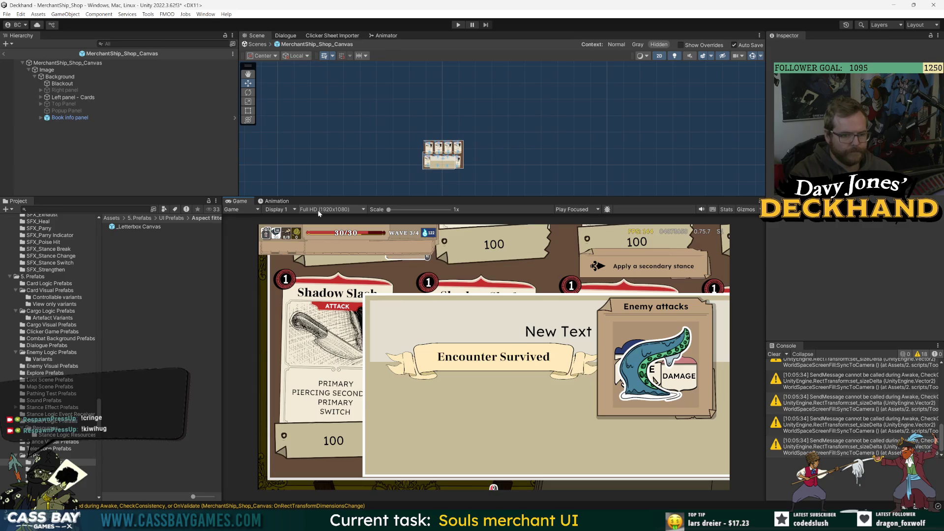
# Tint the Blackout image bright green 4EFF00, then select Background and Left panel - Cards
pyautogui.click(59, 84)
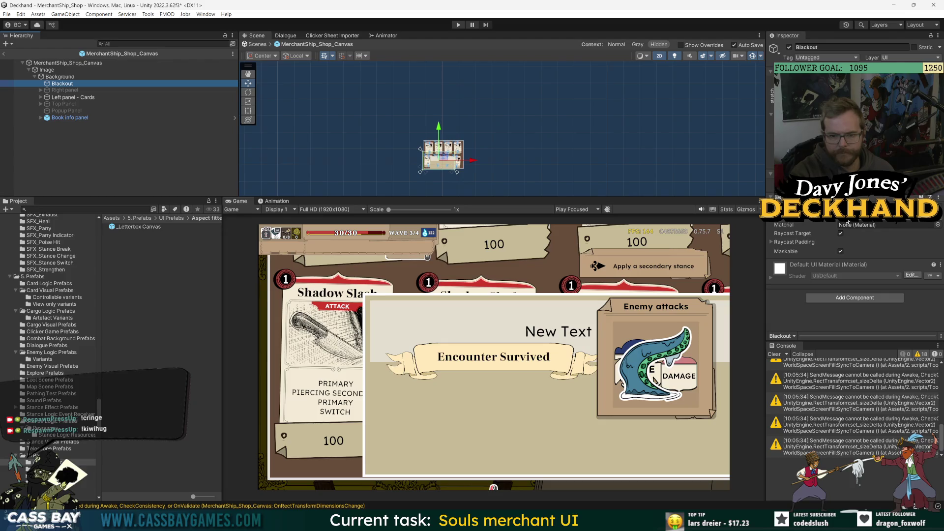
pyautogui.click(845, 221)
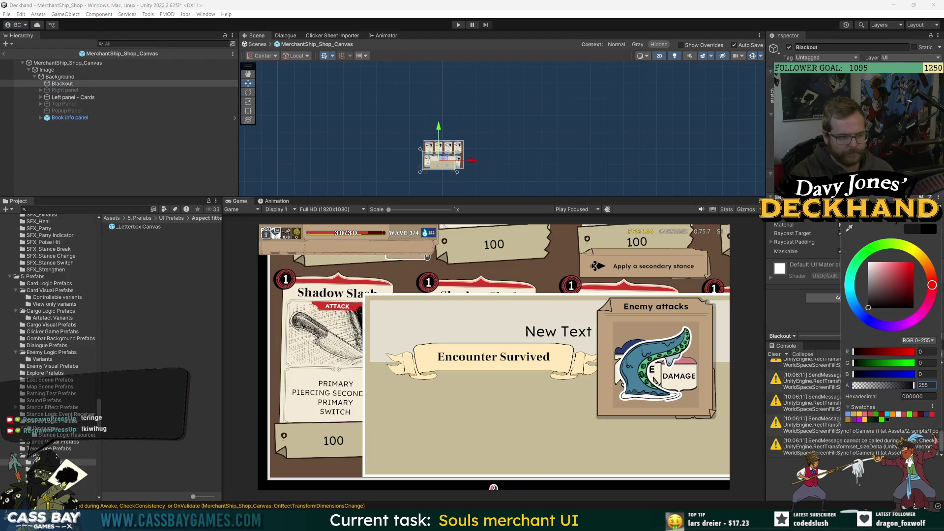
pyautogui.click(883, 248)
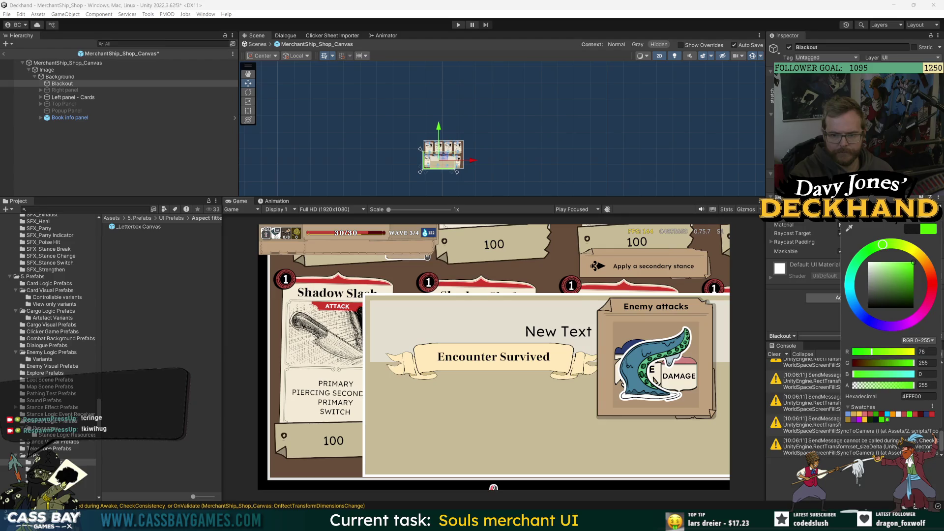
pyautogui.click(79, 77)
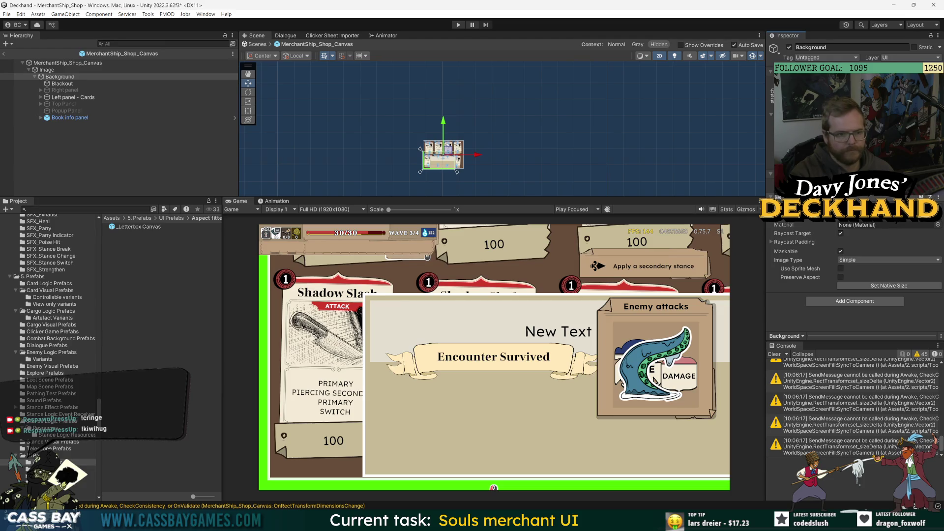
pyautogui.click(72, 97)
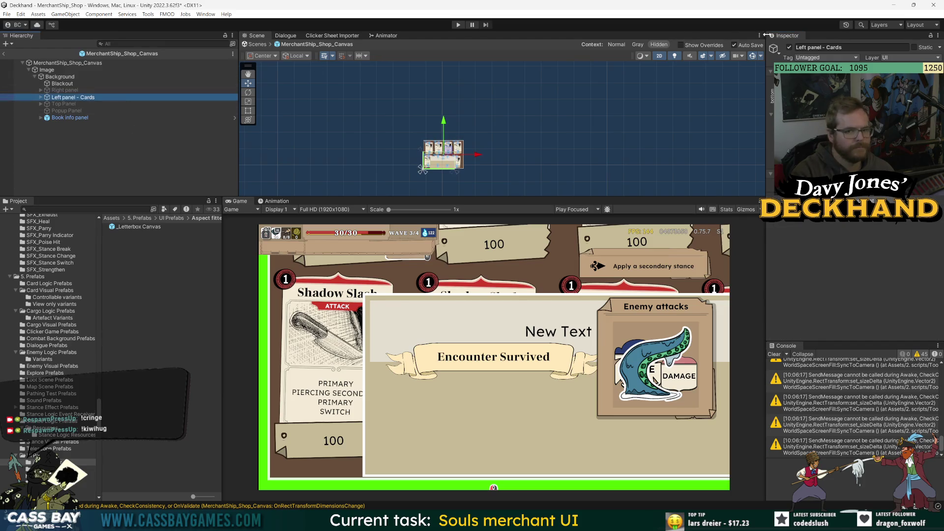
# Deactivate Left panel - Cards and frame the canvas in an enlarged Scene view
pyautogui.click(789, 47)
pyautogui.scroll(6, 443, 167)
pyautogui.scroll(-2, 514, 167)
pyautogui.moveTo(515, 197); pyautogui.dragTo(511, 244)
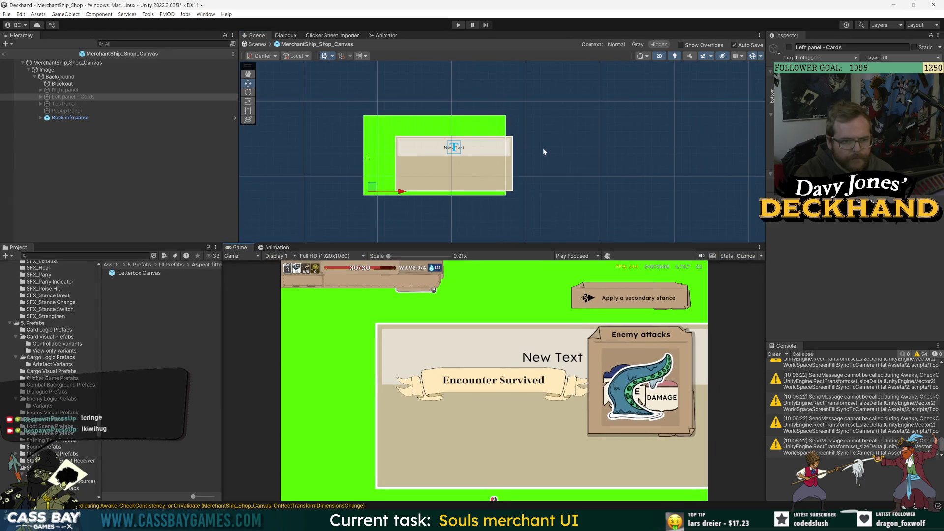
pyautogui.scroll(2, 538, 149)
pyautogui.moveTo(537, 148)
pyautogui.mouseDown()
pyautogui.moveTo(602, 152)
pyautogui.moveTo(566, 142)
pyautogui.moveTo(575, 121)
pyautogui.mouseUp()
pyautogui.scroll(2, 551, 124)
pyautogui.click(174, 148)
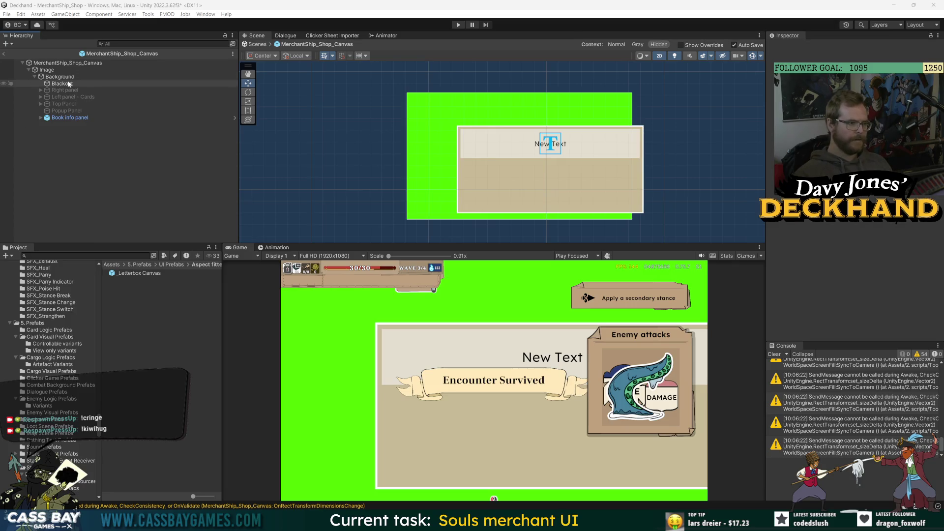
# Rename the canvas's child Image object to 'Master Group'
pyautogui.click(54, 70)
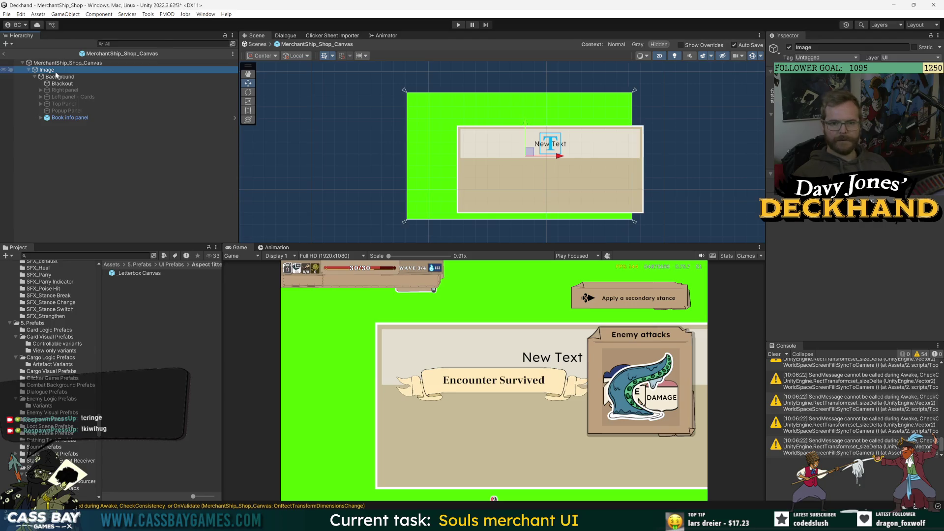
pyautogui.click(56, 63)
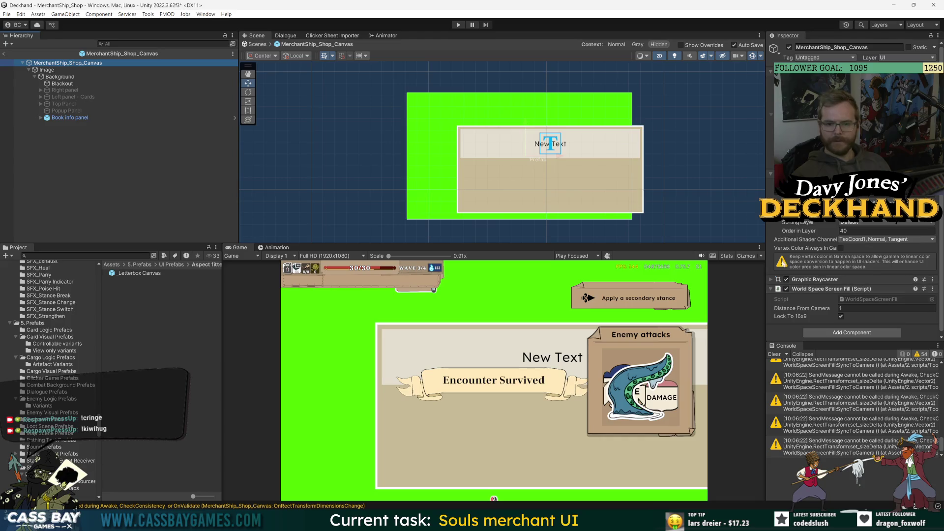
pyautogui.click(44, 71)
pyautogui.click(836, 48)
pyautogui.write('Master Group')
pyautogui.press('Return')
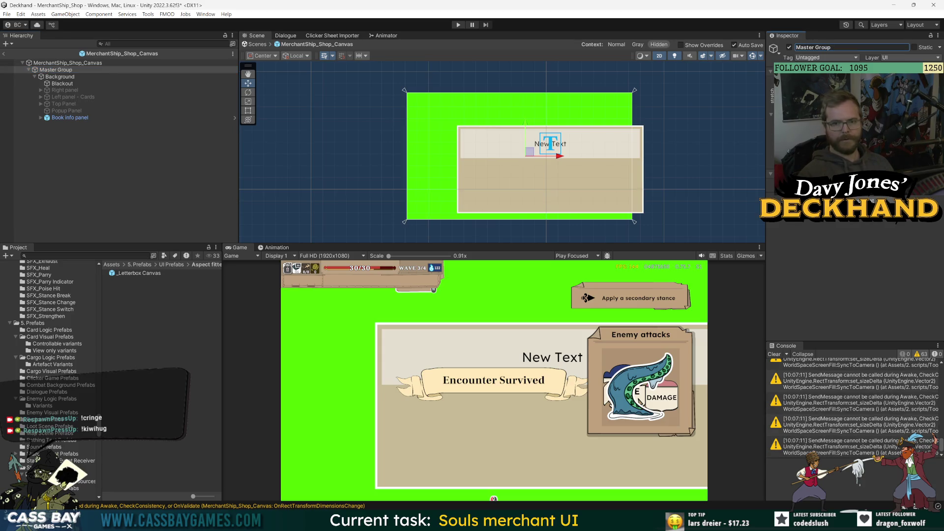
# Add a Canvas Group component to Master Group, then review the canvas root and Background
pyautogui.hotkey('ctrl', 'shift', 'a')
pyautogui.write('canvas group')
pyautogui.press('Return')
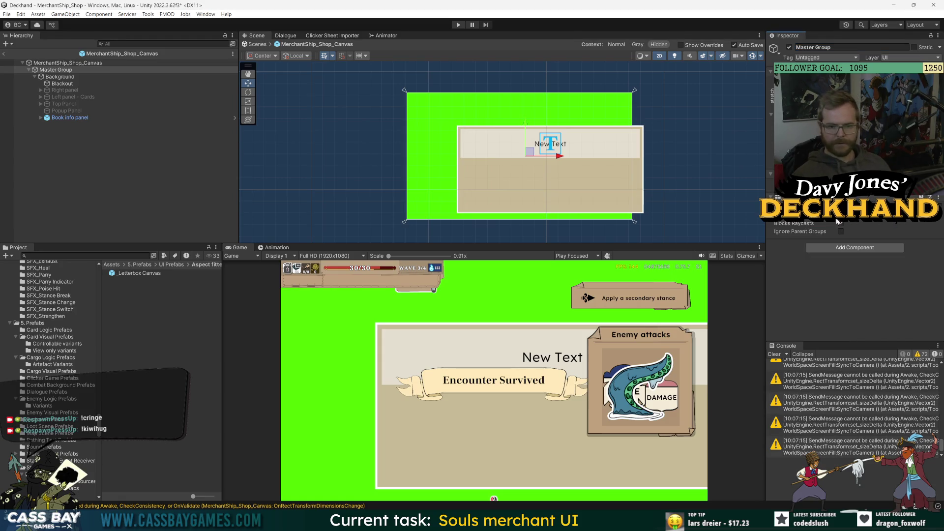
pyautogui.click(65, 65)
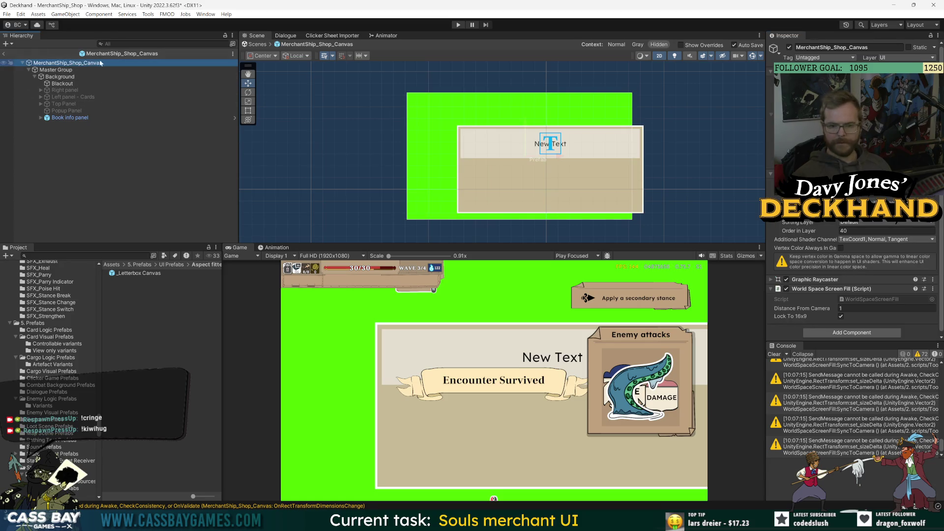
pyautogui.scroll(-1, 822, 265)
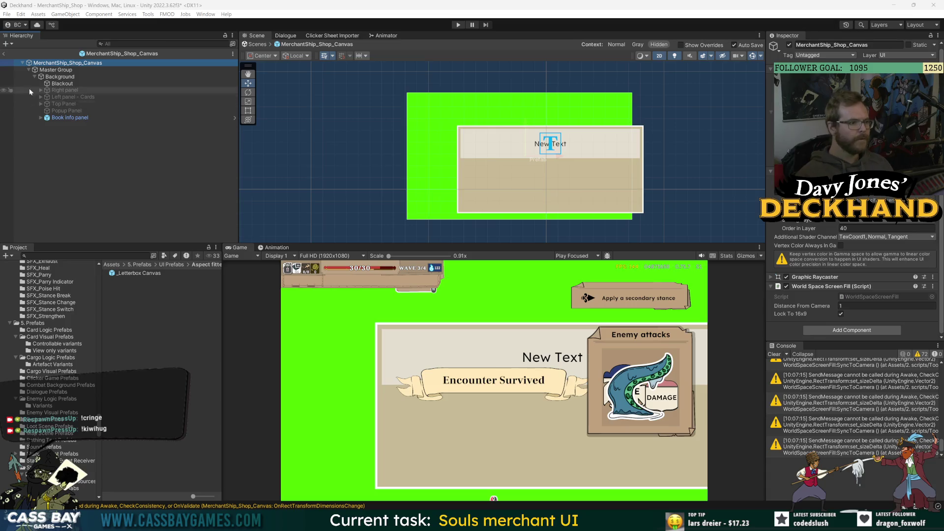
pyautogui.click(56, 77)
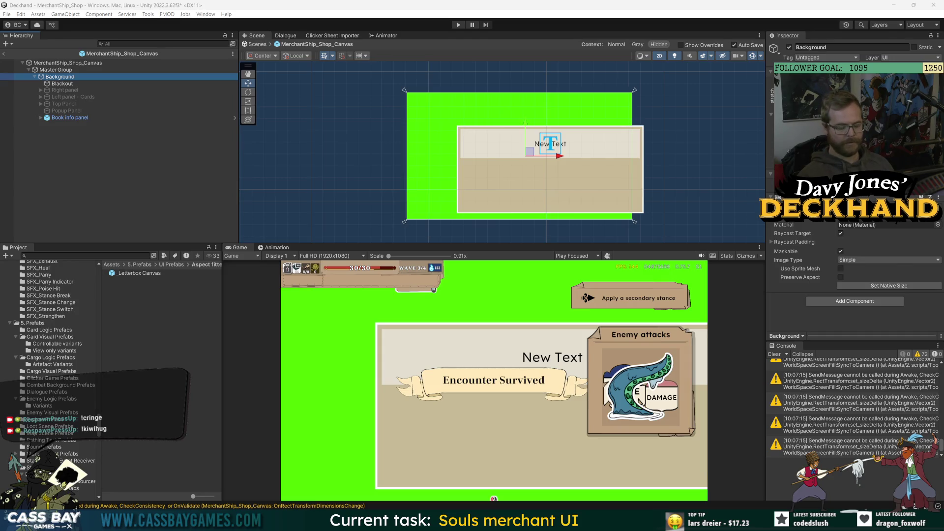
pyautogui.hotkey('alt', 'Tab')
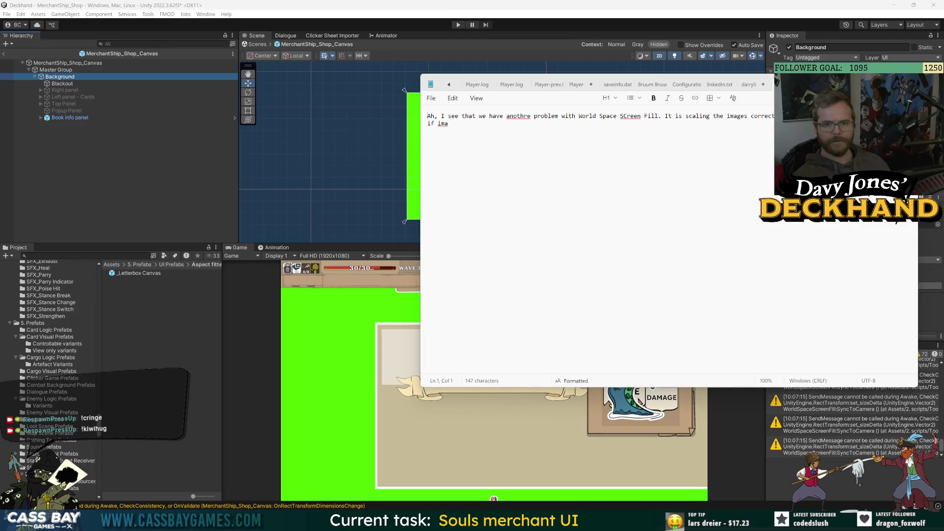
# Return to Unity and inspect the MerchantShip_Shop_Canvas root's components
pyautogui.hotkey('alt', 'Tab')
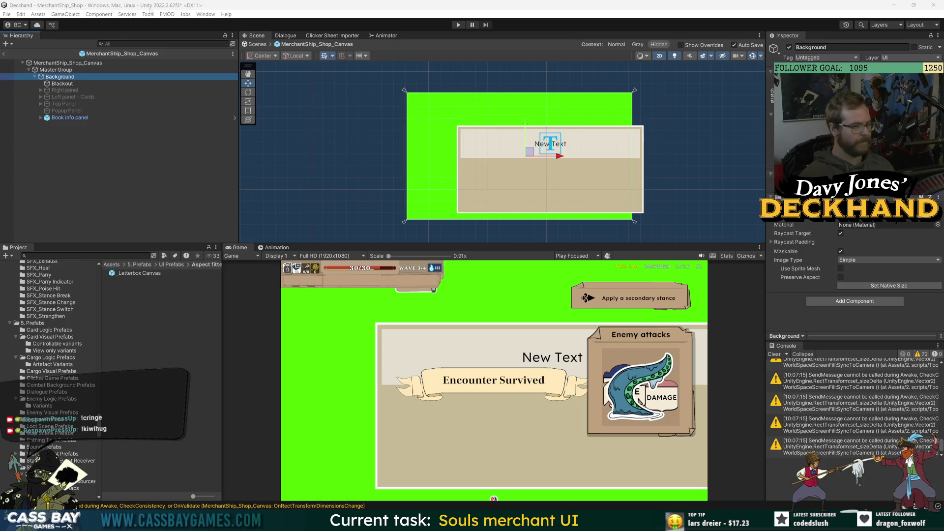
pyautogui.click(64, 62)
pyautogui.scroll(-1, 816, 285)
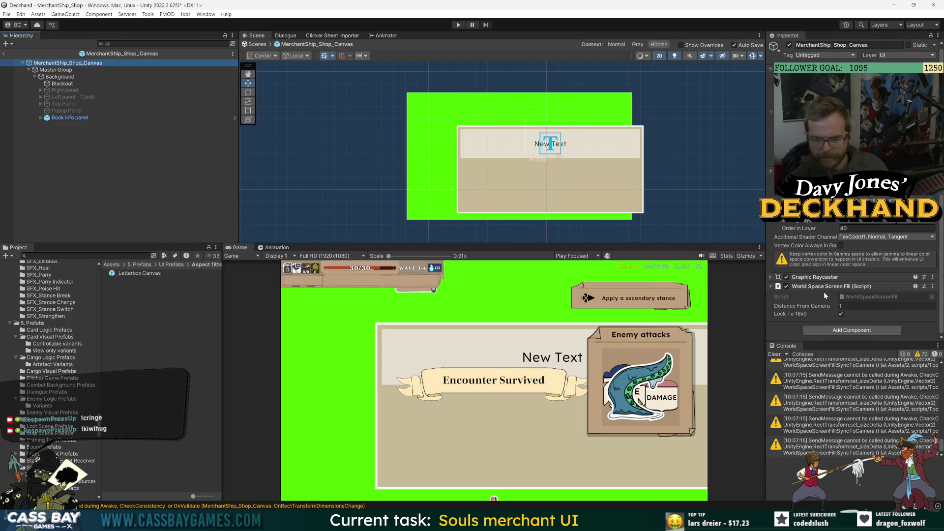
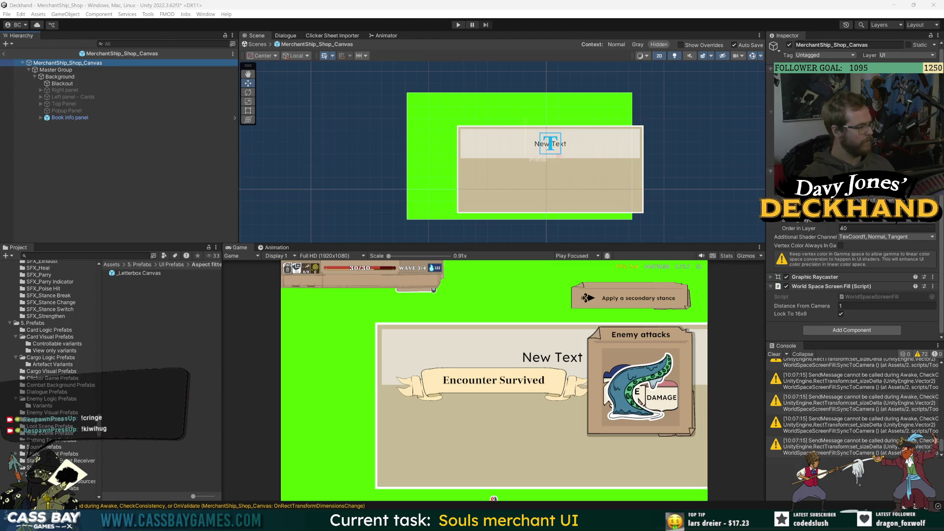
# Inspect Master Group, clear the selection, and bring up the Game view resolution presets
pyautogui.click(161, 190)
pyautogui.click(63, 64)
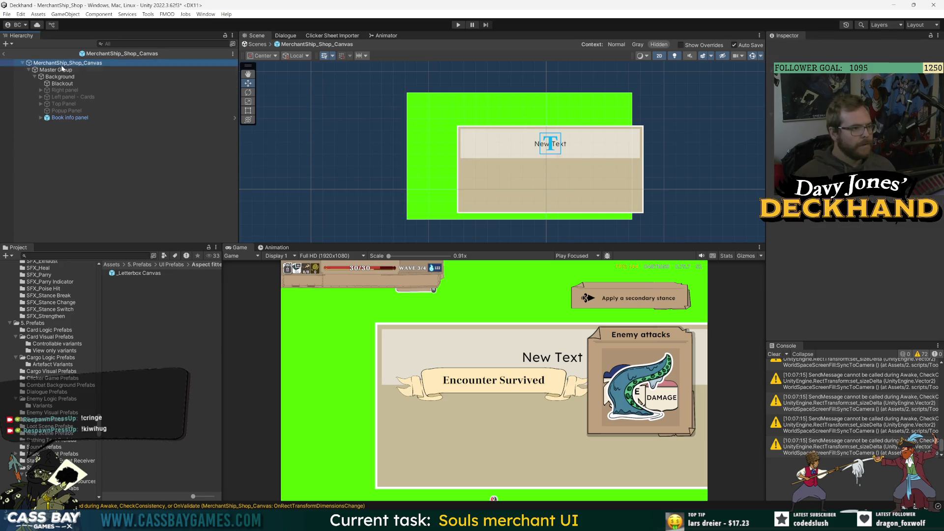
pyautogui.click(63, 70)
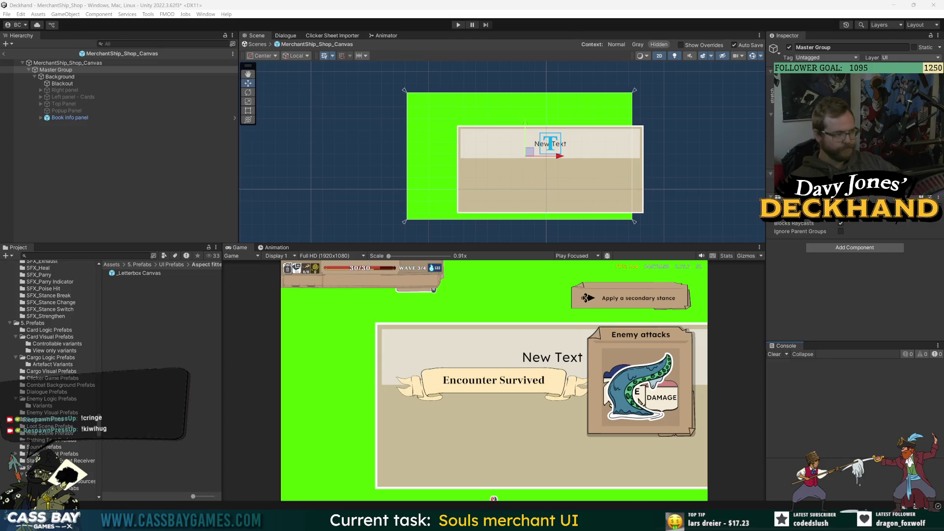
pyautogui.click(64, 146)
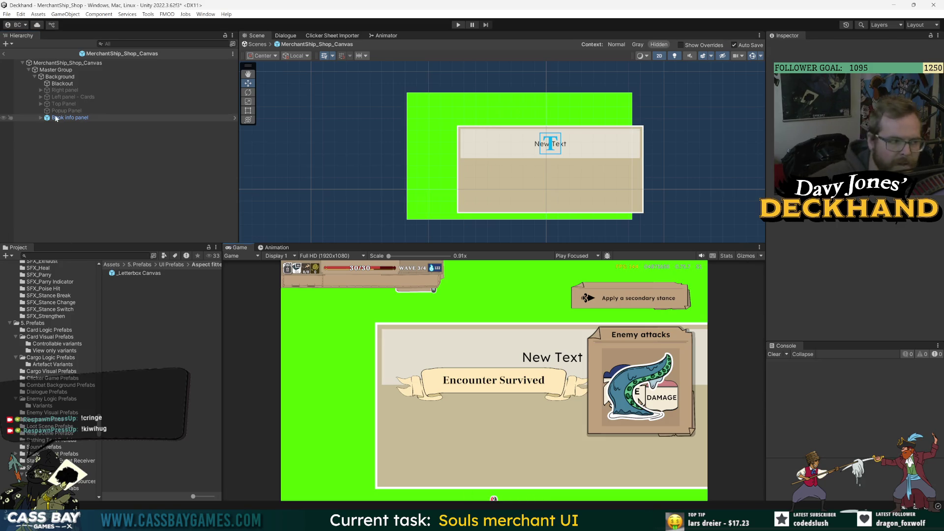
pyautogui.click(342, 256)
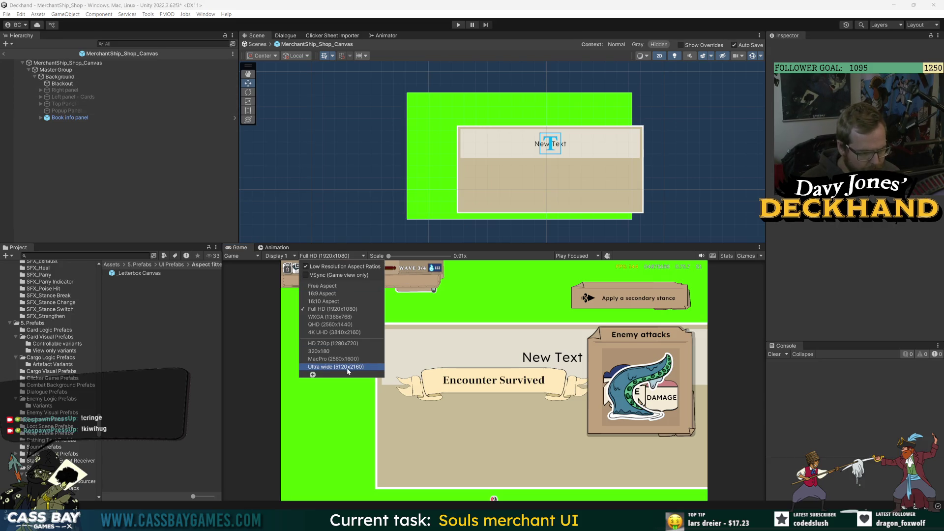
# Switch the Game view to 4K UHD and make the Blackout image black at alpha 131
pyautogui.click(340, 332)
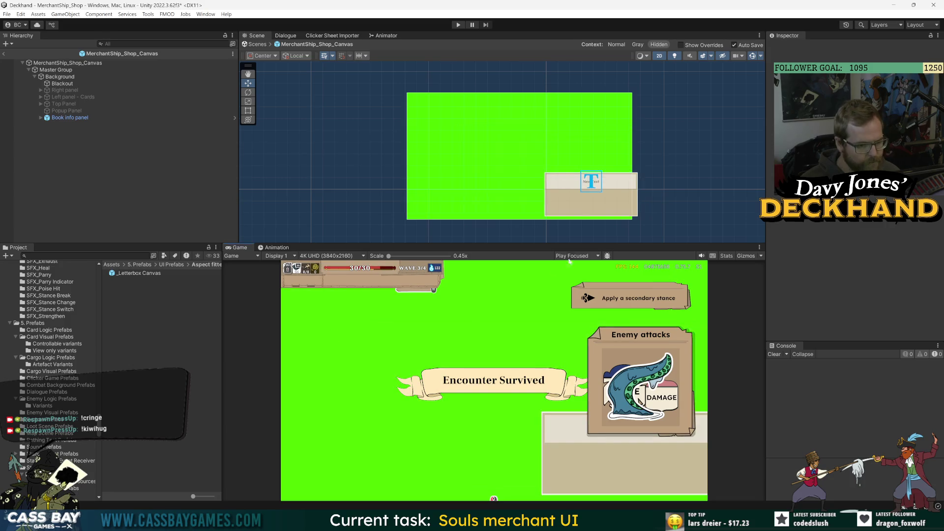
pyautogui.click(62, 84)
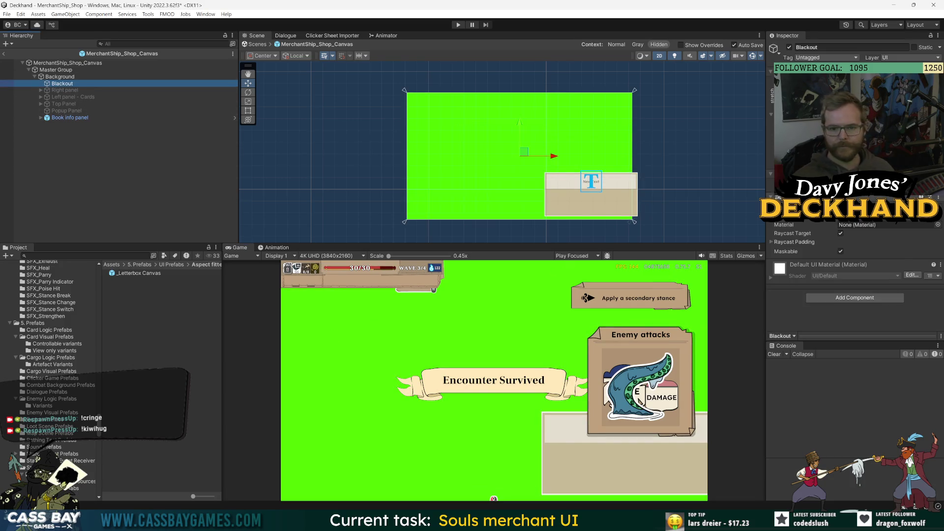
pyautogui.click(782, 215)
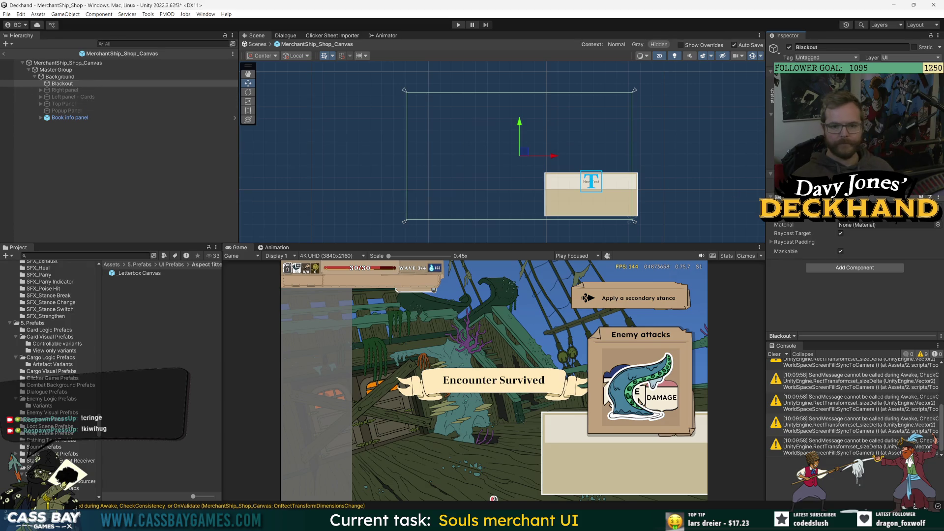
pyautogui.click(84, 77)
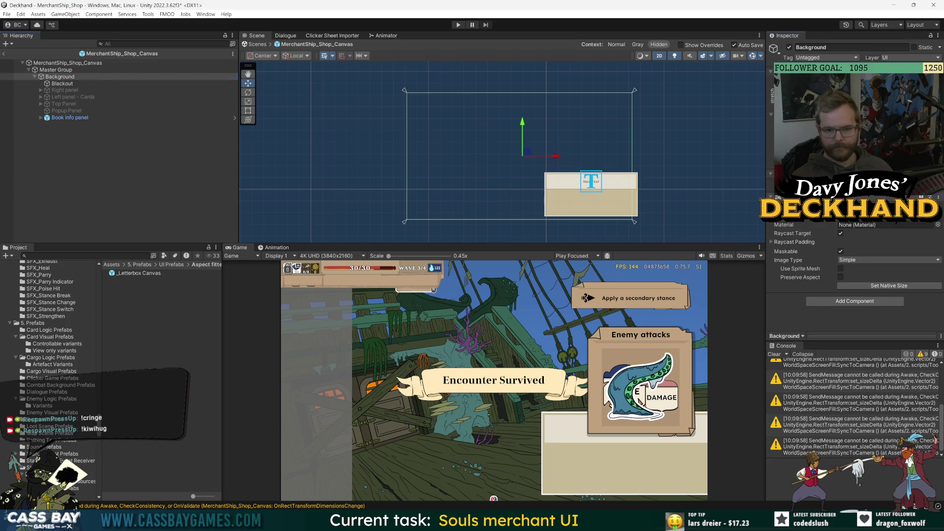
pyautogui.click(68, 84)
pyautogui.click(918, 216)
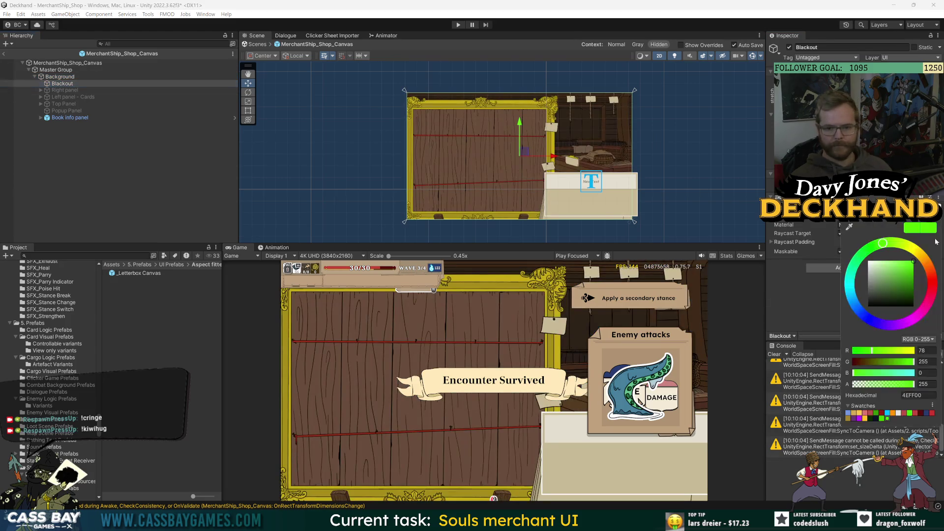
pyautogui.click(871, 418)
pyautogui.moveTo(895, 388)
pyautogui.mouseDown()
pyautogui.moveTo(868, 384)
pyautogui.moveTo(883, 385)
pyautogui.mouseUp()
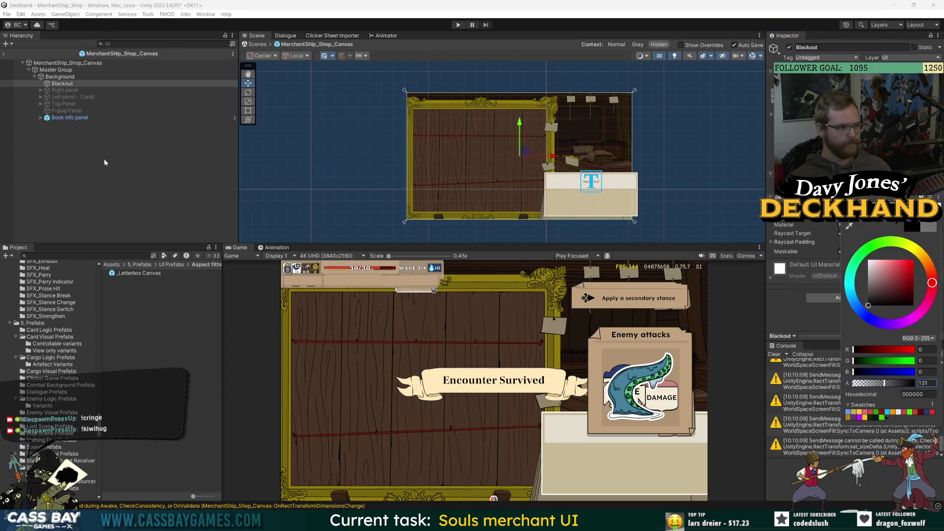
pyautogui.press('Escape')
# Enable Left panel - Cards and return to the full scene
pyautogui.click(72, 97)
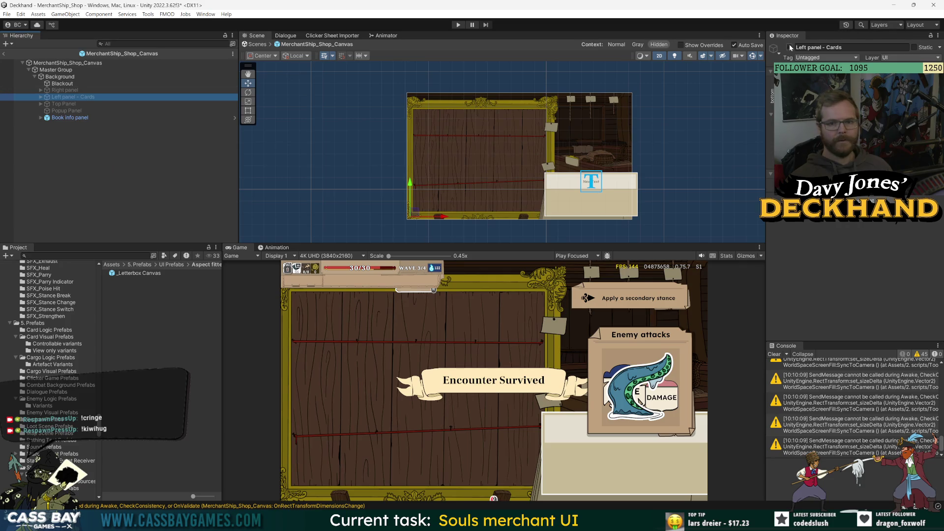
pyautogui.click(789, 47)
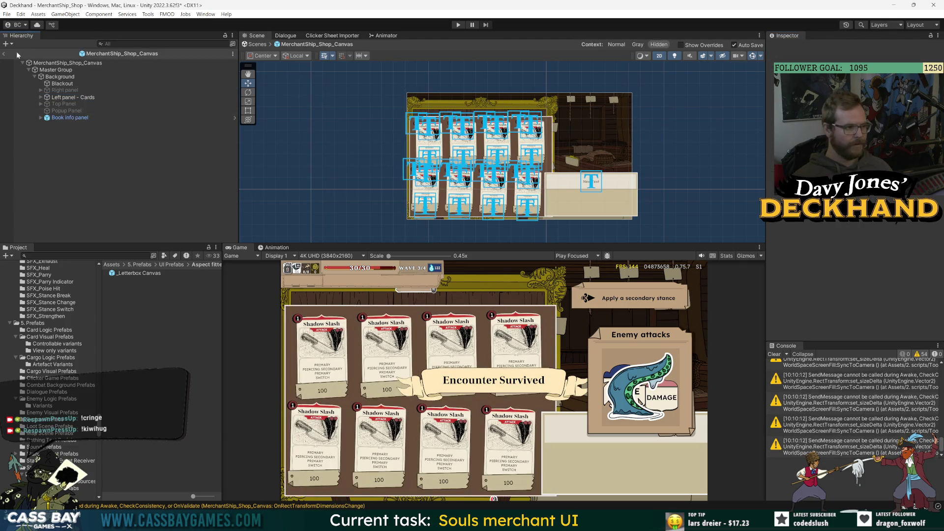
pyautogui.click(4, 53)
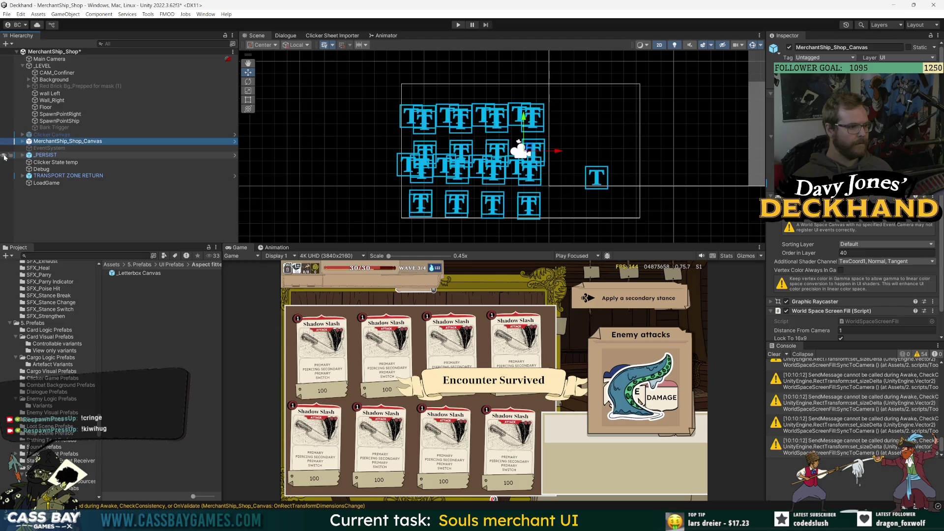
# Reveal the _PERSIST objects and save the scene
pyautogui.click(4, 155)
pyautogui.scroll(5, 524, 177)
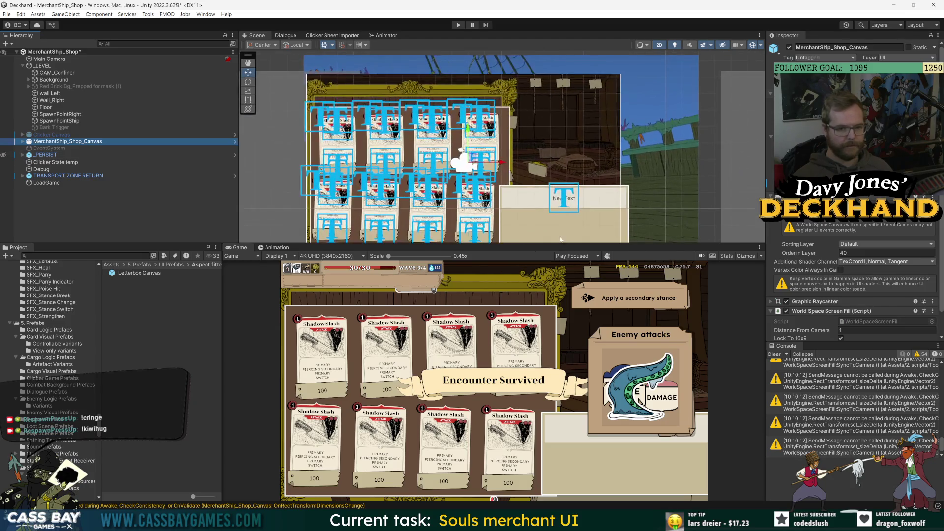
pyautogui.hotkey('ctrl', 's')
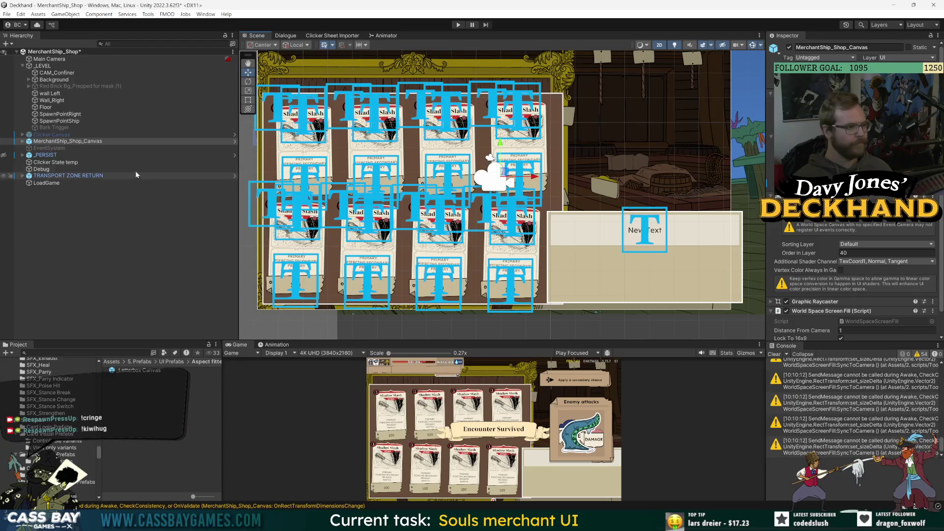
# Open the Book info panel prefab from UI Prefabs > Merchant Ship and set its height to 730
pyautogui.click(64, 141)
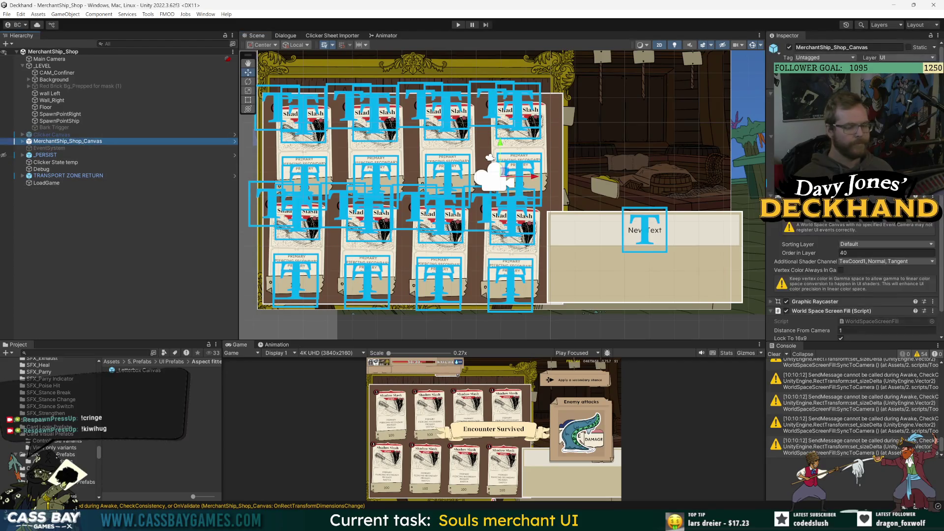
pyautogui.click(235, 141)
pyautogui.click(79, 118)
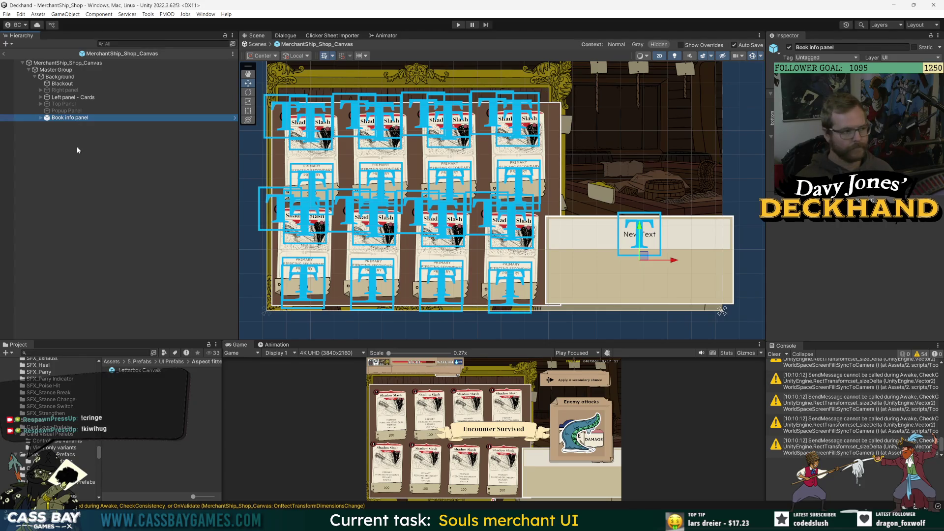
pyautogui.click(171, 362)
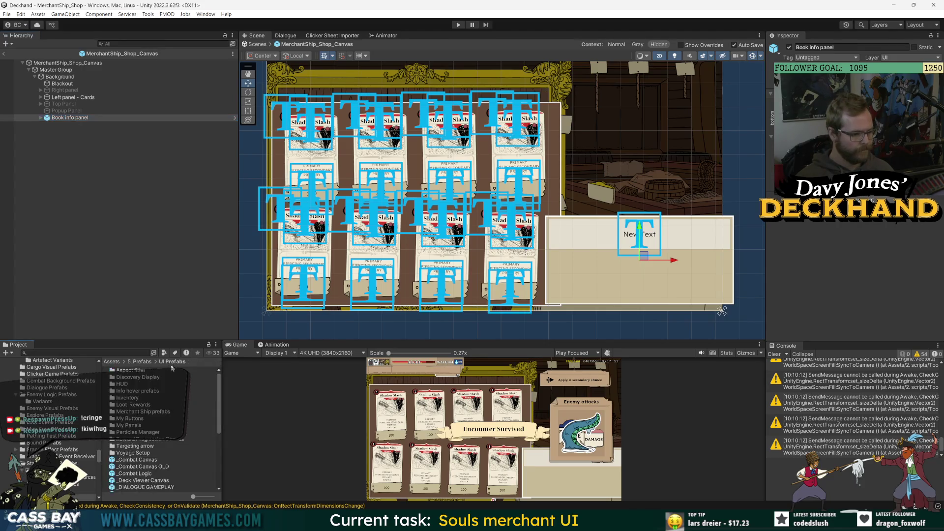
pyautogui.doubleClick(145, 411)
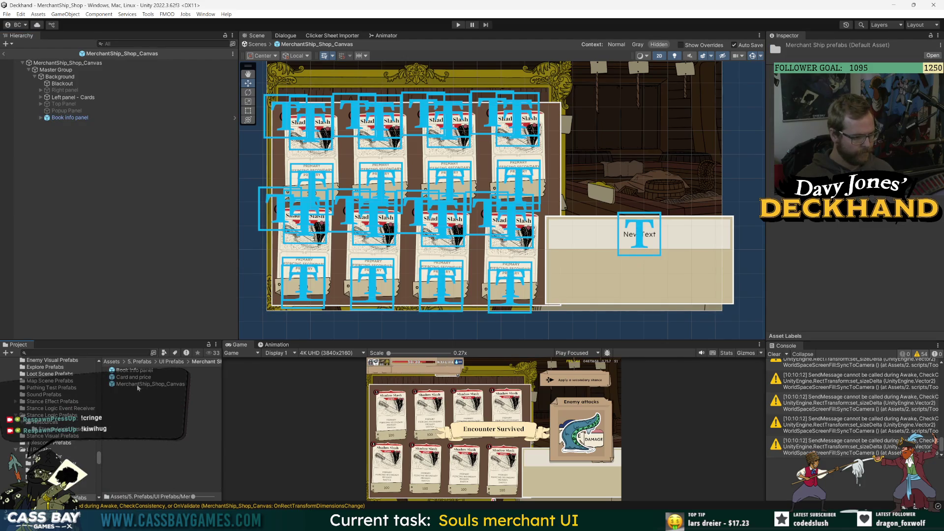
pyautogui.doubleClick(128, 370)
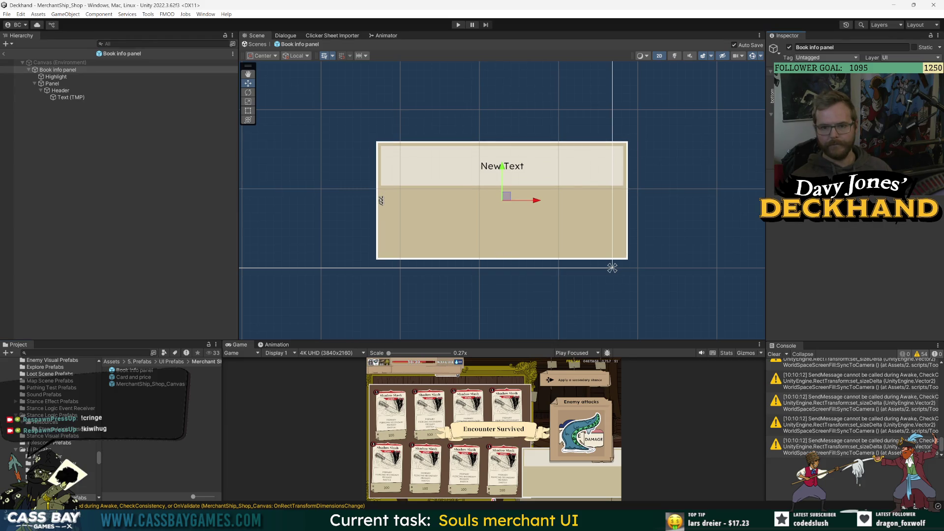
pyautogui.write('730')
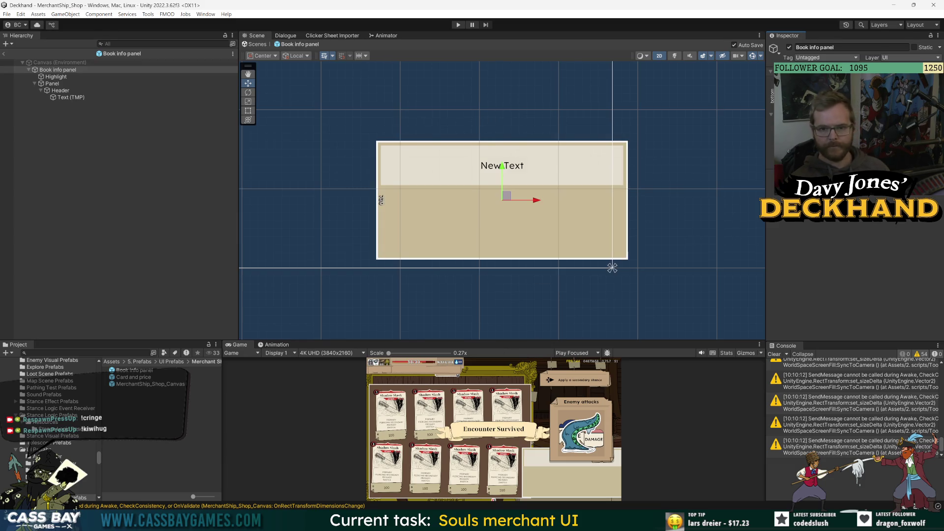
pyautogui.click(158, 163)
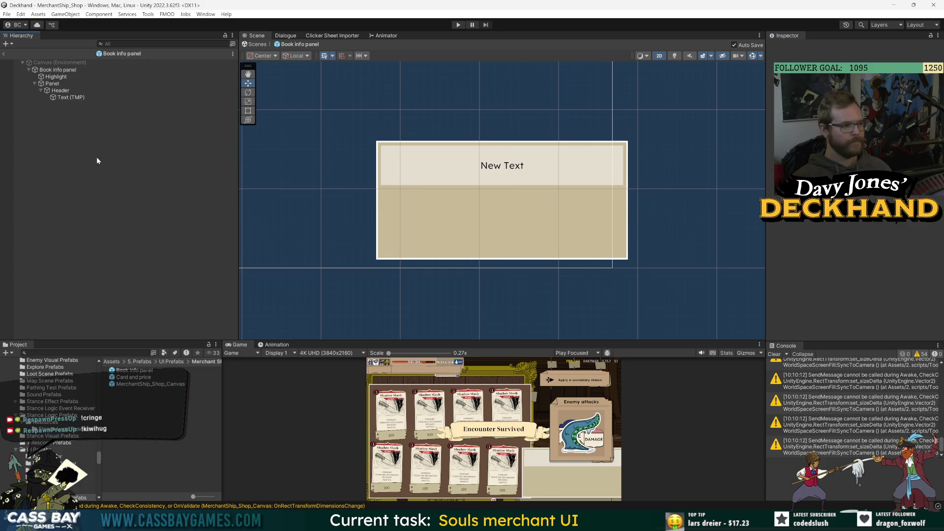
pyautogui.click(3, 54)
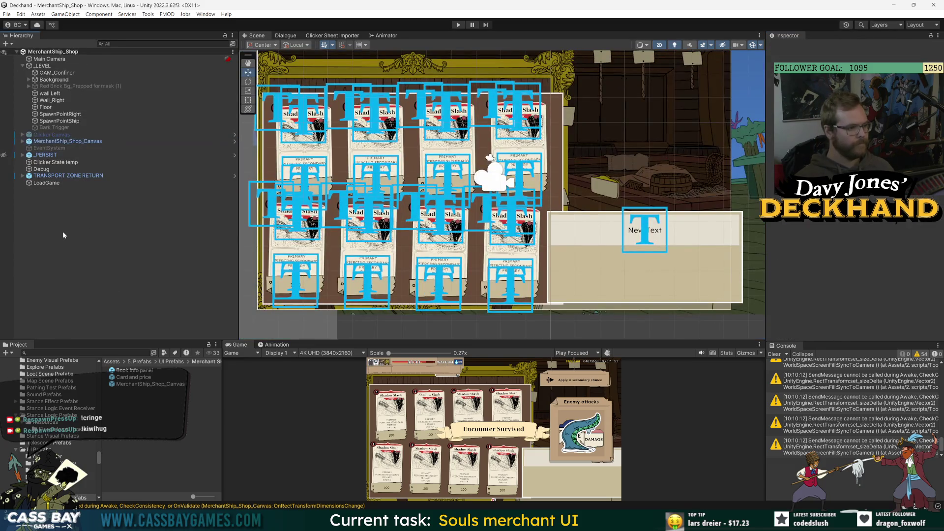
# Reopen the MerchantShip_Shop_Canvas prefab and select its Background object
pyautogui.click(69, 141)
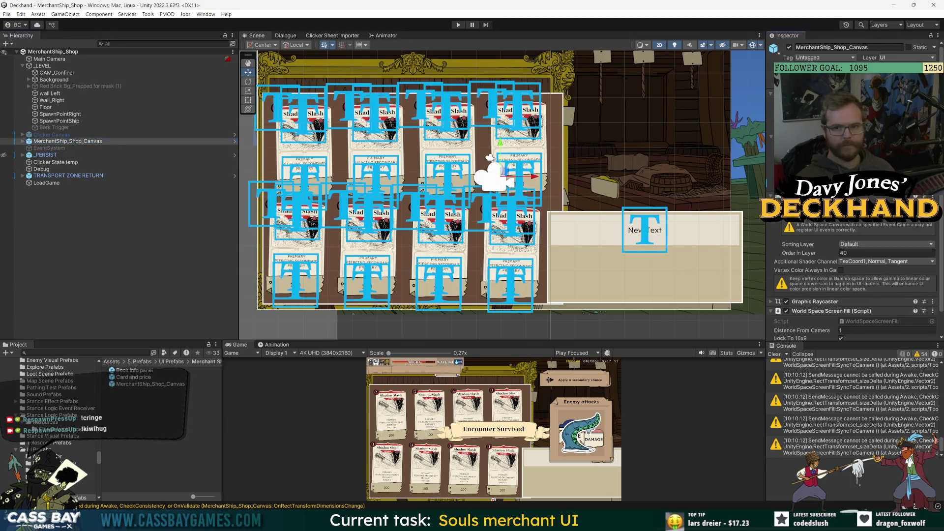
pyautogui.click(235, 141)
pyautogui.click(59, 77)
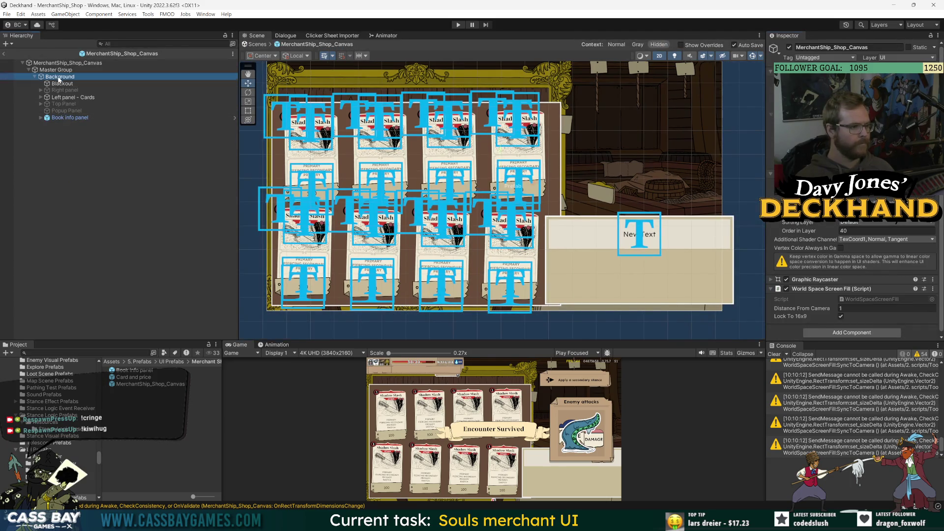
# Add an Image named 'Info Panel Parent' under Background
pyautogui.rightClick(60, 77)
pyautogui.moveTo(98, 279)
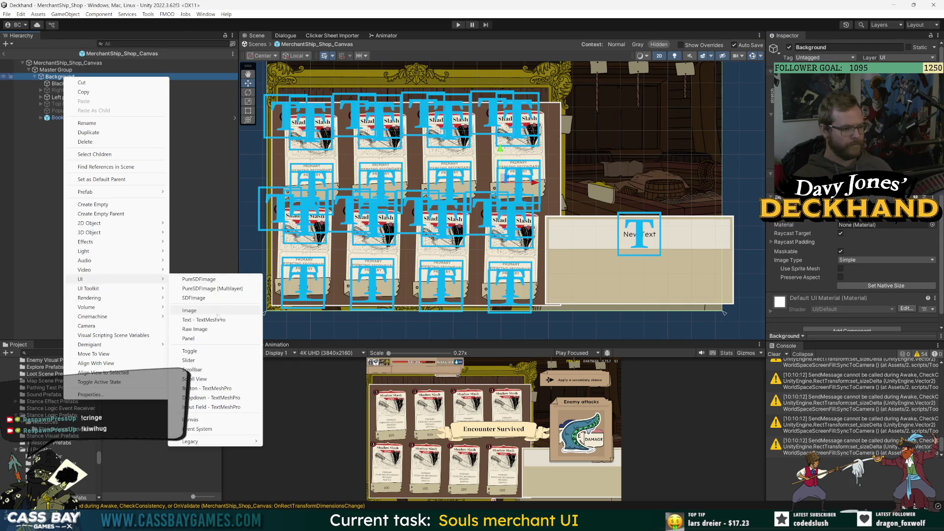
pyautogui.click(216, 311)
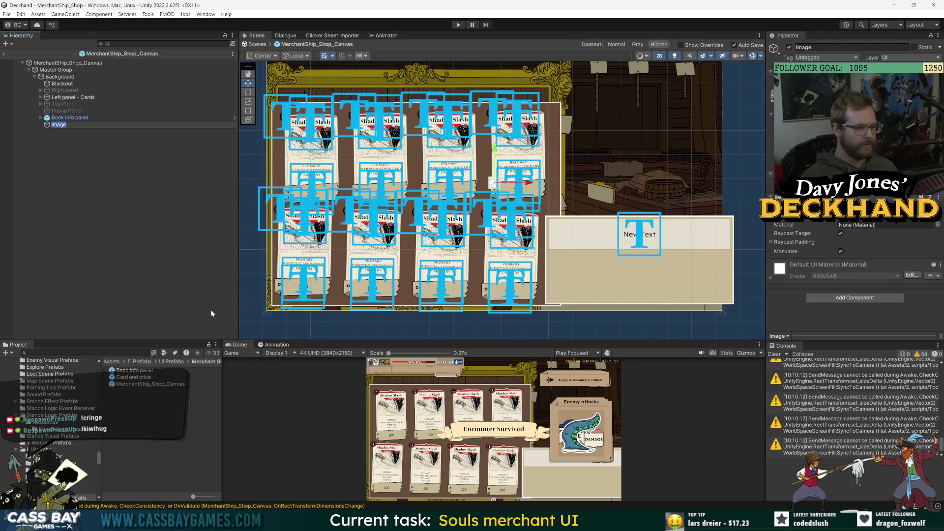
pyautogui.write('Info Pa')
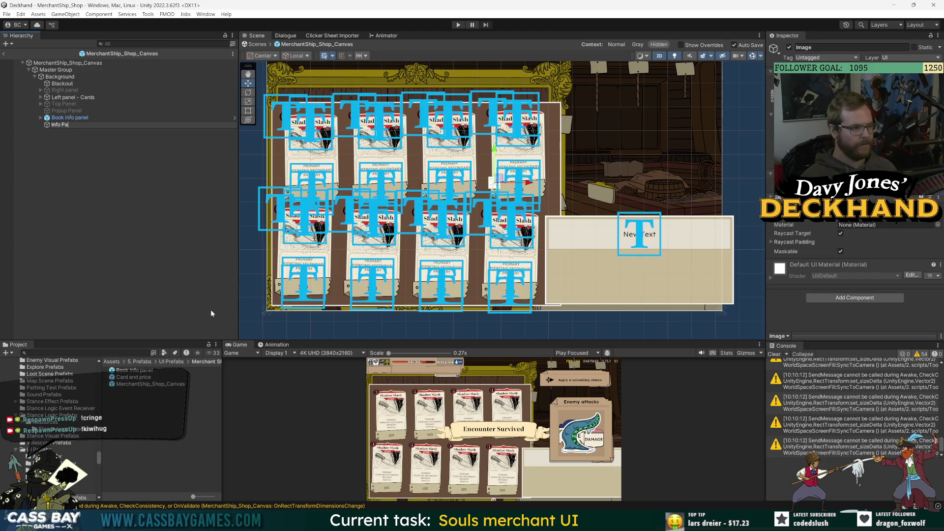
pyautogui.write('nel Parent')
pyautogui.press('Return')
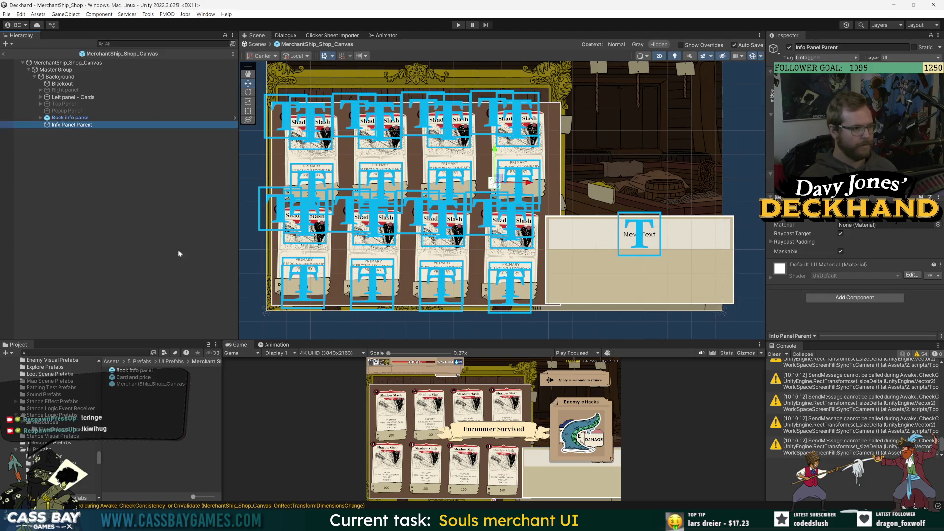
# Move Book info panel under Info Panel Parent, check its anchor presets, and open its prefab
pyautogui.click(70, 118)
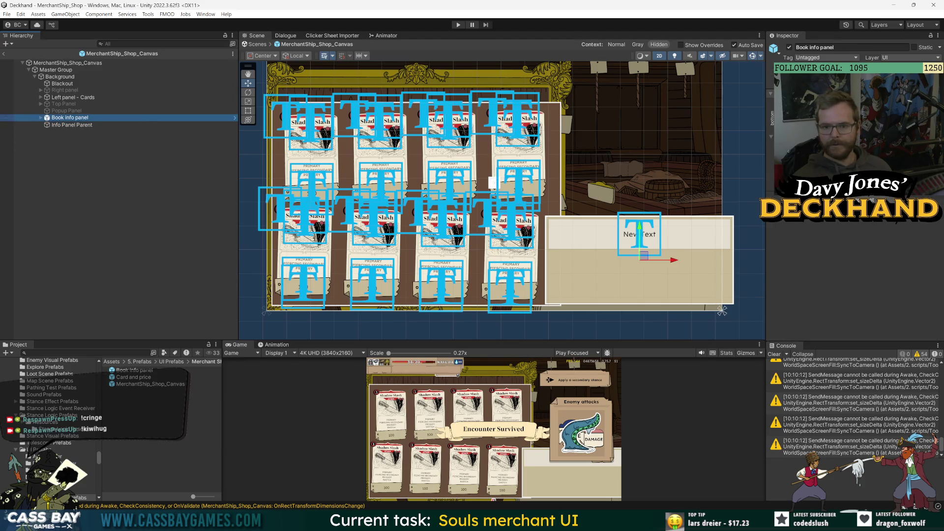
pyautogui.click(824, 221)
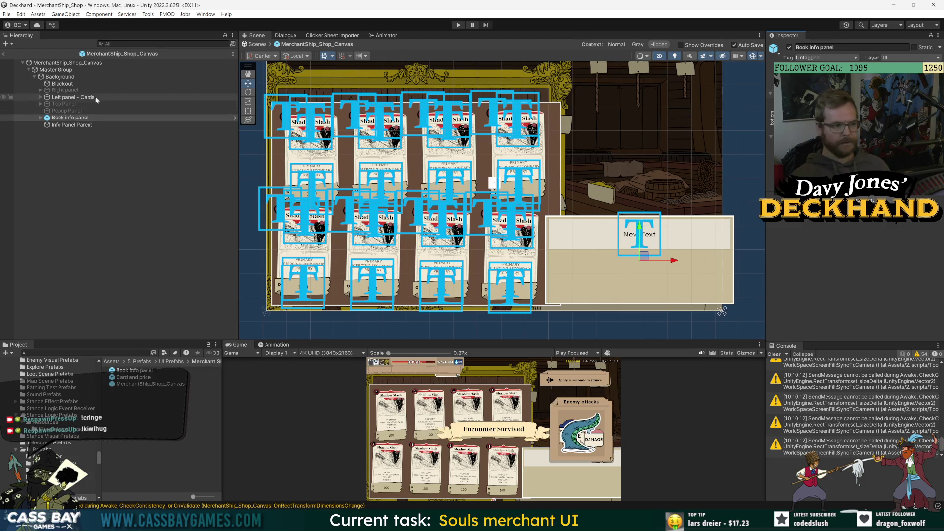
pyautogui.click(132, 125)
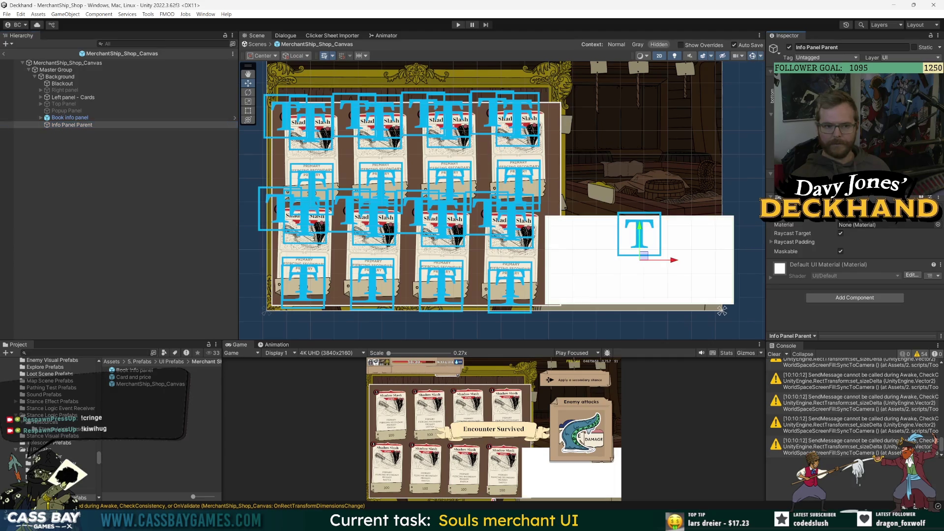
pyautogui.moveTo(69, 118); pyautogui.dragTo(74, 124)
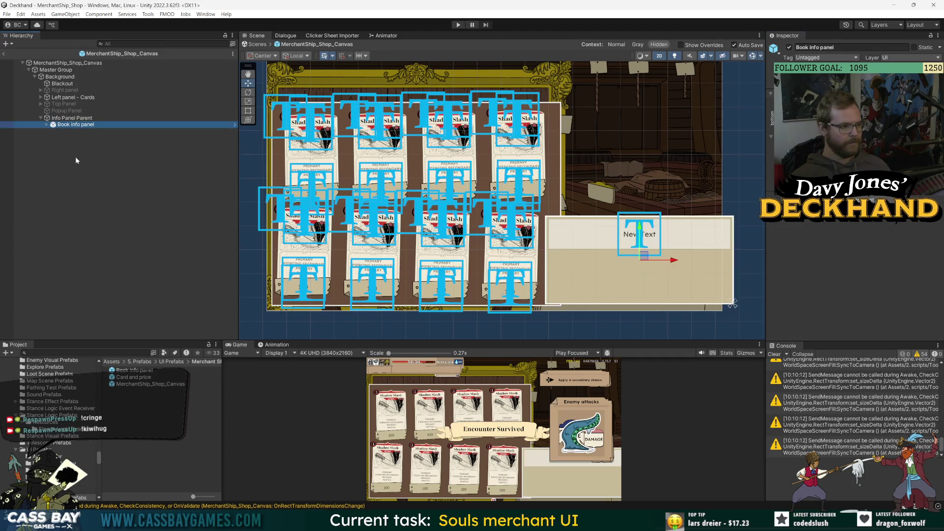
pyautogui.click(77, 126)
pyautogui.click(788, 116)
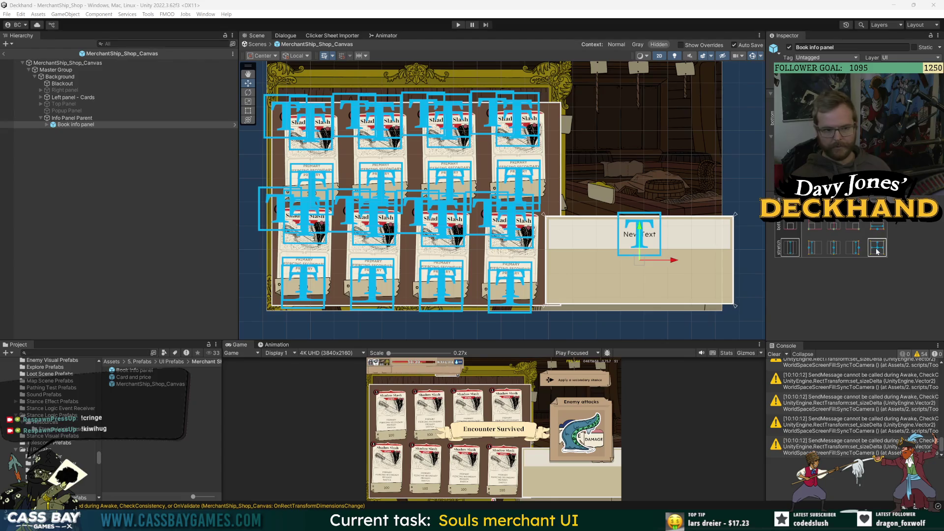
pyautogui.click(181, 210)
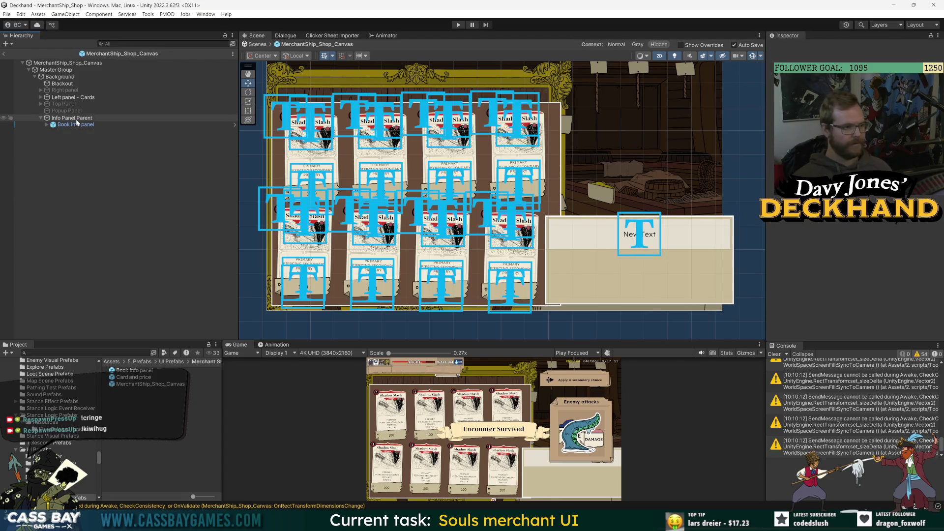
pyautogui.click(234, 125)
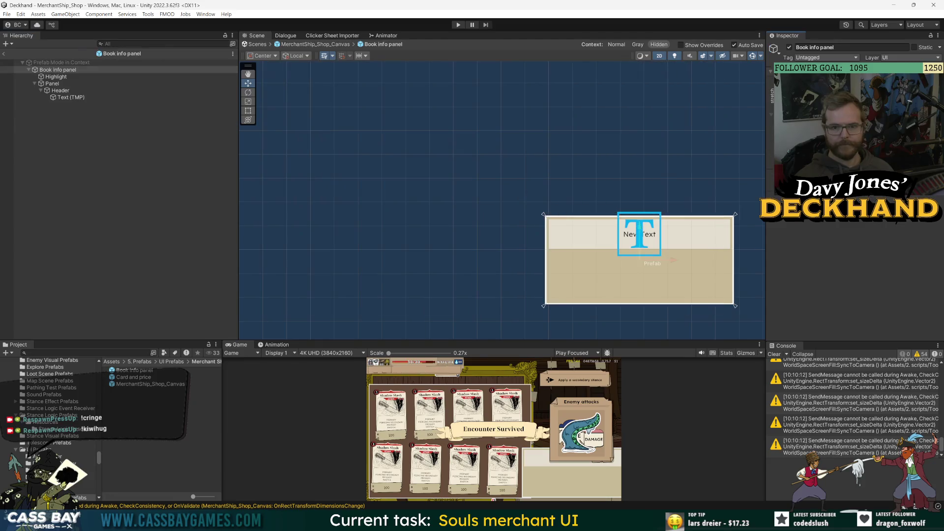
# Rotate Info Panel Parent slightly counter-clockwise in the shop canvas
pyautogui.click(4, 54)
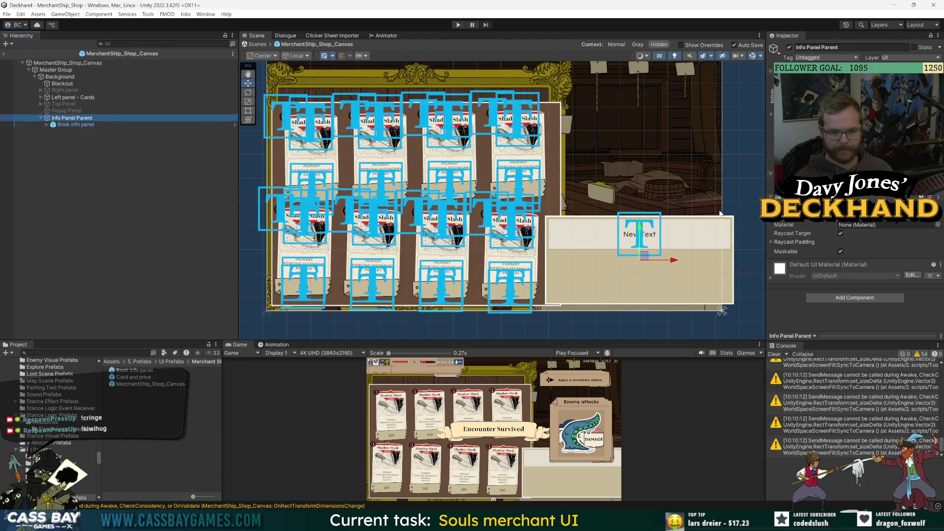
pyautogui.press('e')
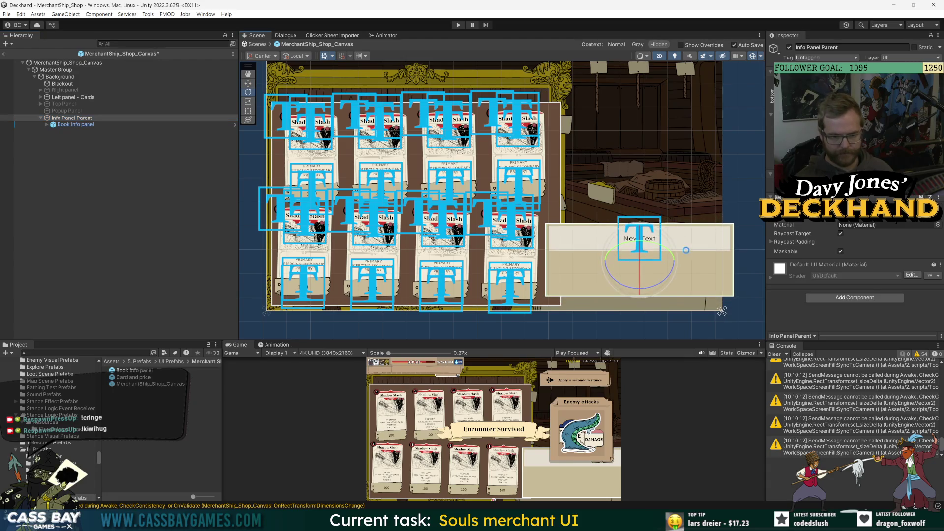
pyautogui.moveTo(672, 274); pyautogui.dragTo(672, 268)
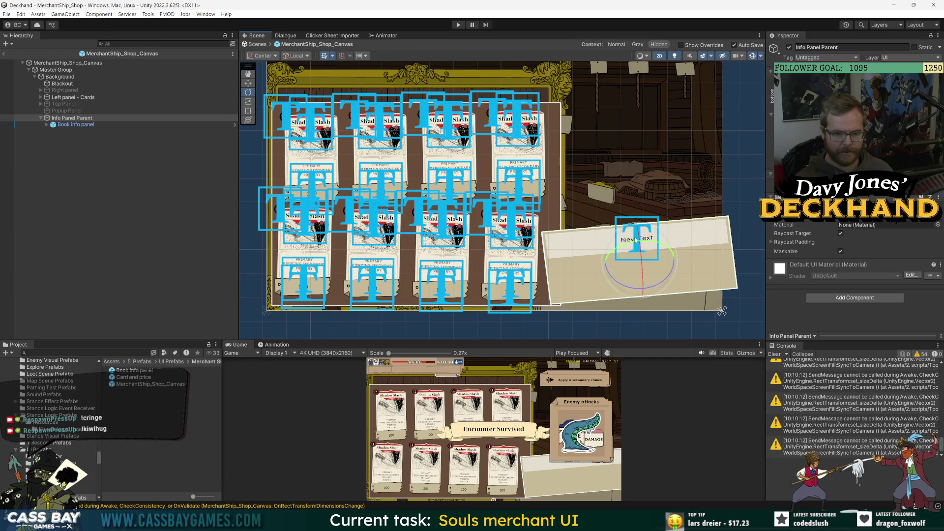
pyautogui.click(70, 119)
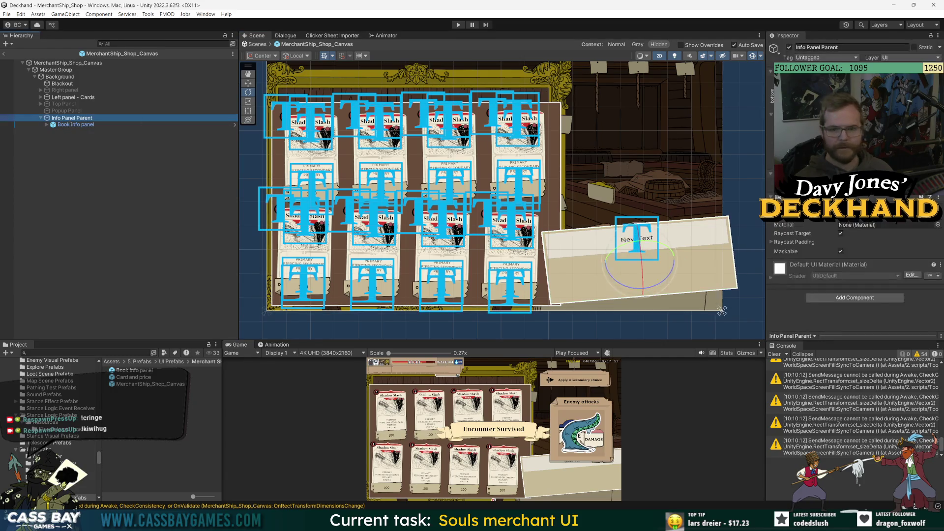
pyautogui.moveTo(634, 288); pyautogui.dragTo(640, 287)
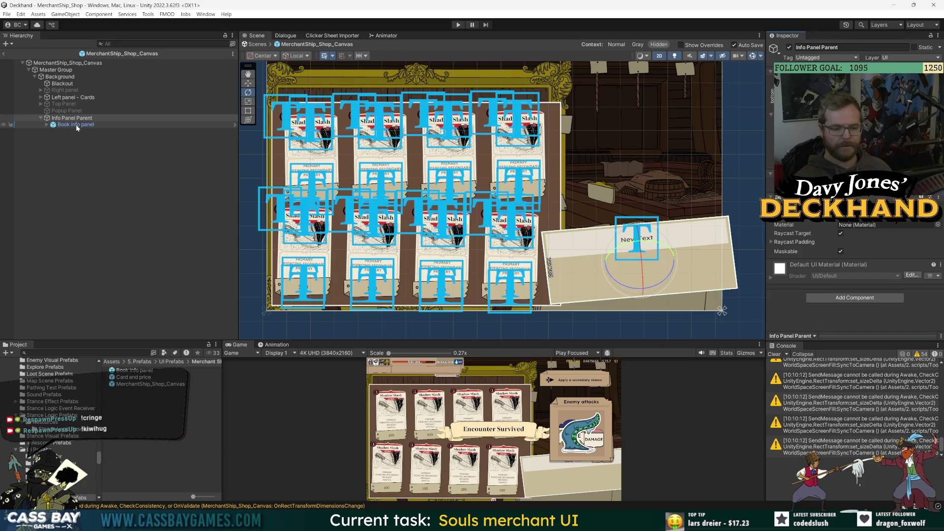
# Reopen the Book info panel in context, preview its surroundings, then open the prefab in isolation
pyautogui.click(235, 125)
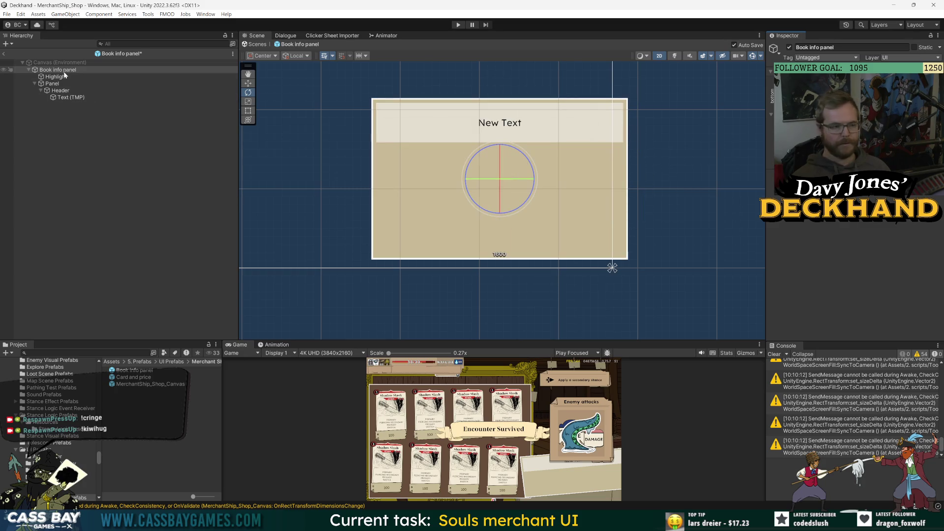
pyautogui.click(4, 53)
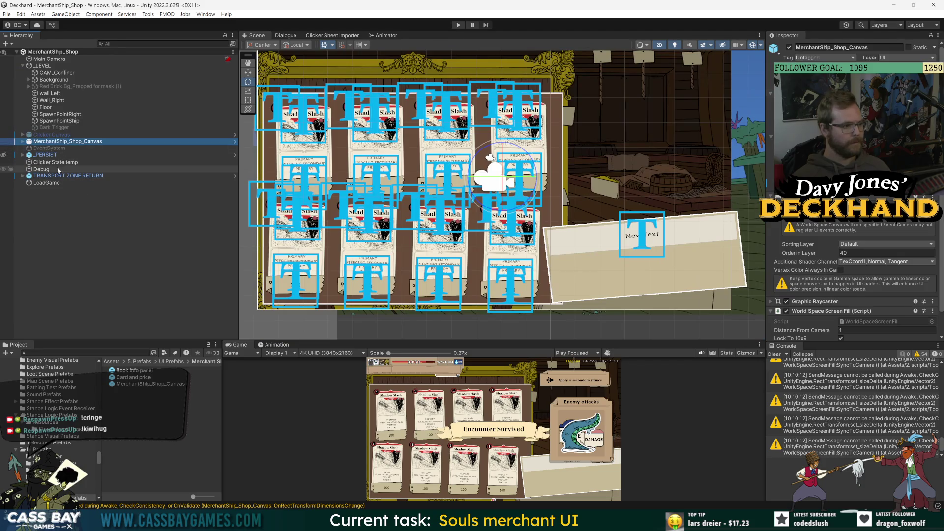
pyautogui.click(235, 141)
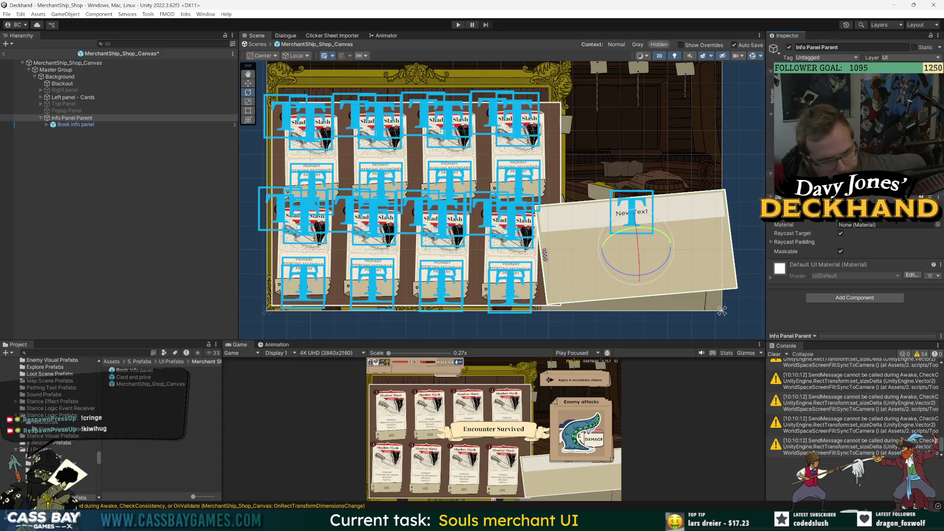
pyautogui.click(67, 120)
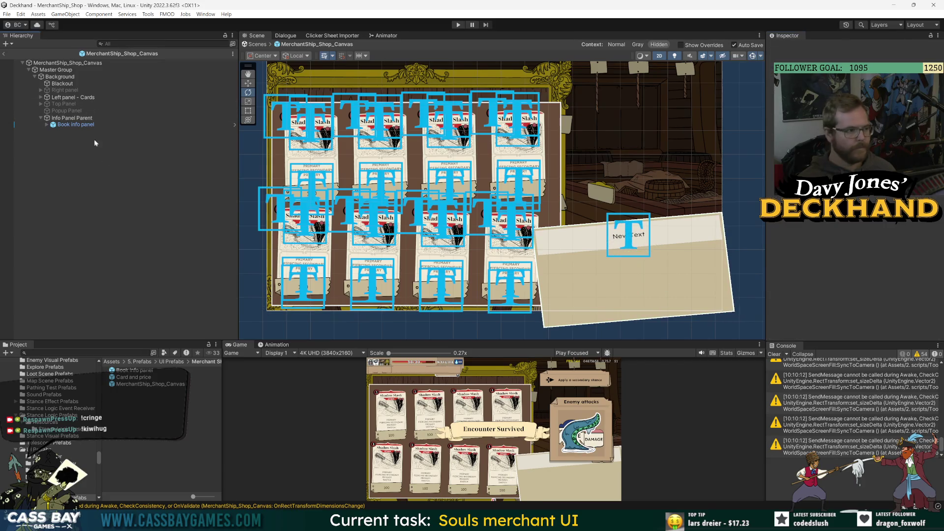
pyautogui.click(89, 126)
pyautogui.click(235, 124)
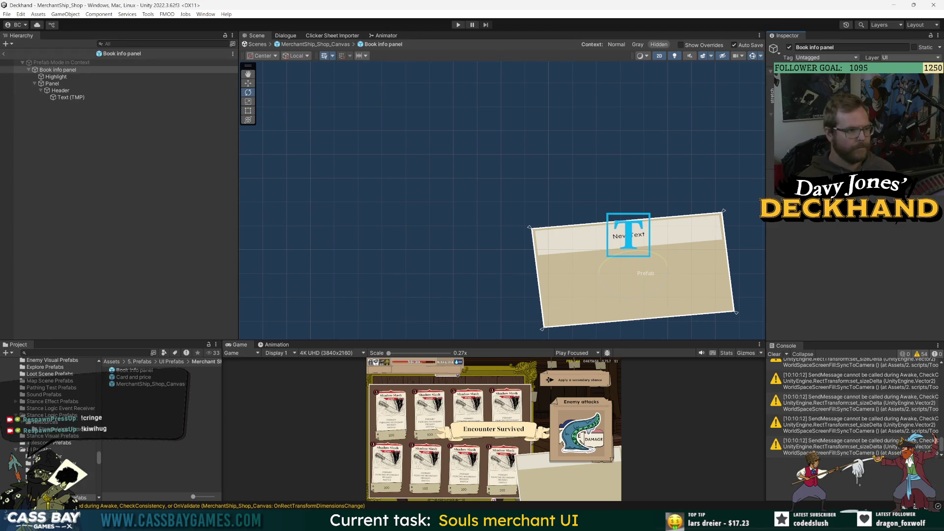
pyautogui.click(615, 47)
pyautogui.click(659, 45)
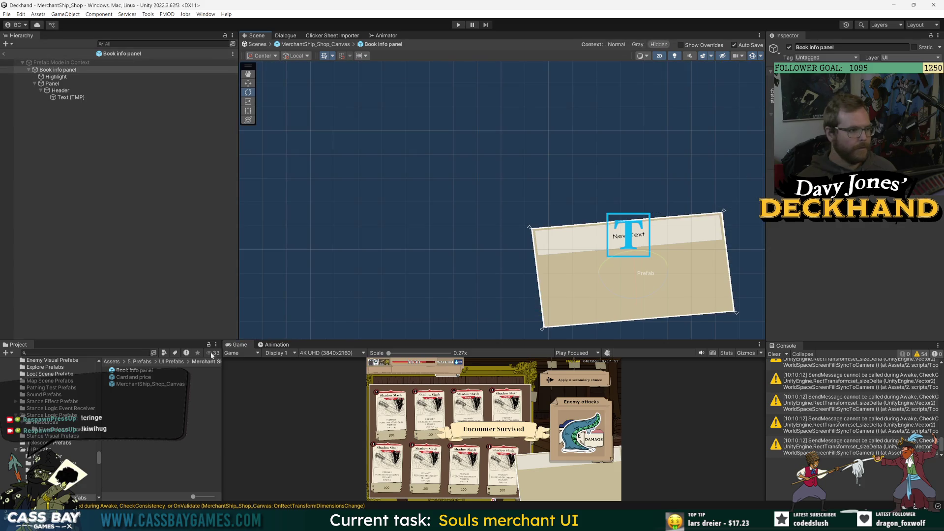
pyautogui.doubleClick(134, 371)
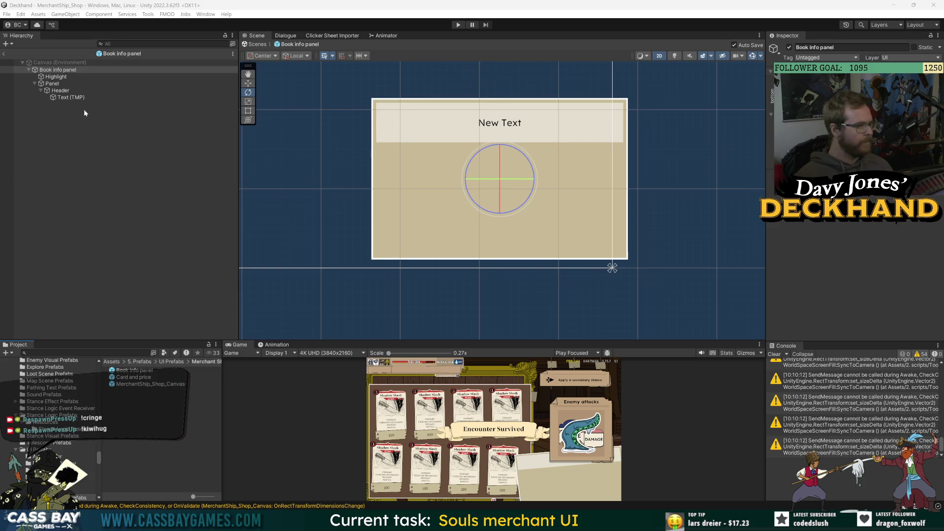
# Leave Book info panel, open _PERSIST, then open _Letterbox Canvas and select its Aspect Fitter
pyautogui.click(3, 54)
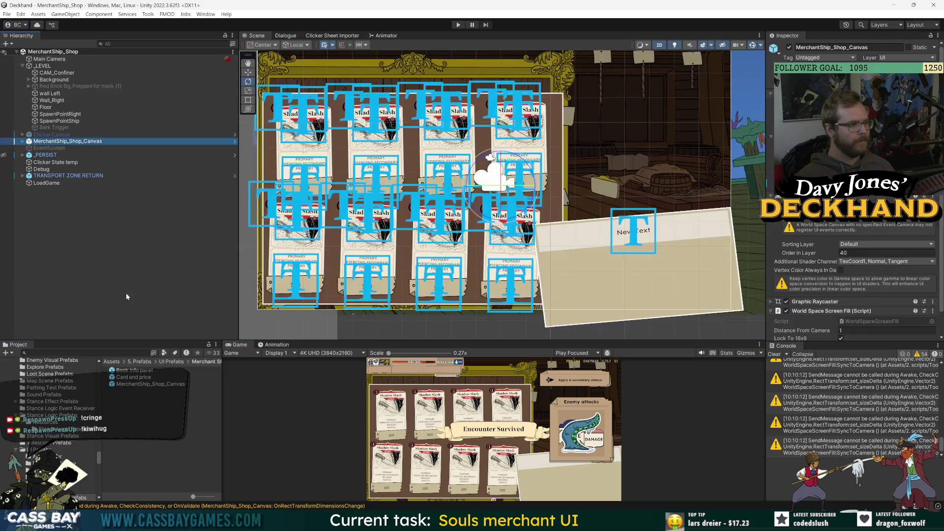
pyautogui.doubleClick(42, 156)
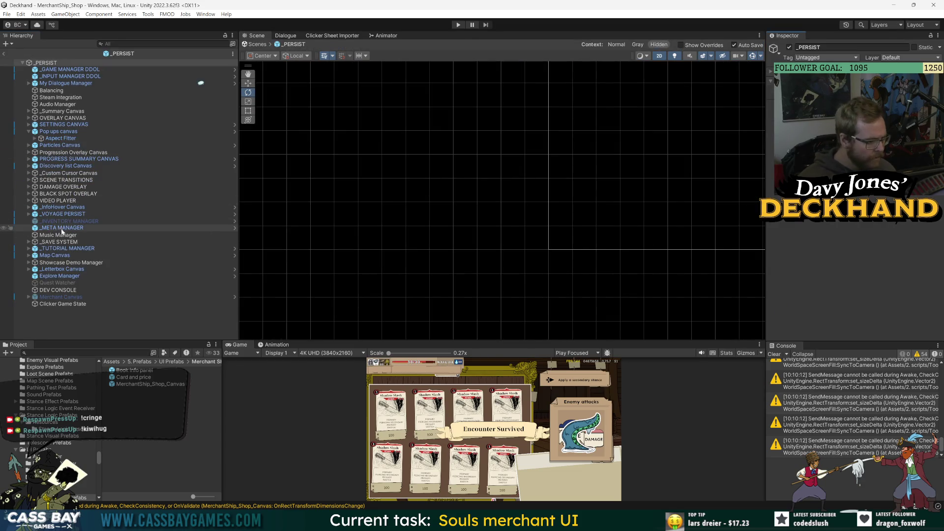
pyautogui.click(62, 269)
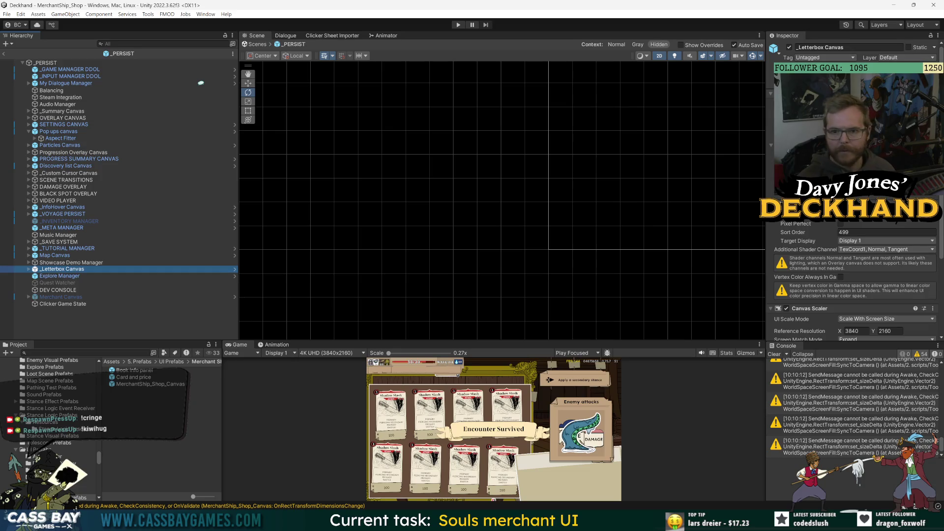
pyautogui.doubleClick(62, 269)
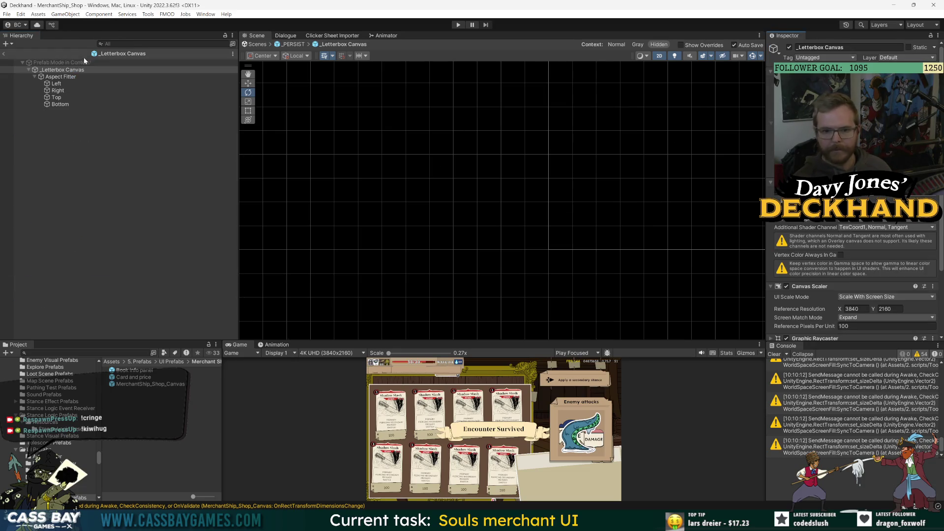
pyautogui.click(3, 54)
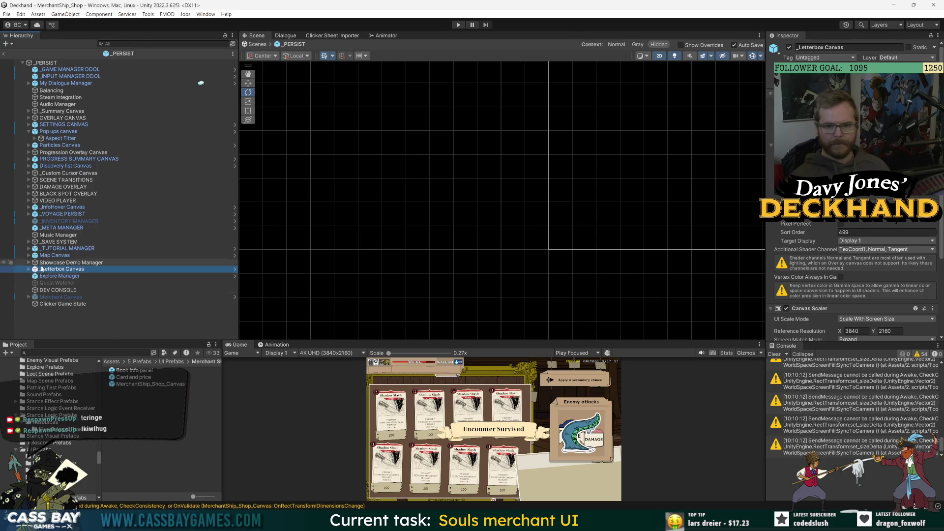
pyautogui.doubleClick(62, 269)
pyautogui.click(60, 77)
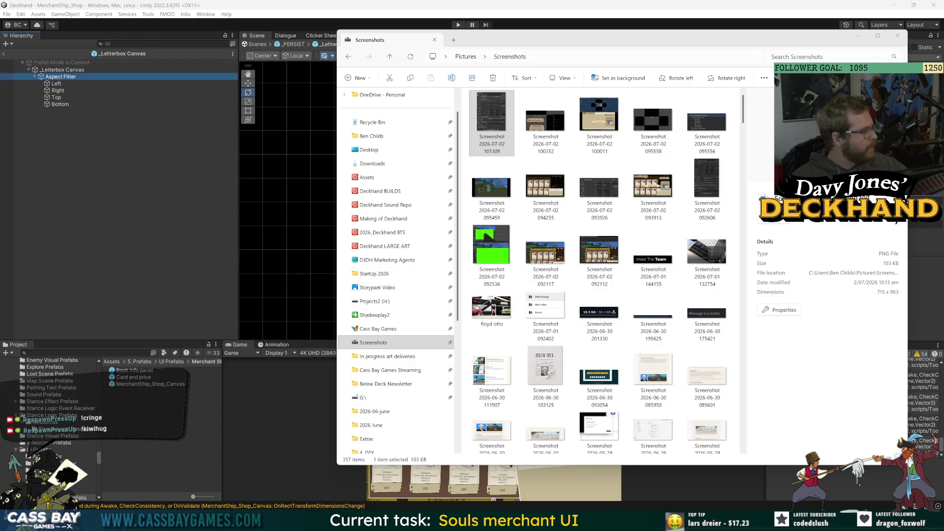
pyautogui.click(167, 241)
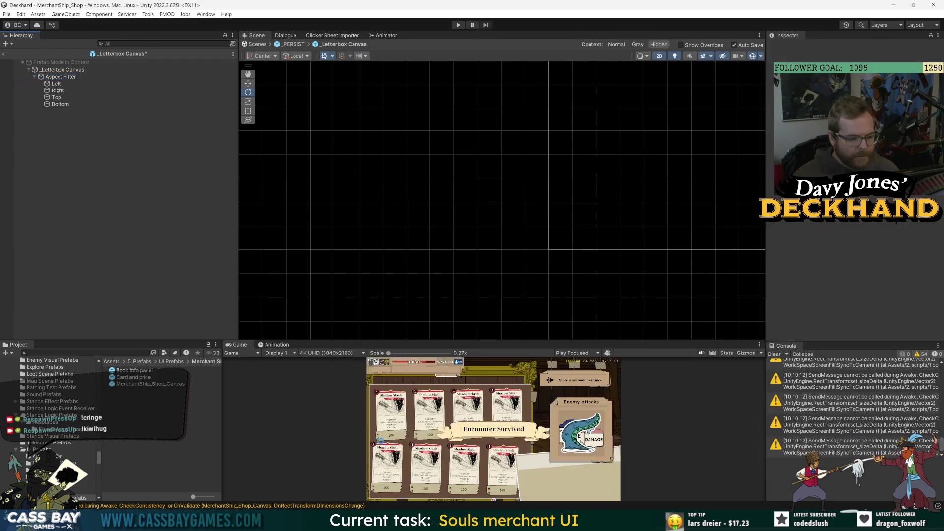
# Enlarge the Game view and frame Info Panel Parent inside the MerchantShip_Shop_Canvas prefab
pyautogui.moveTo(565, 339); pyautogui.dragTo(552, 219)
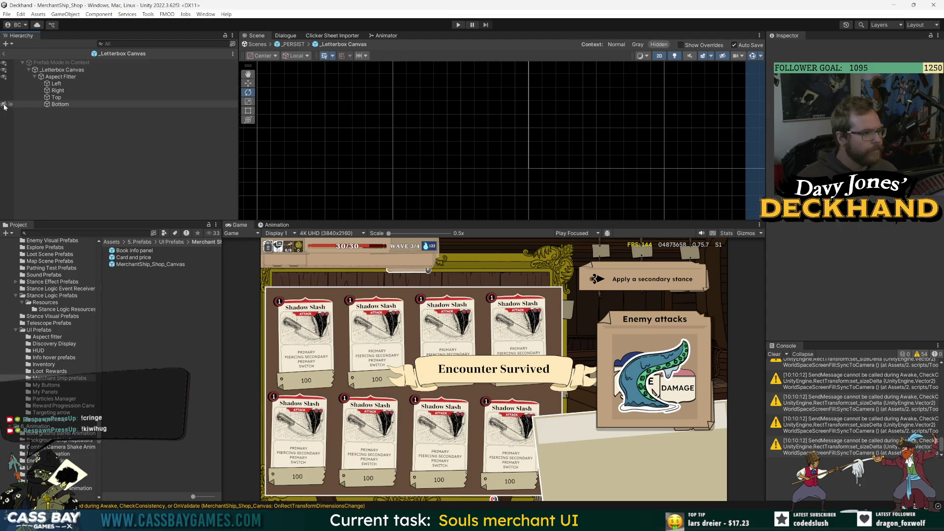
pyautogui.click(4, 53)
pyautogui.doubleClick(151, 264)
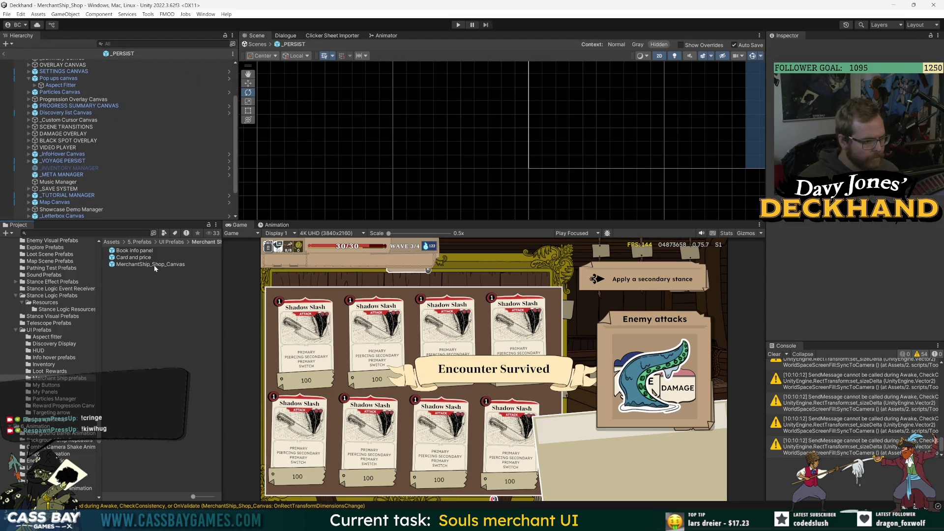
pyautogui.click(83, 125)
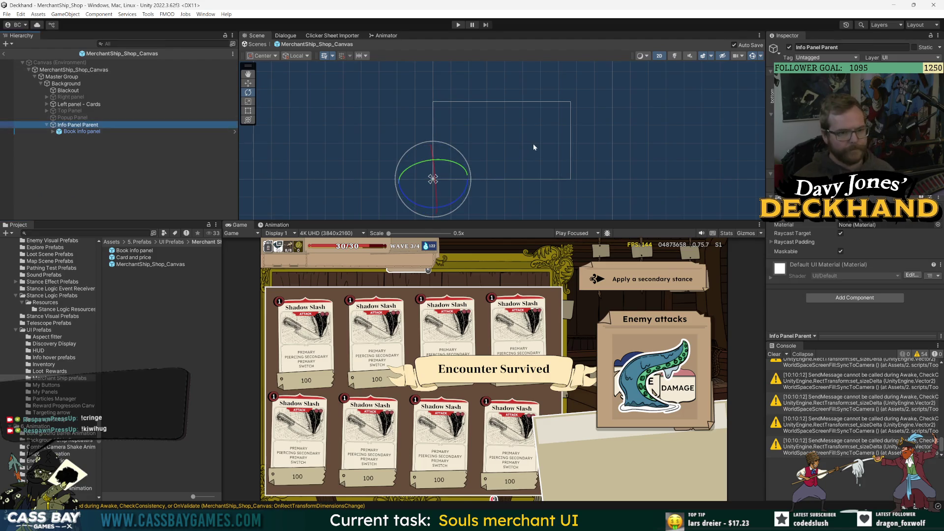
pyautogui.press('f')
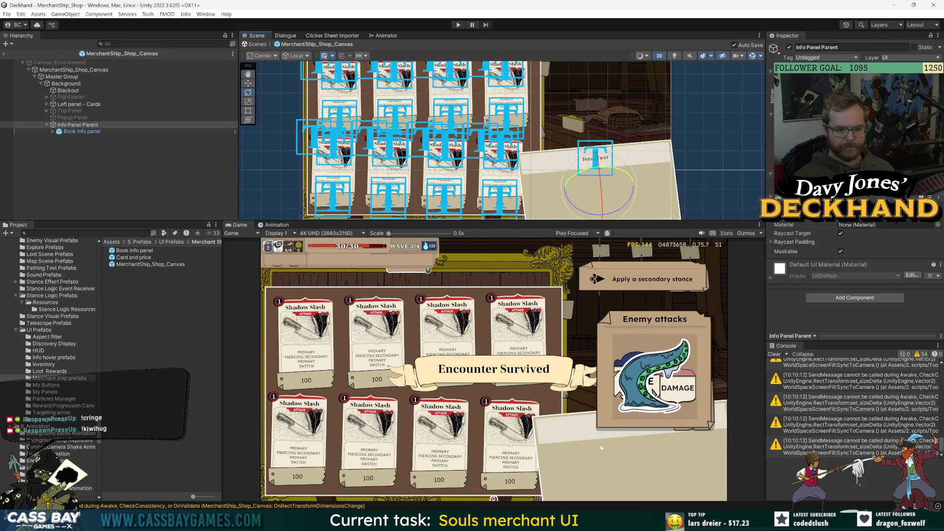
pyautogui.click(3, 53)
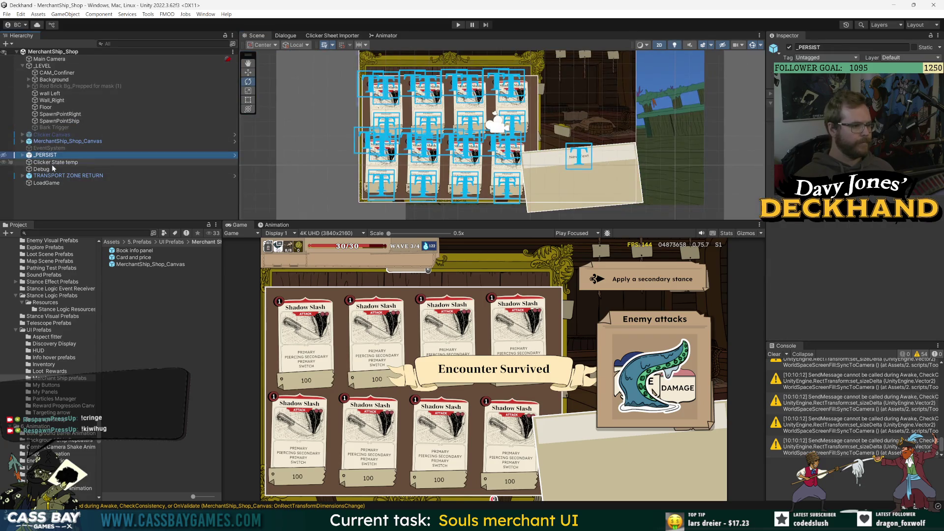
# Disable _PERSIST with Alt+Shift+A, save the scene, and open the Book info panel prefab
pyautogui.hotkey('alt', 'shift', 'a')
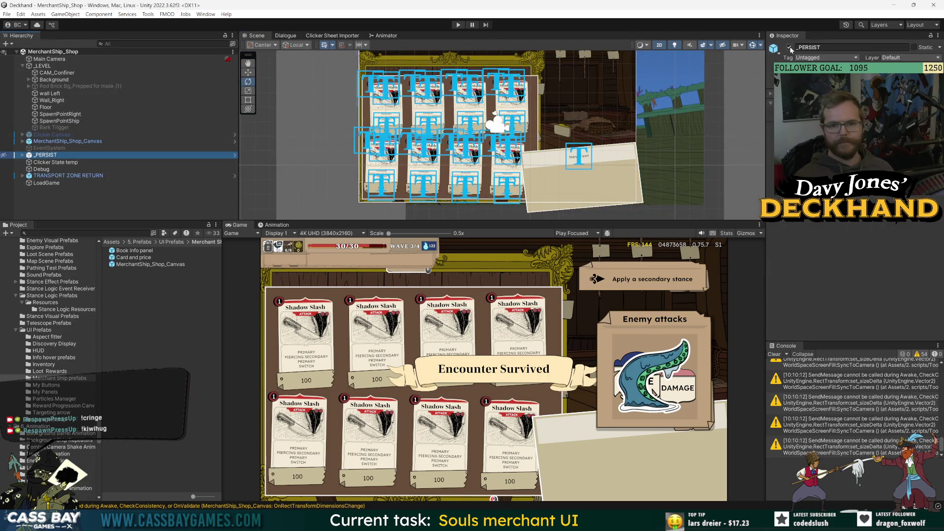
pyautogui.click(159, 192)
pyautogui.hotkey('ctrl', 's')
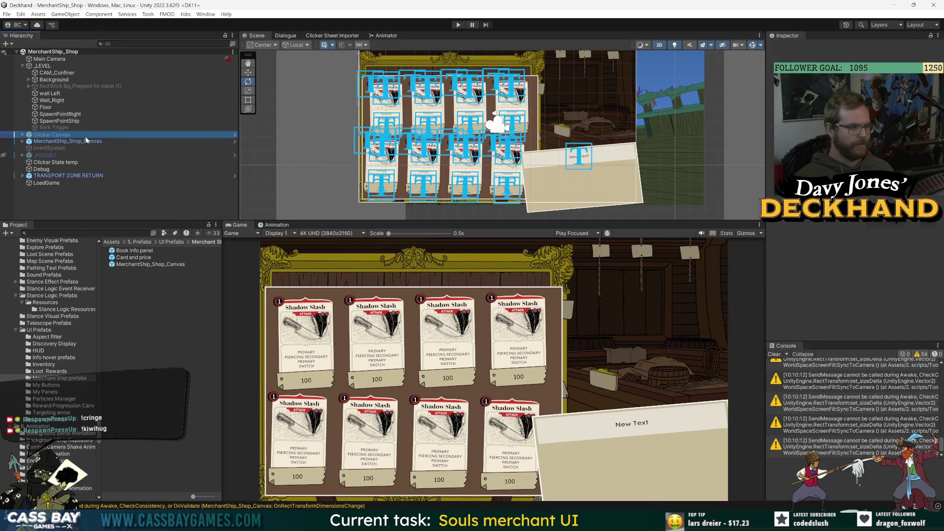
pyautogui.click(64, 141)
pyautogui.click(235, 141)
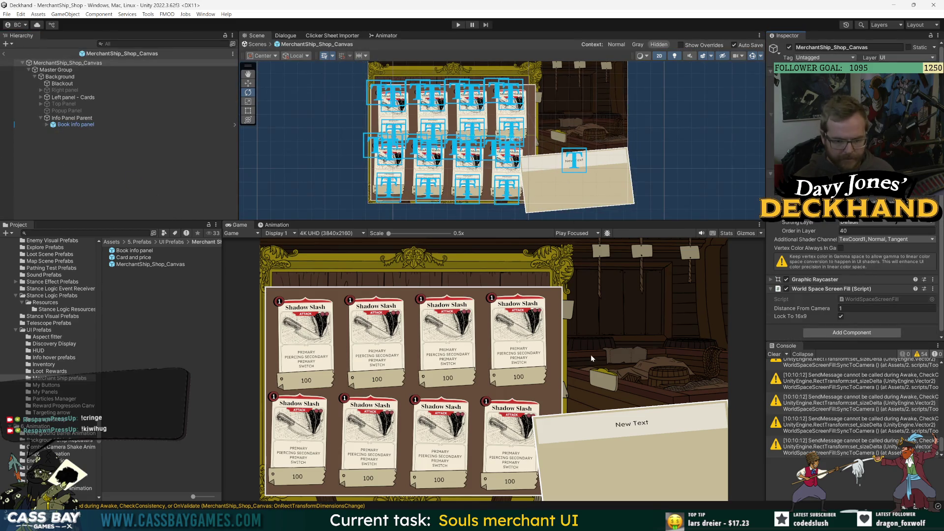
pyautogui.doubleClick(135, 250)
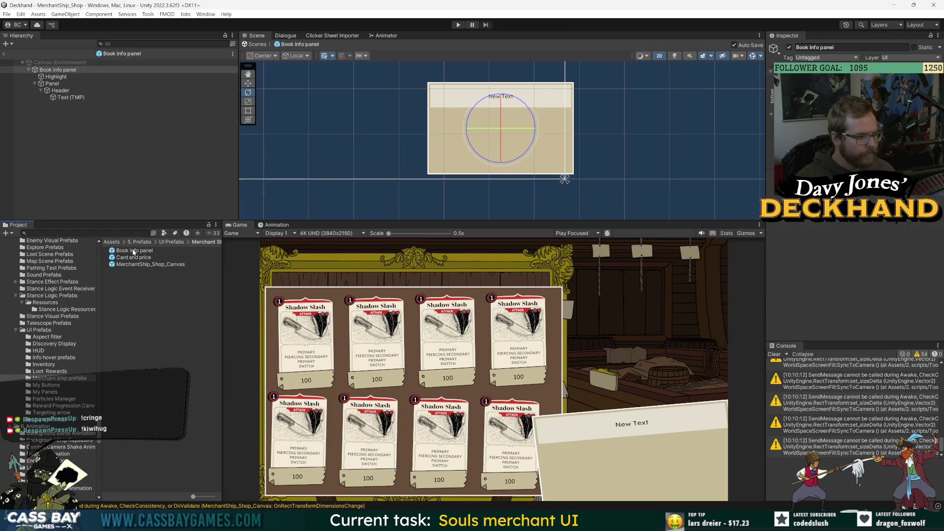
# Try several header fonts, apply FrankRuhlLibre-ExtraBold SDF, and set the font size to 100
pyautogui.click(63, 98)
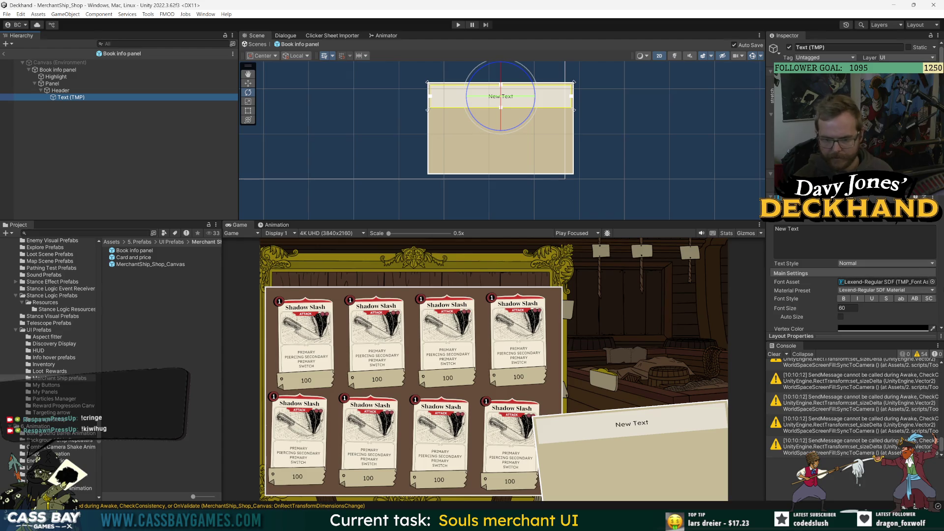
pyautogui.click(932, 282)
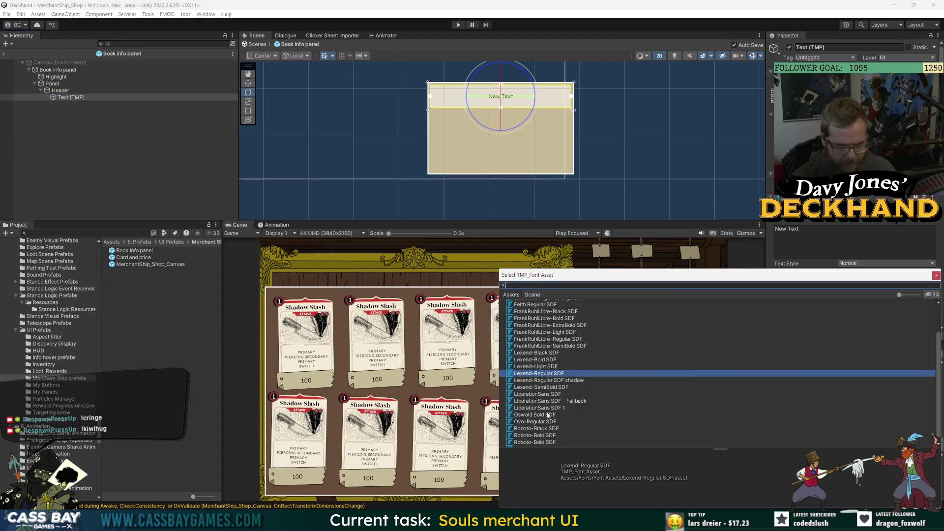
pyautogui.click(566, 318)
pyautogui.click(568, 346)
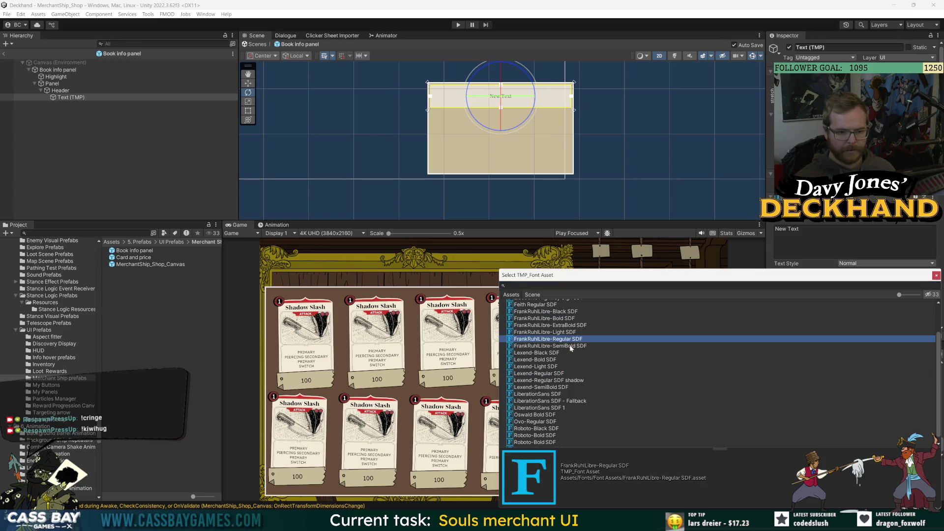
pyautogui.scroll(2, 540, 343)
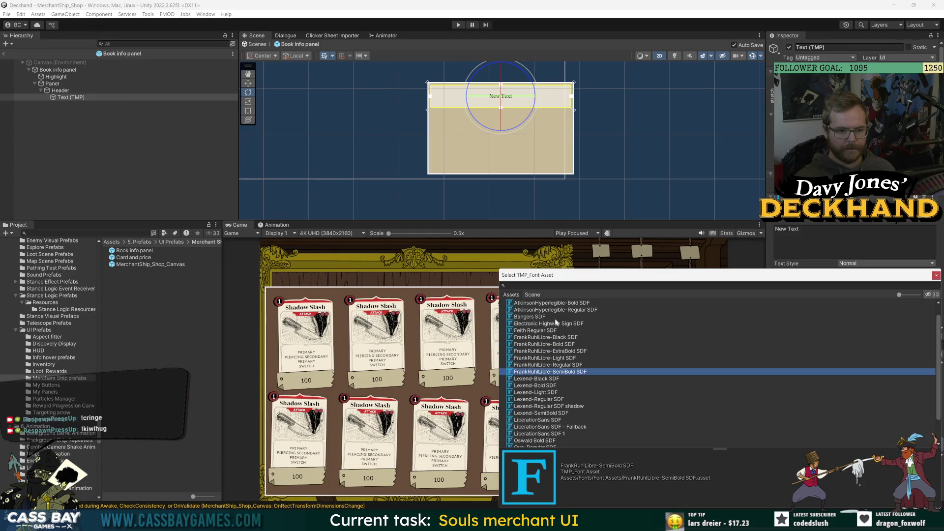
pyautogui.click(541, 330)
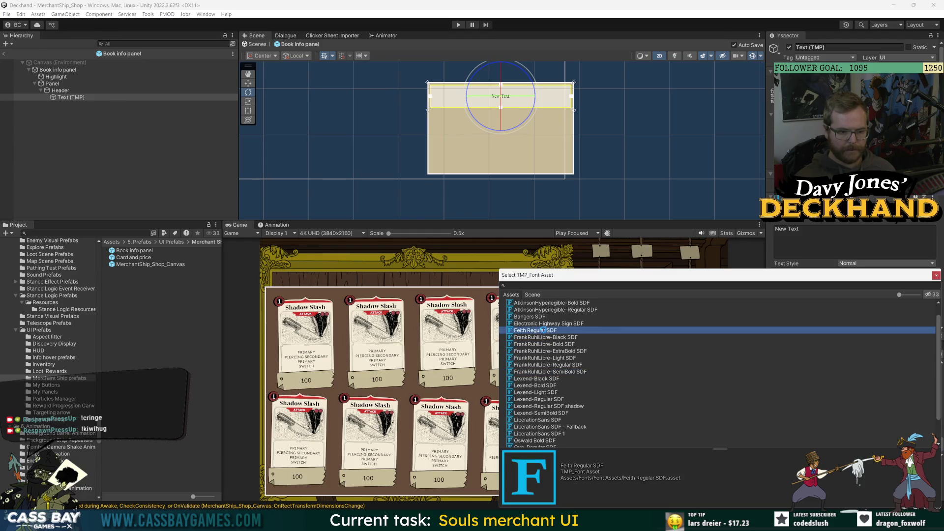
pyautogui.click(572, 372)
pyautogui.click(571, 351)
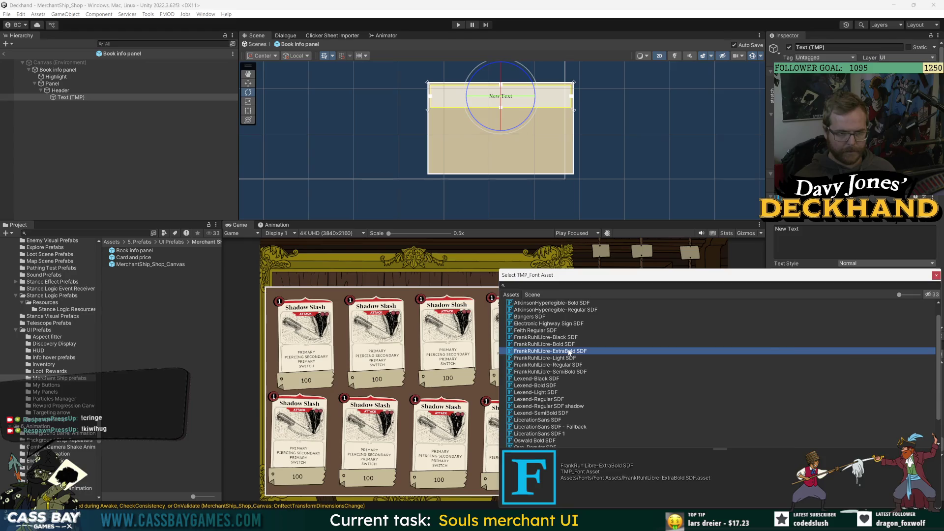
pyautogui.doubleClick(572, 352)
pyautogui.click(842, 308)
pyautogui.write('100')
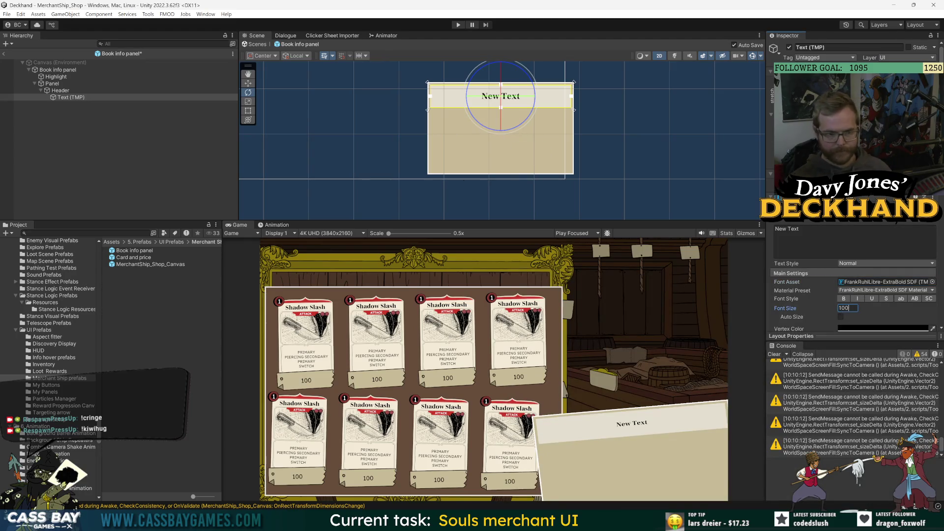
pyautogui.click(185, 212)
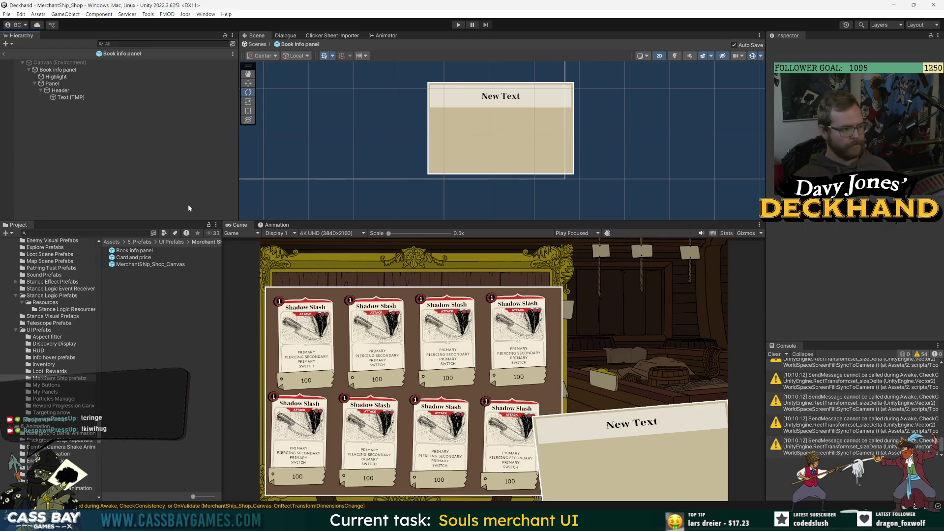
# Switch the header's font asset to Lexend-Light SDF
pyautogui.click(74, 97)
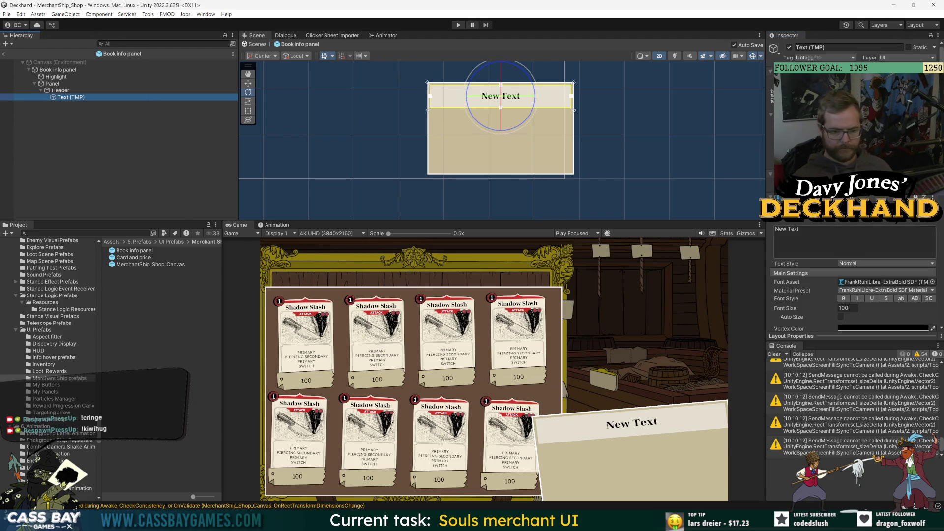
pyautogui.click(932, 282)
pyautogui.click(534, 430)
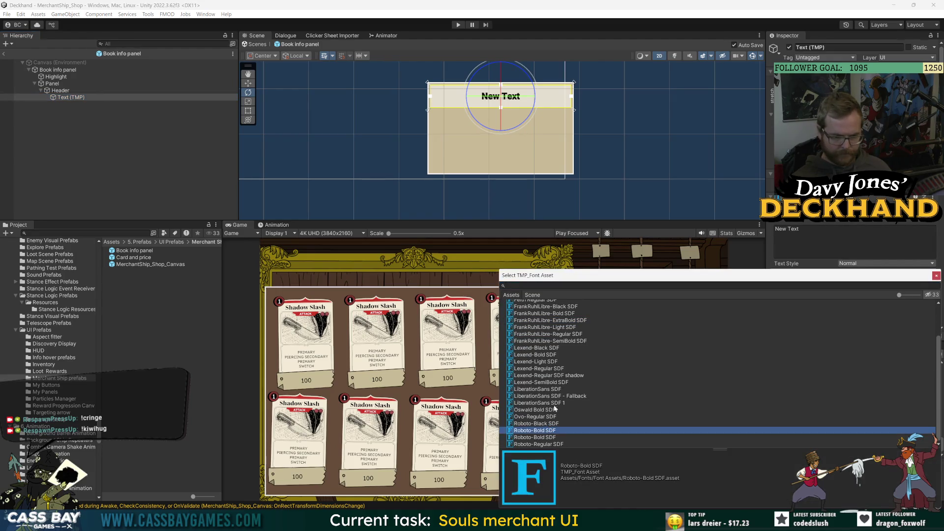
pyautogui.click(536, 361)
pyautogui.click(936, 276)
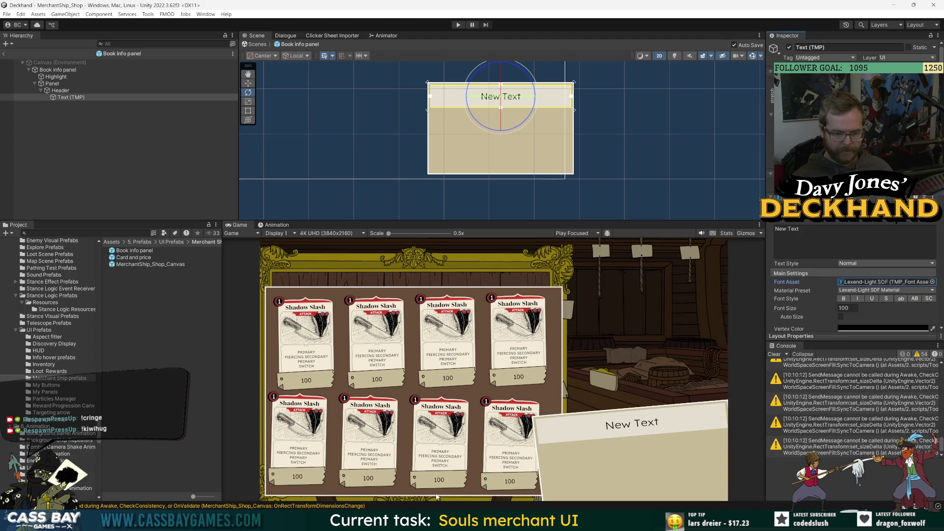
pyautogui.moveTo(558, 522)
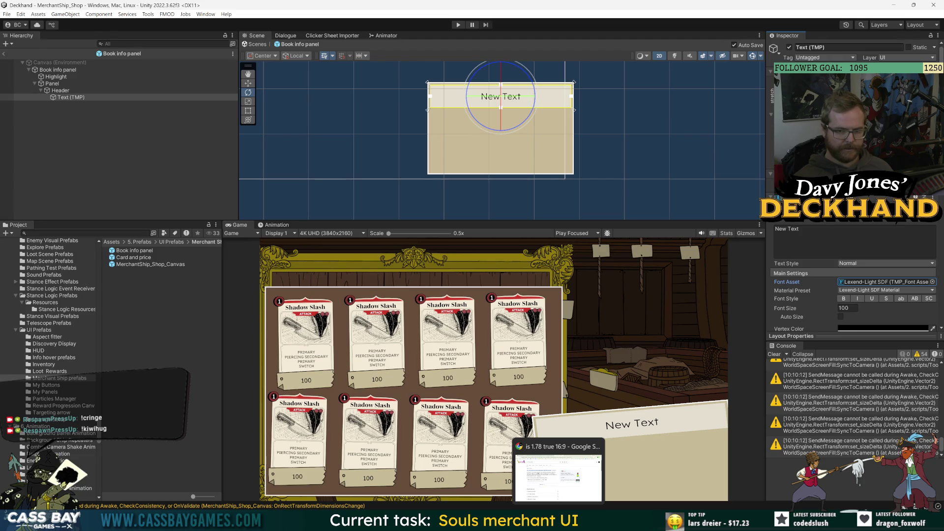
# Search Google for 'best place for fonts unity' in a new Chrome tab
pyautogui.click(541, 472)
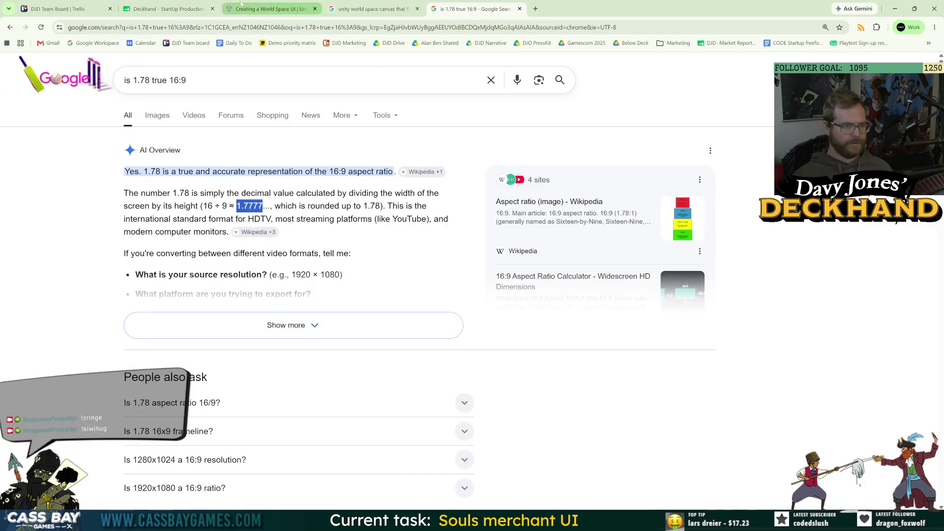
pyautogui.click(536, 9)
pyautogui.write('best place')
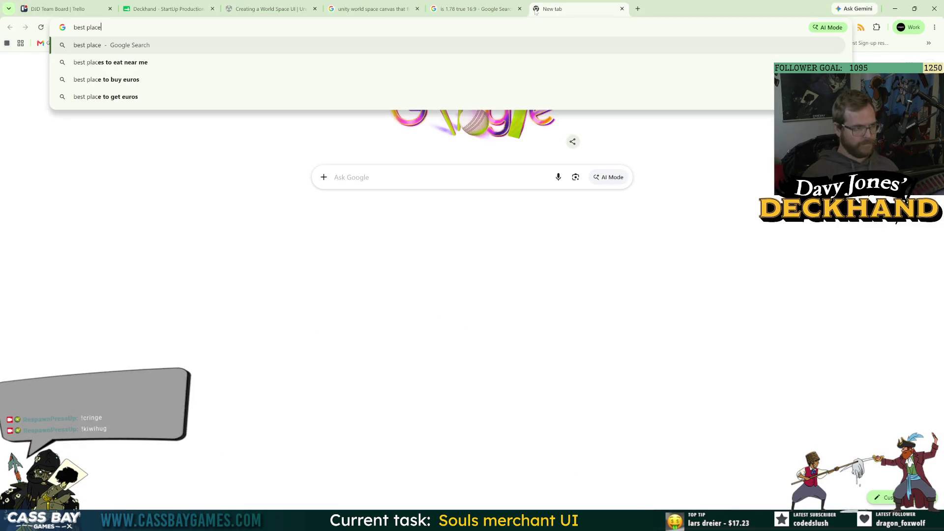
pyautogui.write(' for fonts unity')
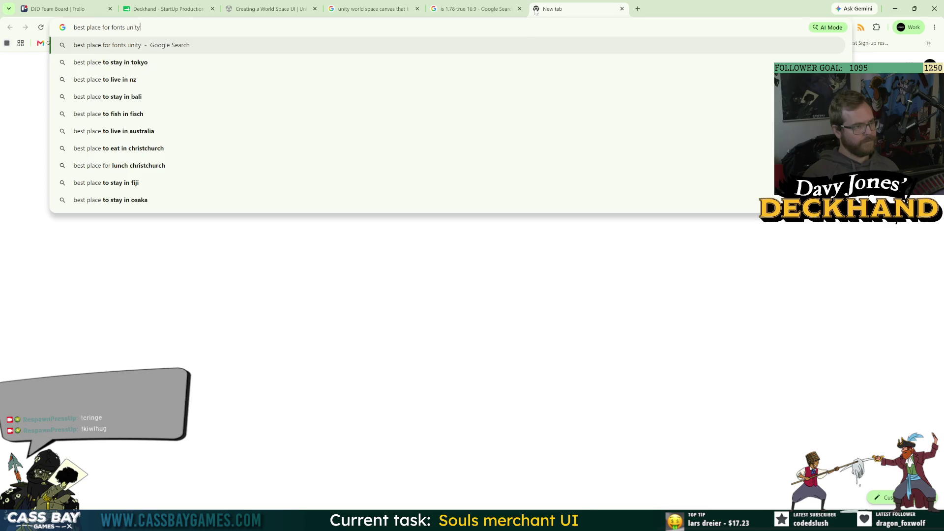
pyautogui.press('Return')
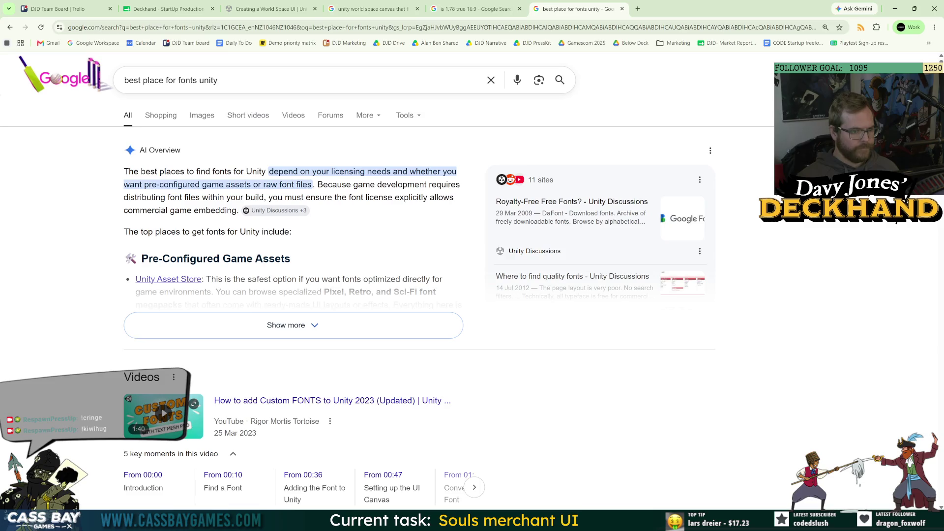
# Expand and read the AI Overview, then open Google Fonts from its link
pyautogui.click(255, 325)
pyautogui.moveTo(255, 344); pyautogui.dragTo(205, 344)
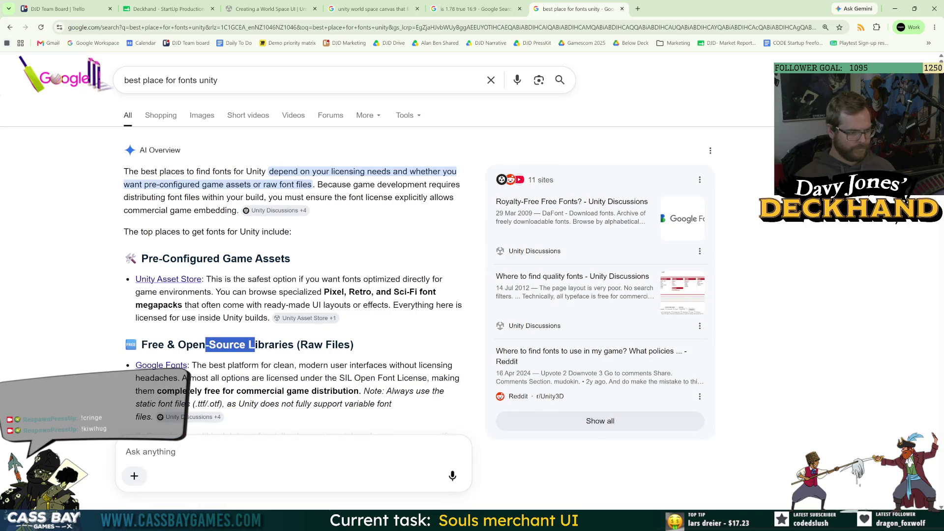
pyautogui.scroll(-3, 174, 238)
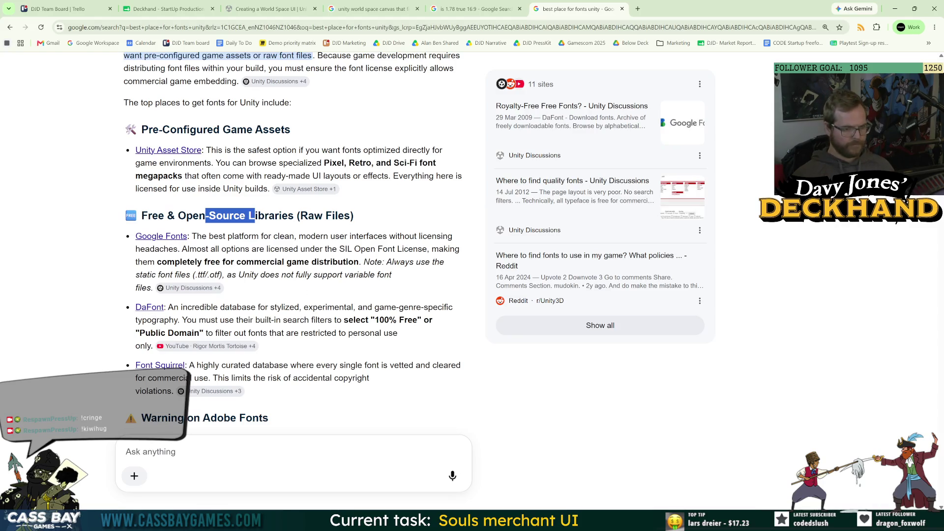
pyautogui.moveTo(293, 274); pyautogui.dragTo(237, 275)
pyautogui.click(377, 292)
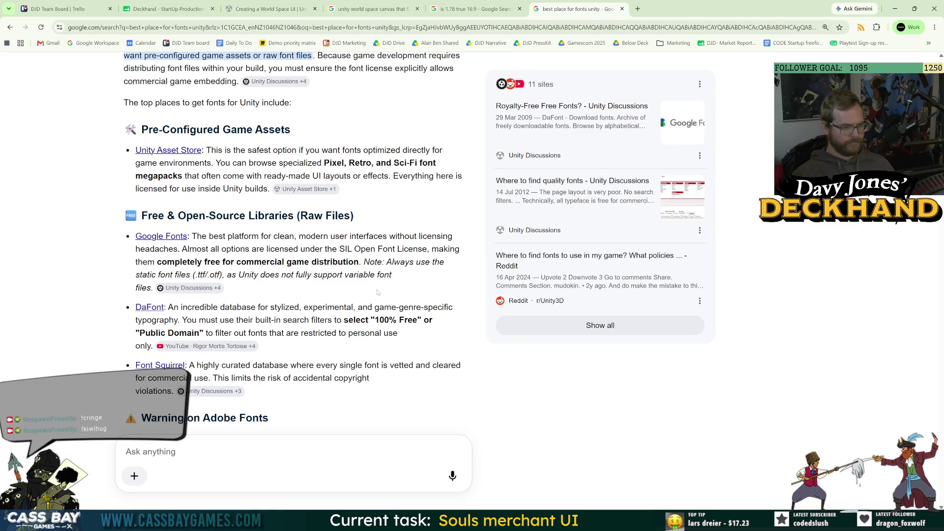
pyautogui.middleClick(161, 238)
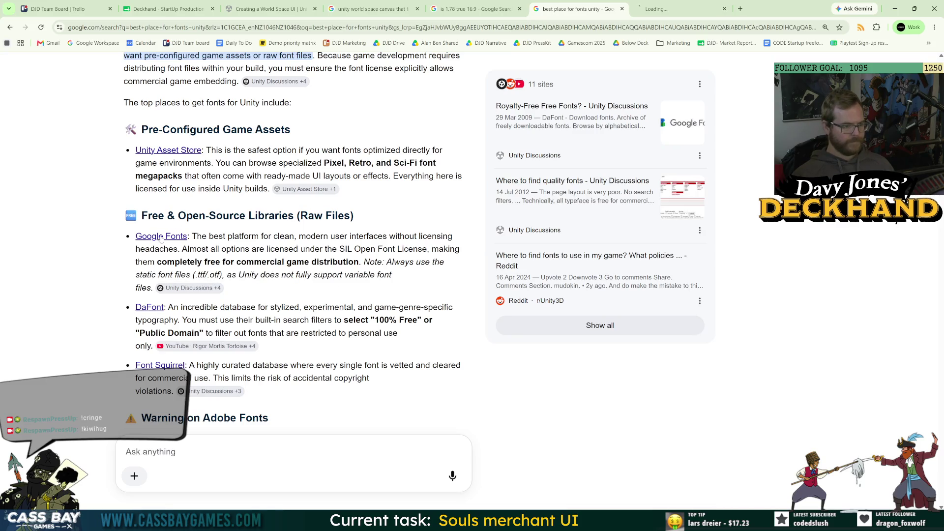
pyautogui.click(673, 9)
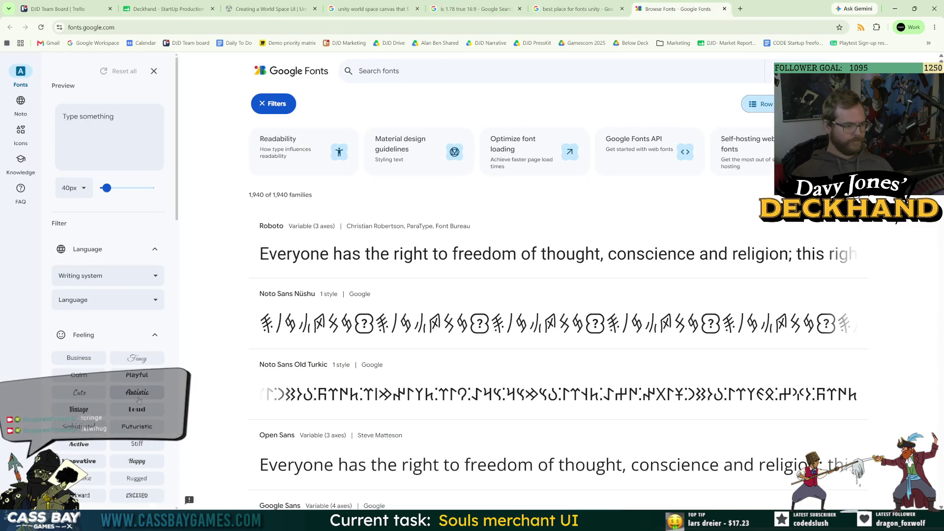
# Filter to the Fancy feeling and Handwritten calligraphy, briefly trying and removing Wood type
pyautogui.scroll(-2, 118, 337)
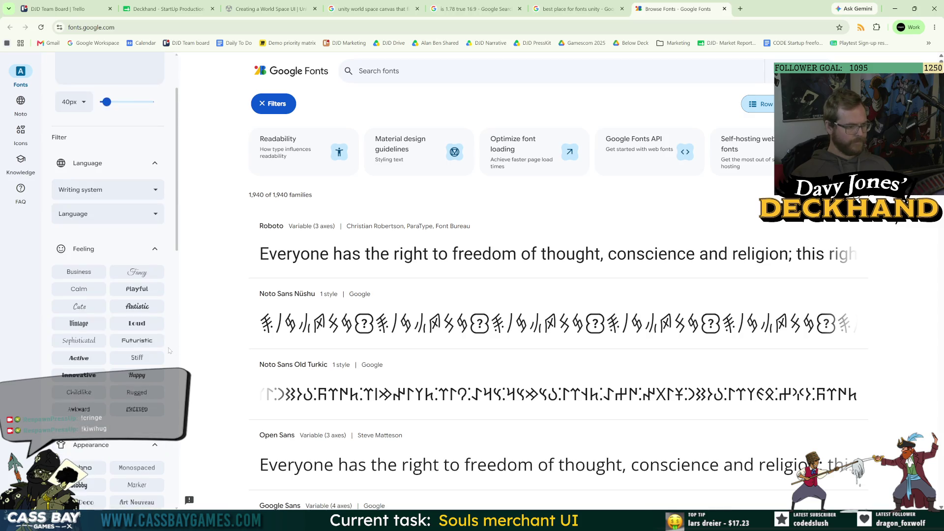
pyautogui.click(142, 277)
pyautogui.scroll(-3, 137, 304)
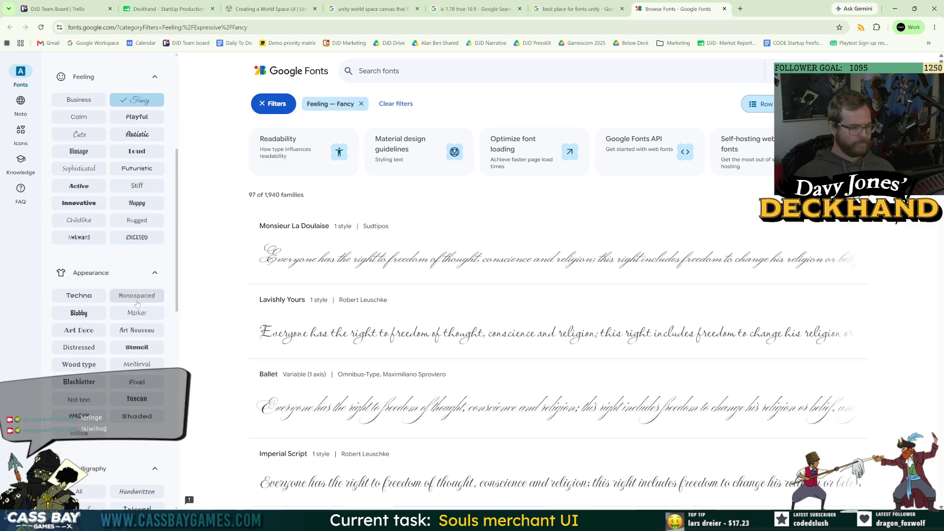
pyautogui.scroll(-3, 140, 295)
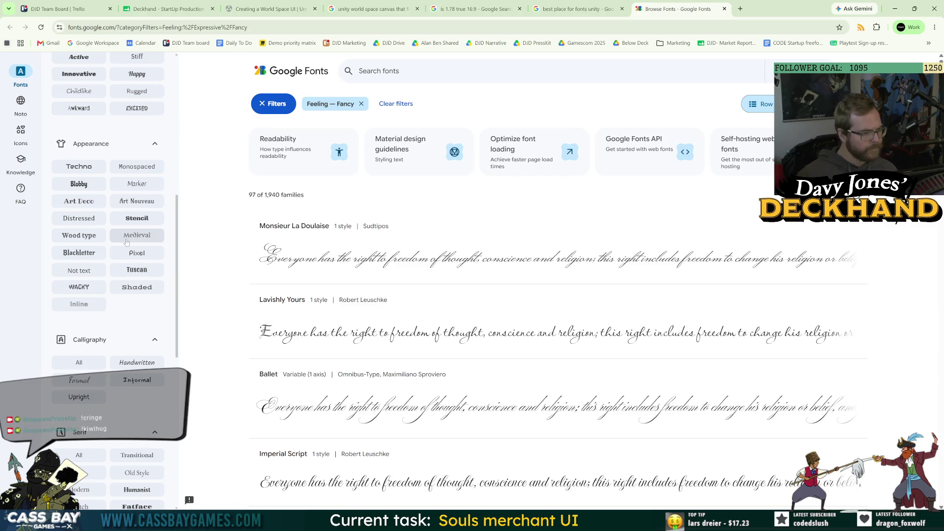
pyautogui.click(76, 240)
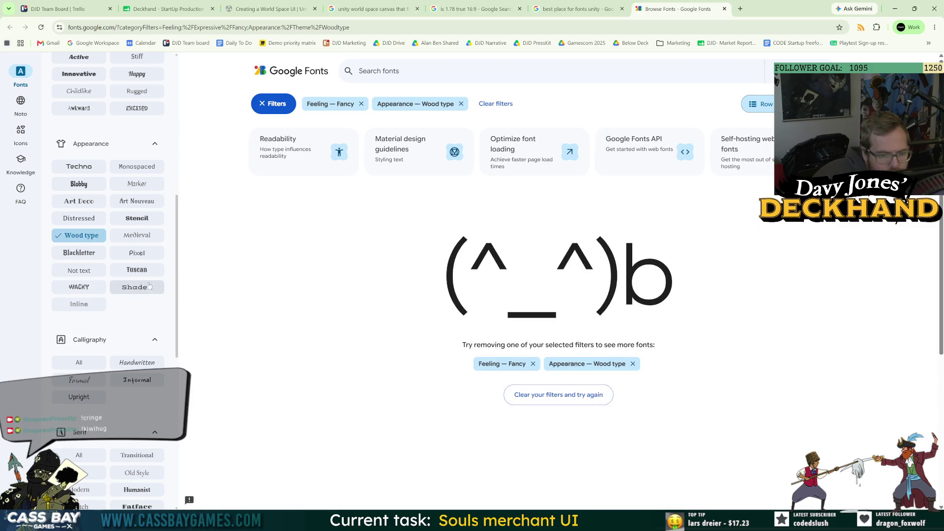
pyautogui.click(79, 235)
pyautogui.scroll(-2, 142, 283)
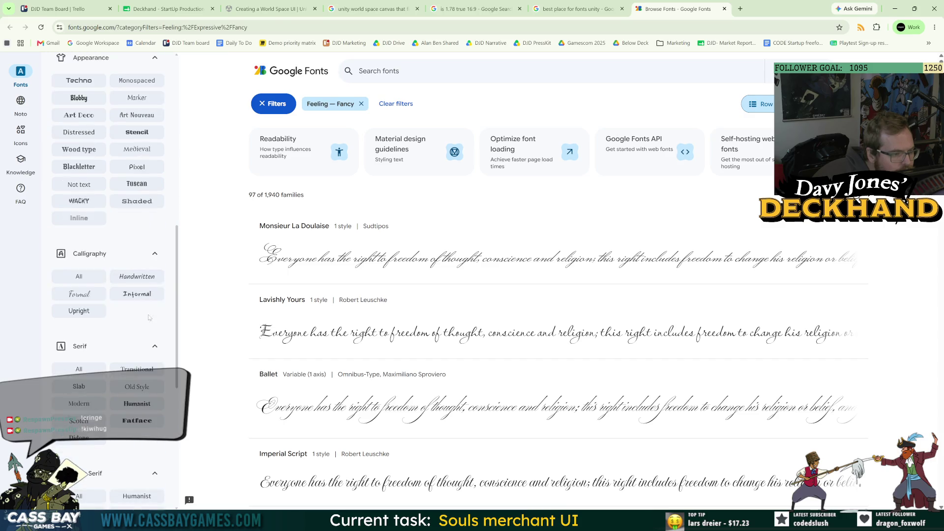
pyautogui.click(140, 277)
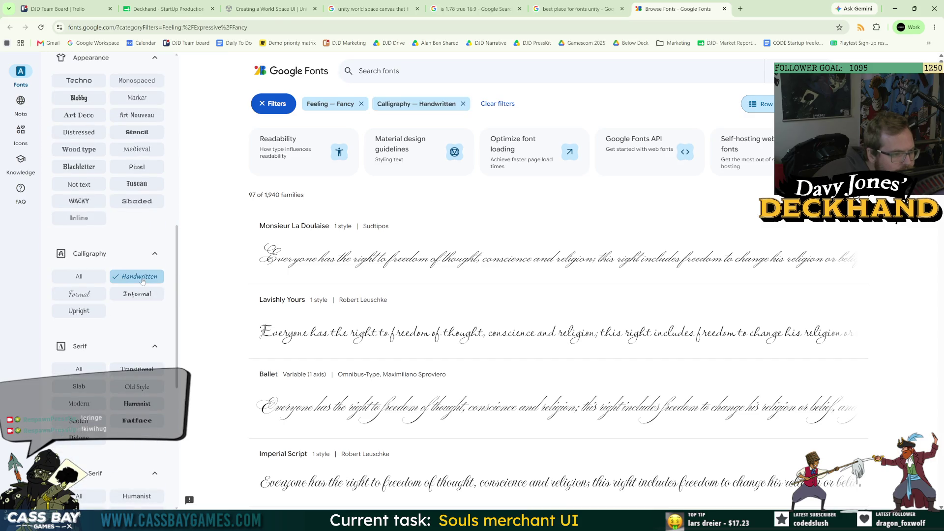
# Browse the results, briefly applying and then removing the Technology None filter
pyautogui.scroll(-5, 255, 242)
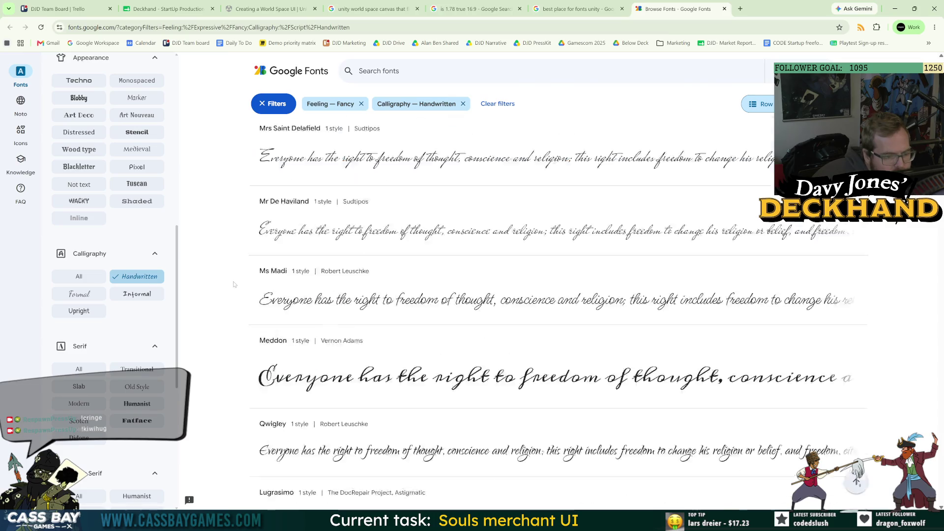
pyautogui.scroll(-3, 242, 277)
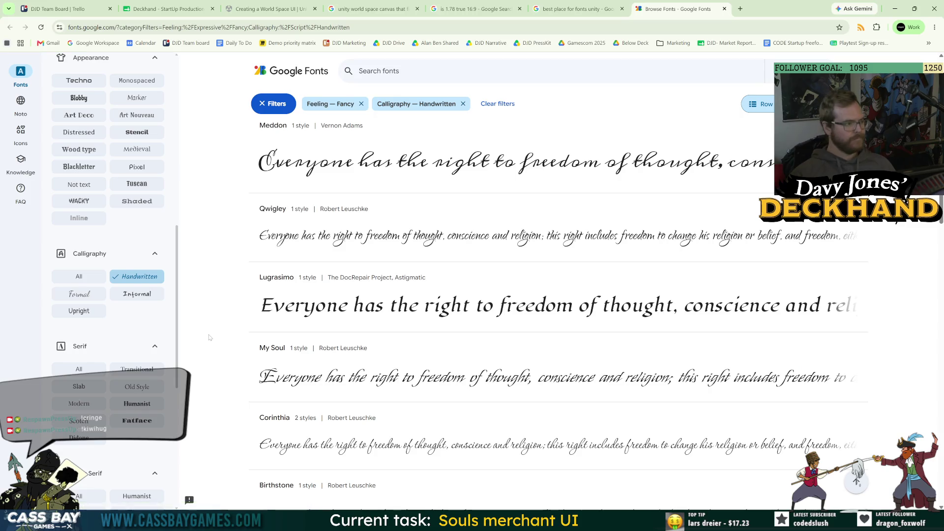
pyautogui.scroll(-7, 243, 344)
pyautogui.scroll(-10, 243, 350)
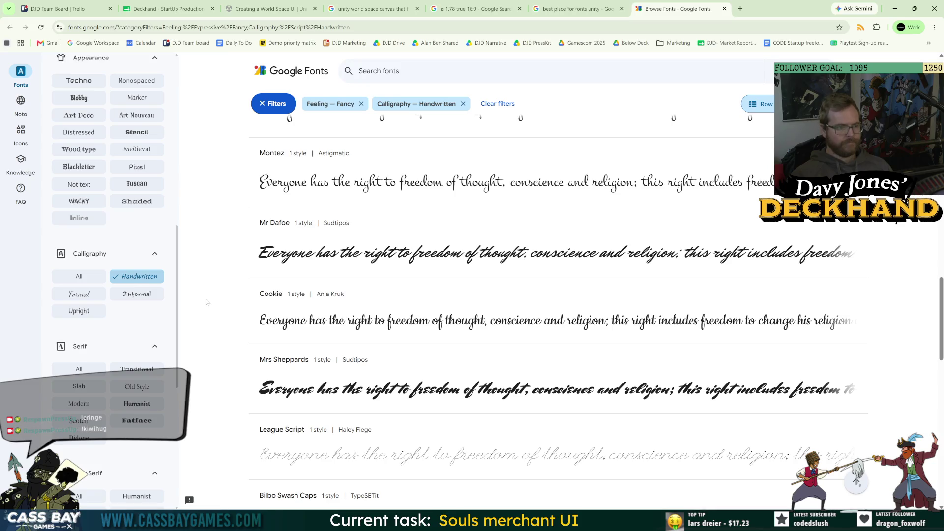
pyautogui.scroll(-5, 221, 353)
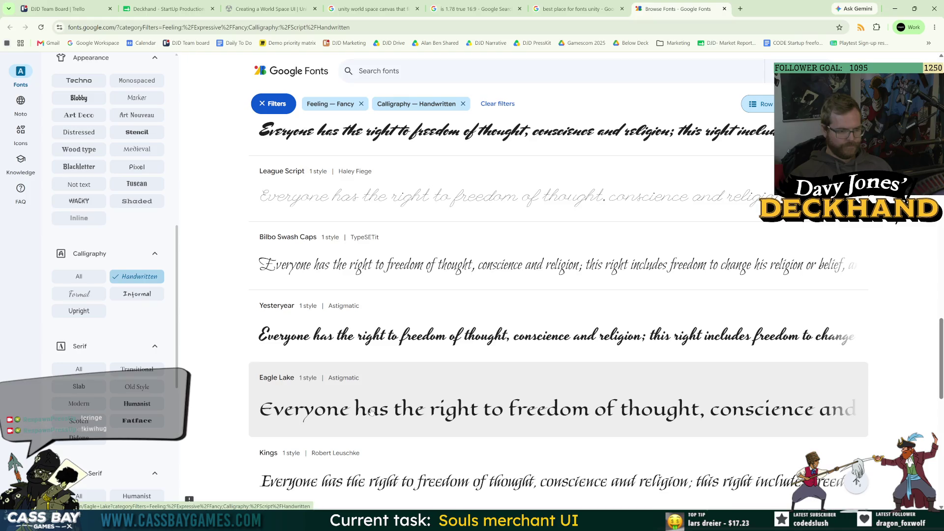
pyautogui.scroll(-4, 381, 397)
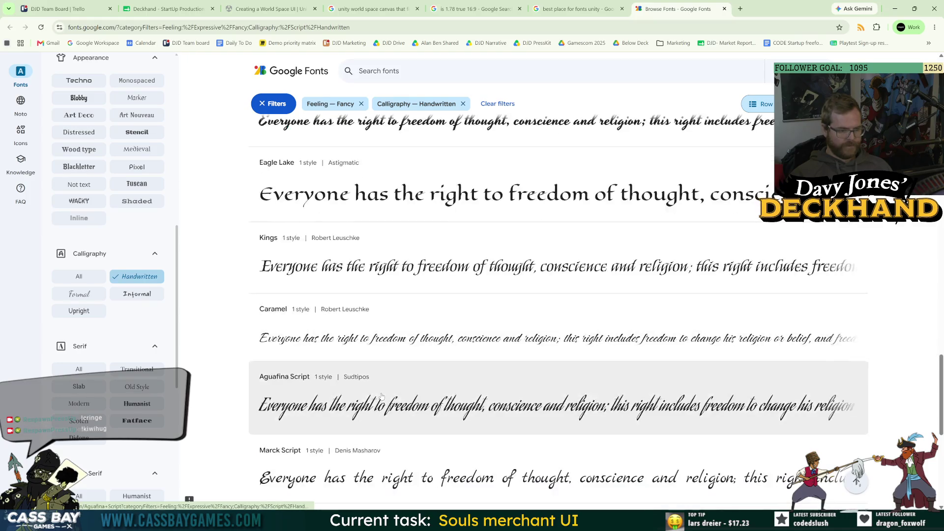
pyautogui.scroll(-3, 142, 310)
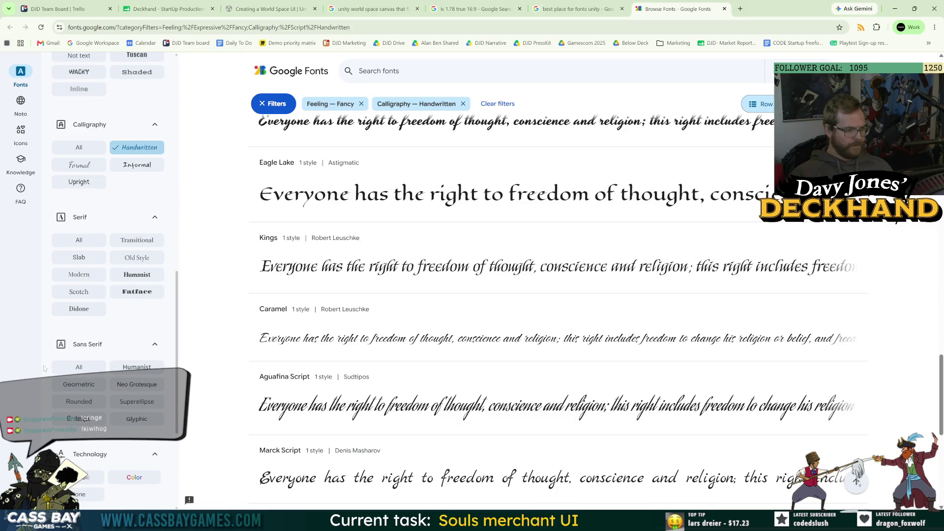
pyautogui.scroll(-3, 46, 367)
pyautogui.scroll(-1, 46, 367)
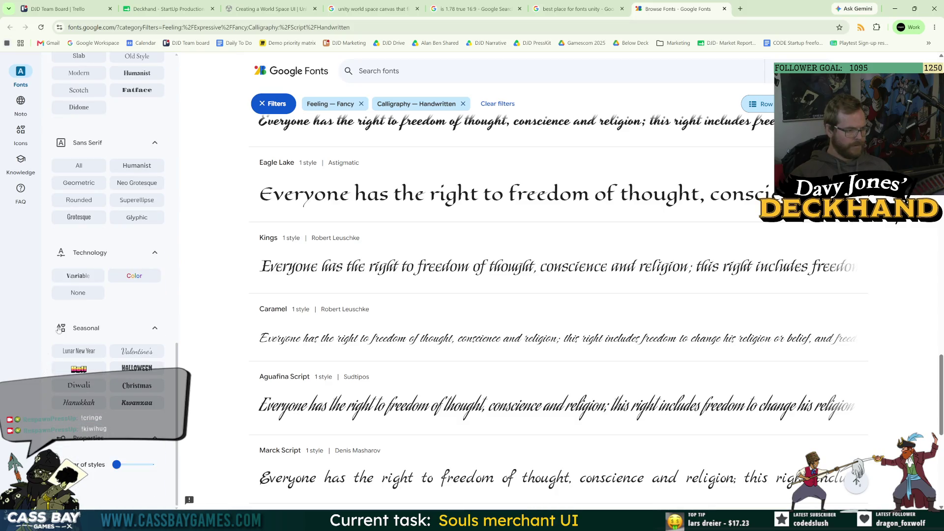
pyautogui.click(80, 295)
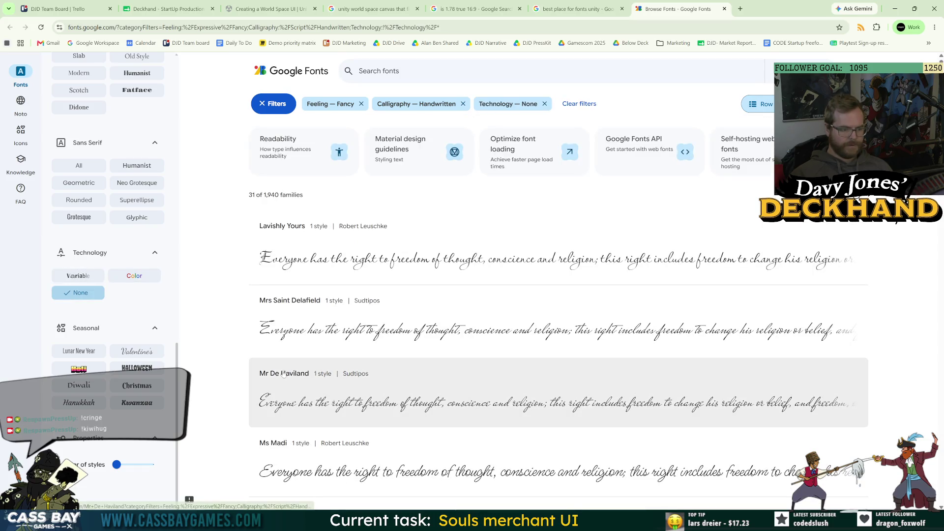
pyautogui.click(79, 293)
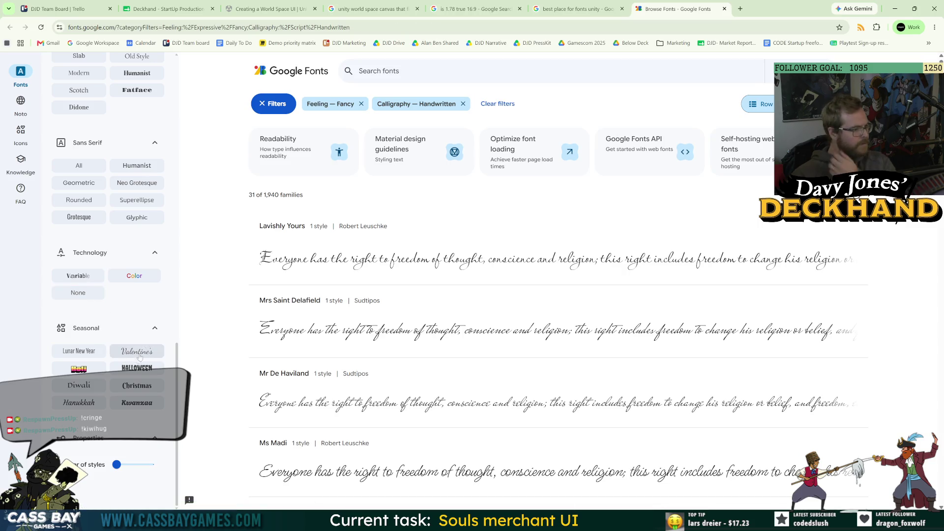
# Try the Humanist sans serif filter, then remove it to restore the results
pyautogui.scroll(-3, 245, 301)
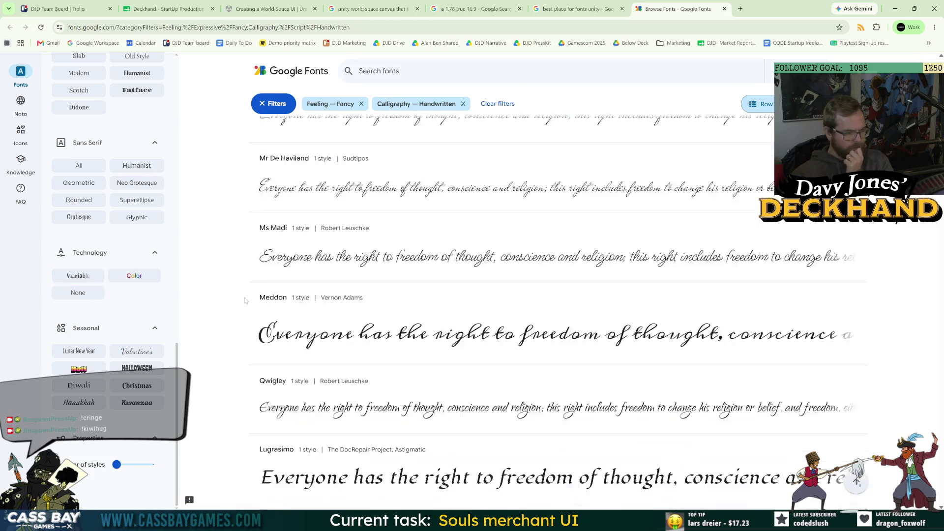
pyautogui.scroll(-2, 244, 301)
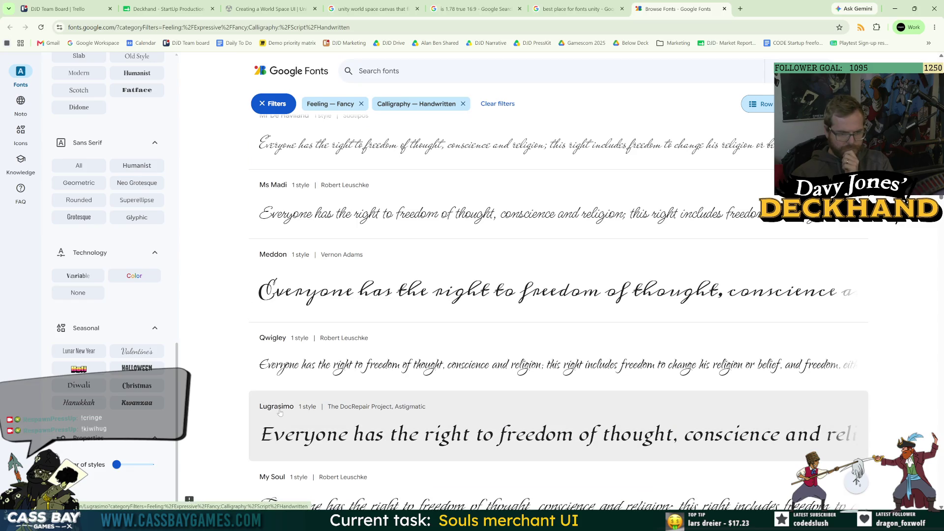
pyautogui.scroll(-4, 231, 300)
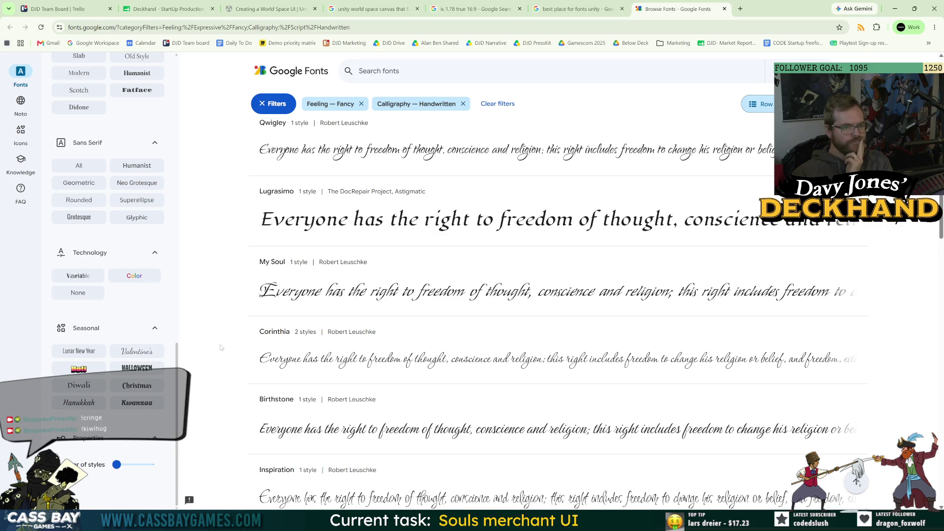
pyautogui.click(140, 166)
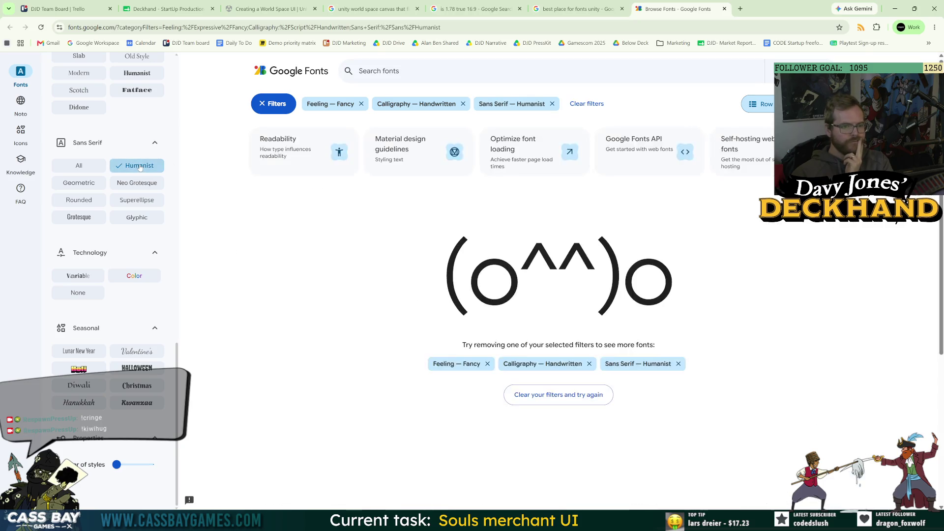
pyautogui.click(140, 166)
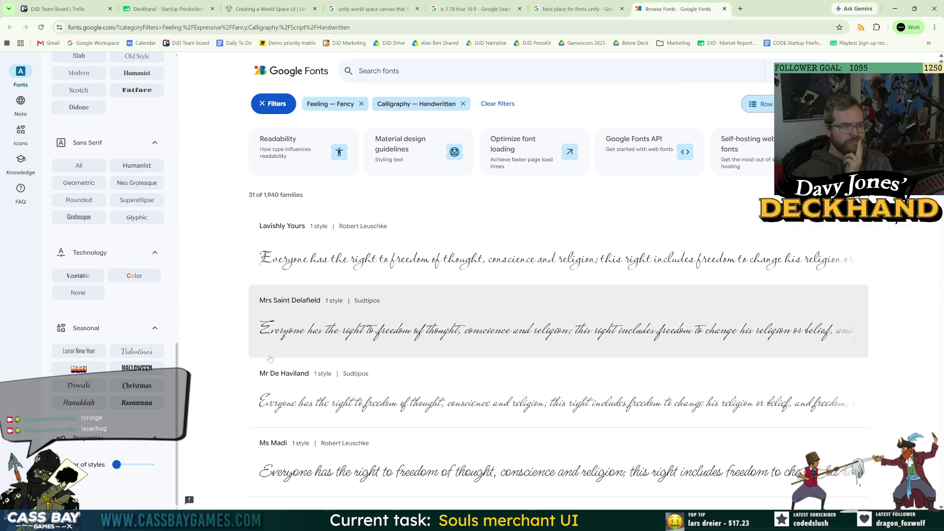
# Open the Lugrasimo font page in a new tab and keep browsing the list
pyautogui.scroll(-5, 275, 379)
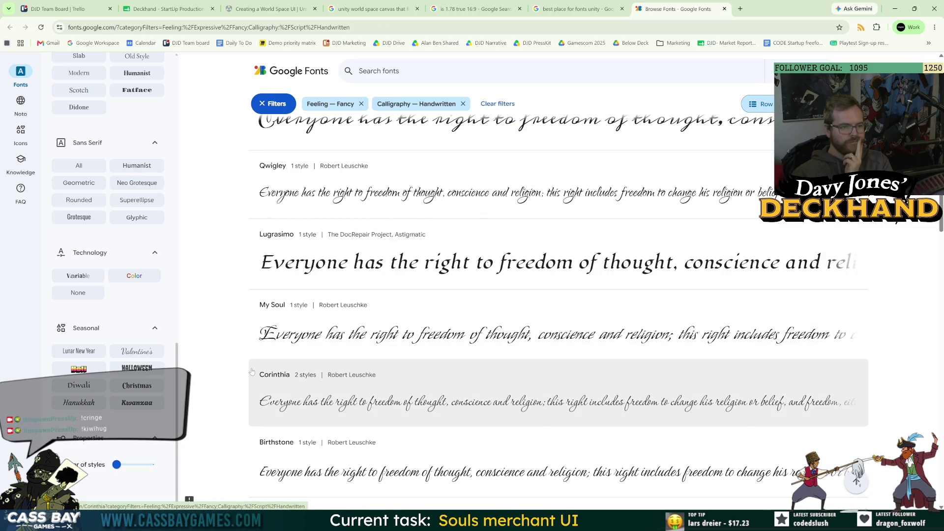
pyautogui.rightClick(421, 246)
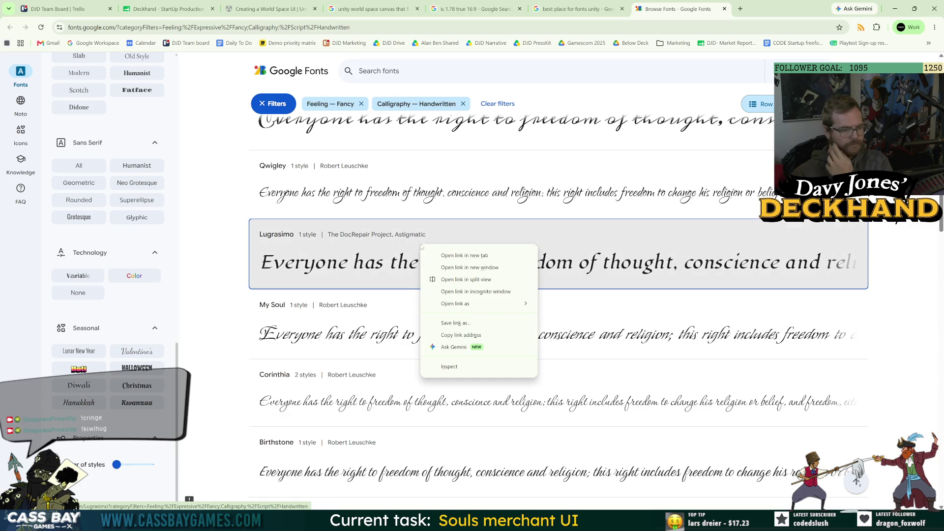
pyautogui.click(465, 255)
pyautogui.scroll(-5, 487, 345)
pyautogui.scroll(-3, 491, 354)
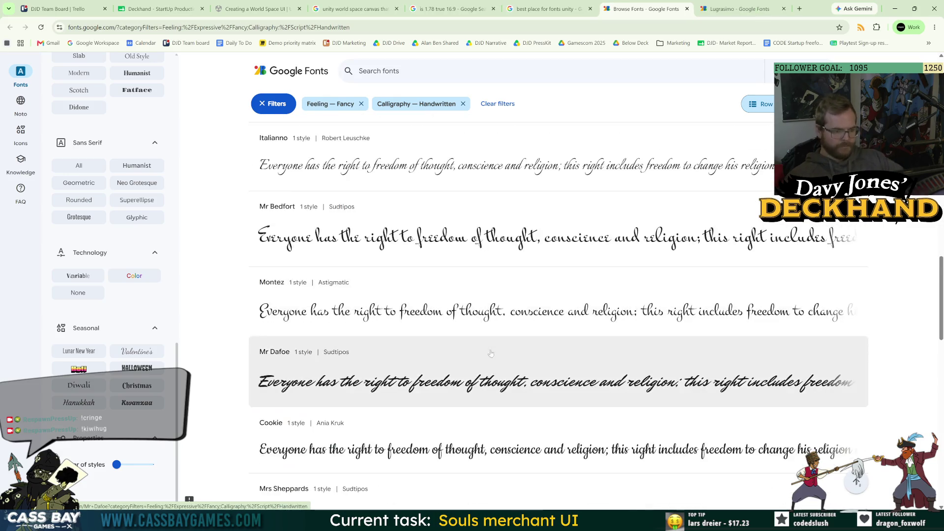
pyautogui.scroll(-7, 490, 353)
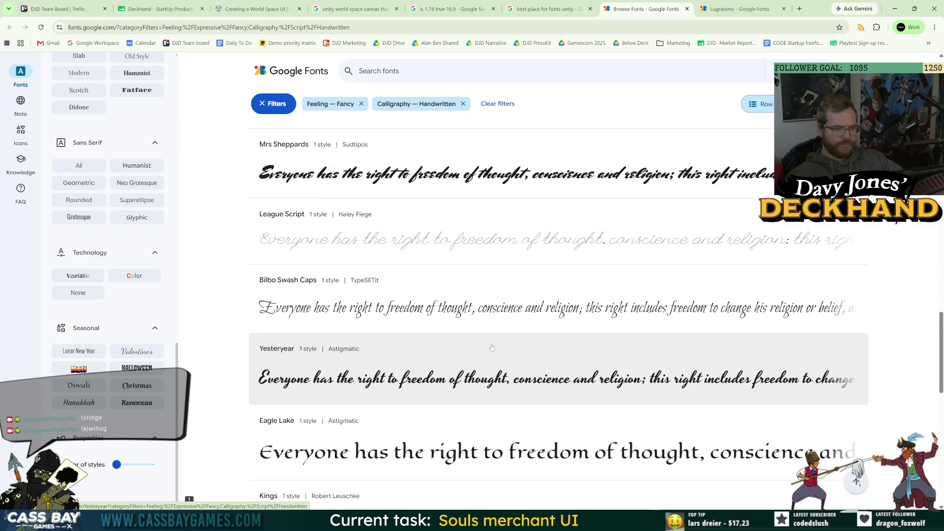
pyautogui.scroll(-3, 491, 345)
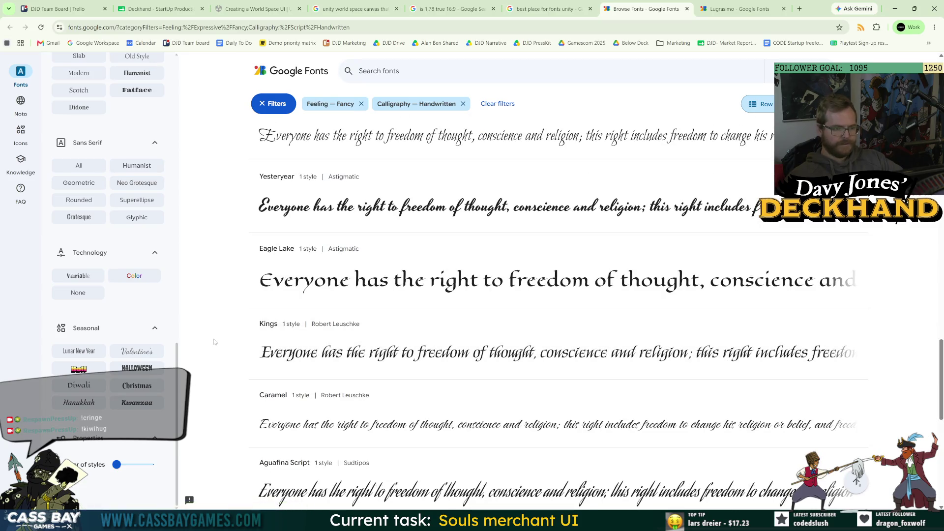
pyautogui.scroll(-6, 214, 336)
pyautogui.scroll(-3, 215, 334)
pyautogui.scroll(12, 212, 327)
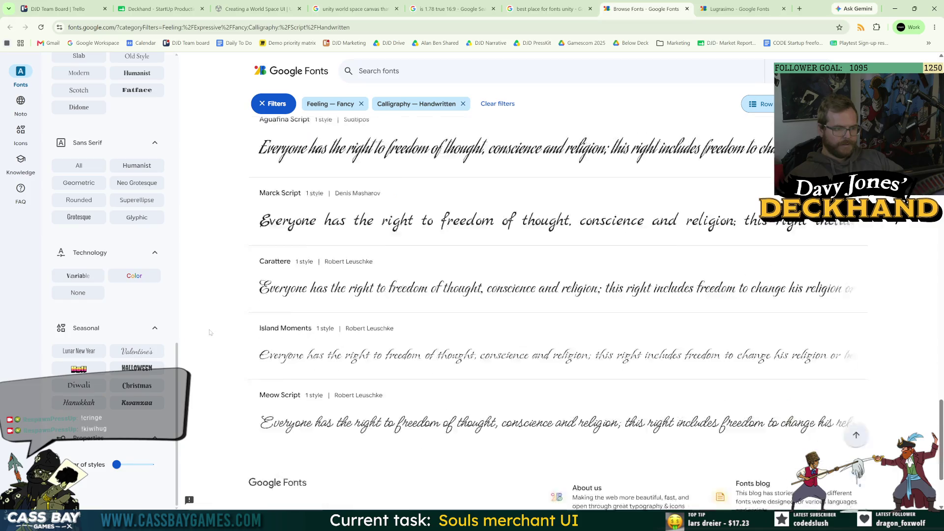
pyautogui.scroll(10, 212, 324)
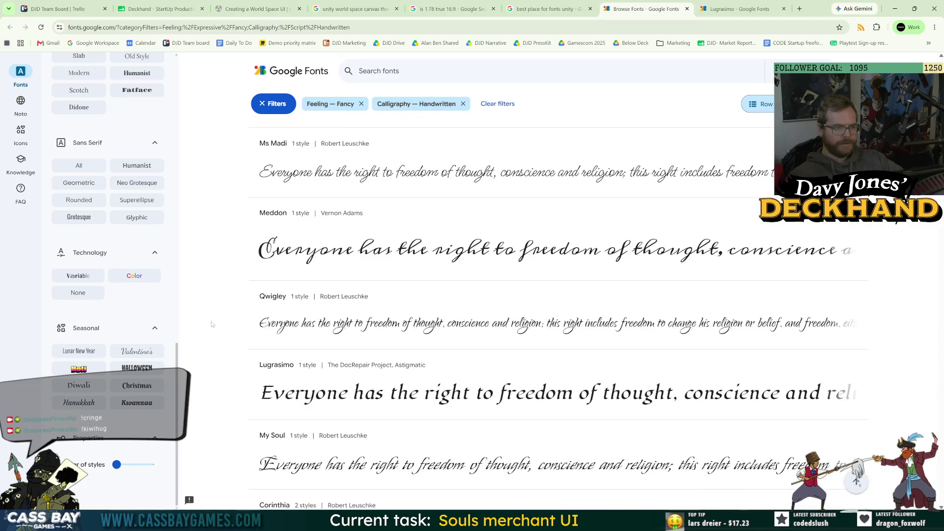
pyautogui.scroll(6, 227, 324)
pyautogui.scroll(10, 134, 241)
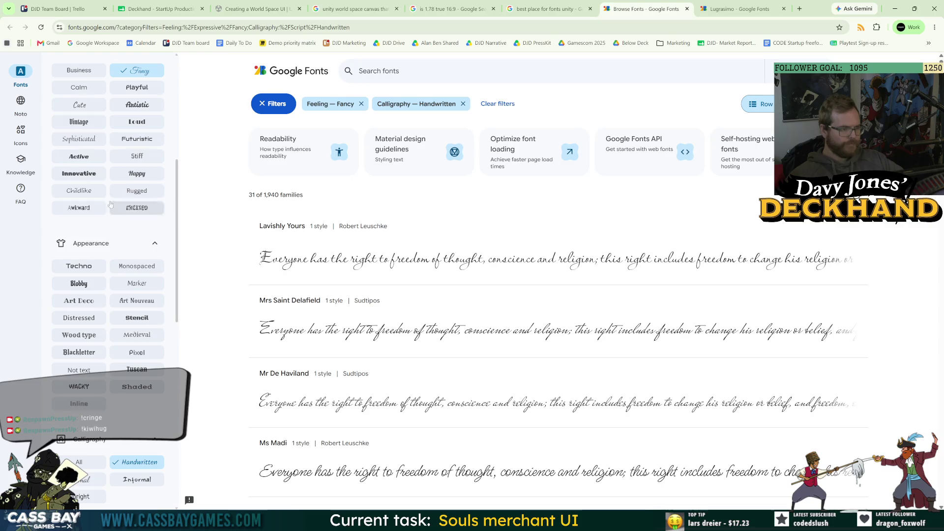
pyautogui.click(82, 139)
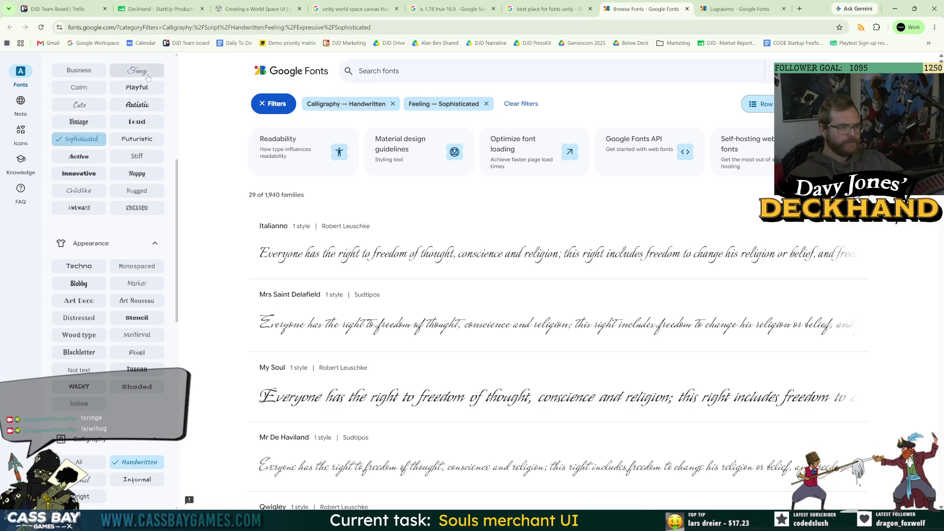
pyautogui.scroll(-5, 210, 309)
pyautogui.scroll(-5, 210, 309)
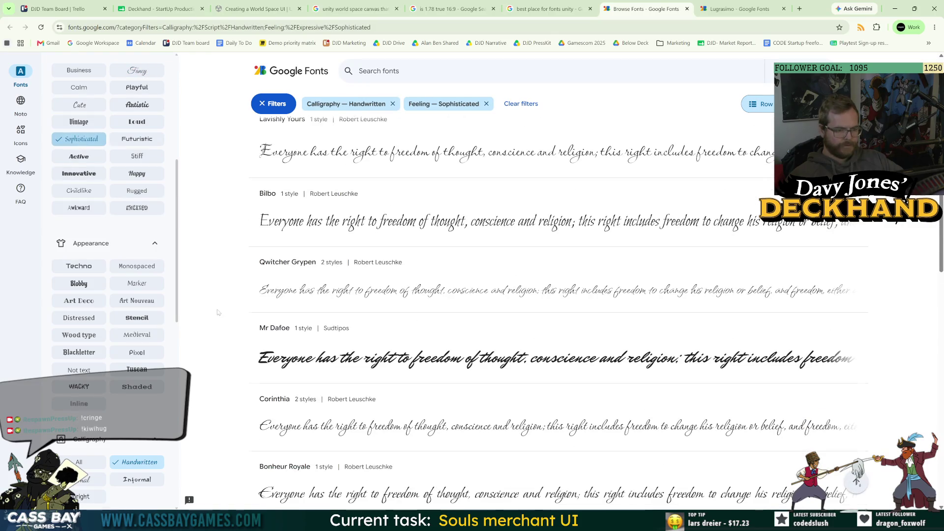
pyautogui.scroll(-6, 217, 311)
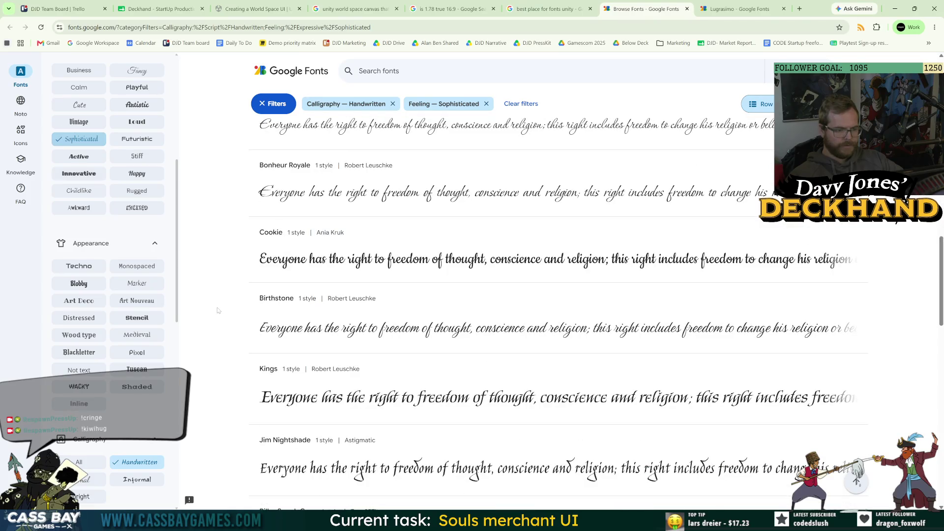
pyautogui.scroll(-2, 217, 310)
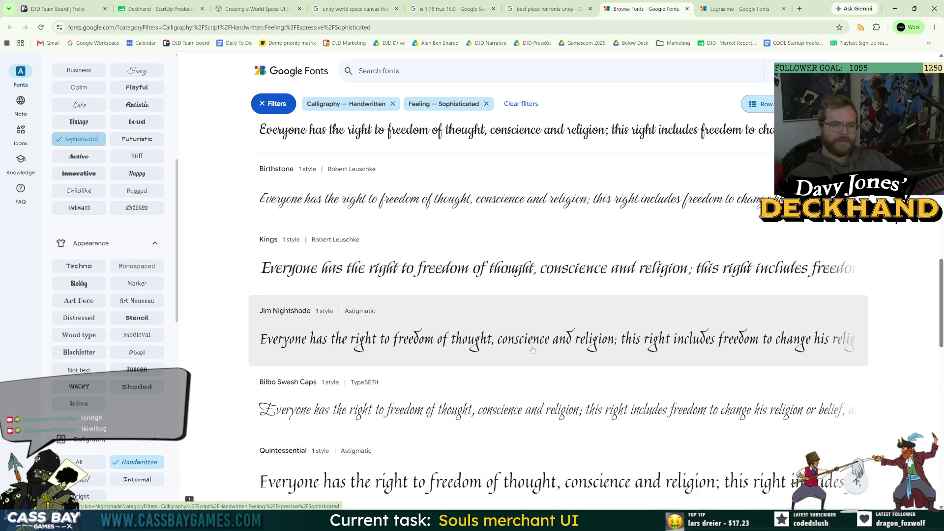
pyautogui.rightClick(442, 341)
pyautogui.click(467, 348)
pyautogui.scroll(-3, 225, 338)
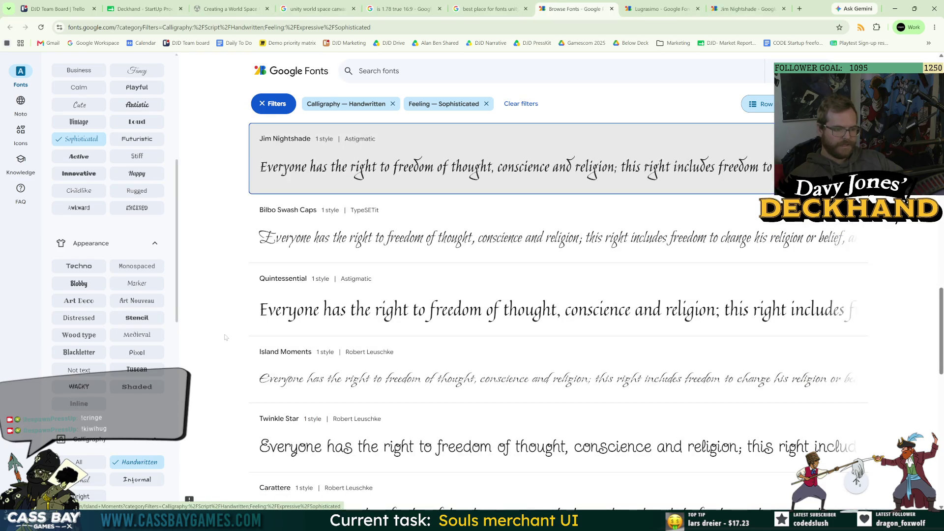
pyautogui.rightClick(368, 314)
pyautogui.click(394, 324)
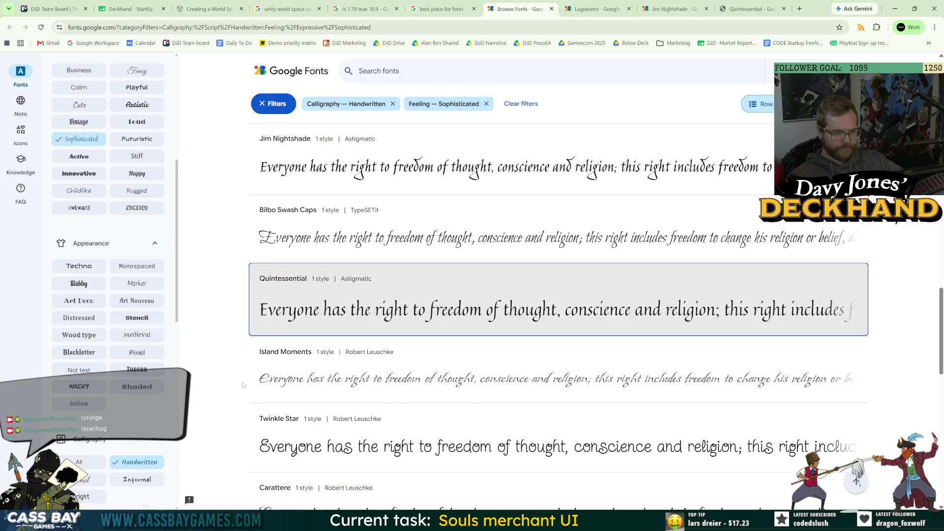
pyautogui.scroll(-5, 245, 381)
pyautogui.scroll(-7, 248, 377)
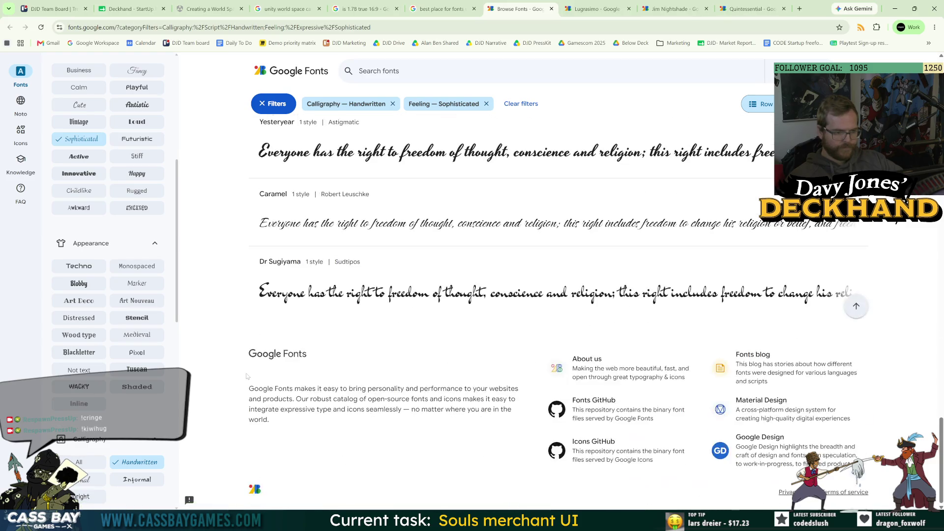
pyautogui.click(79, 139)
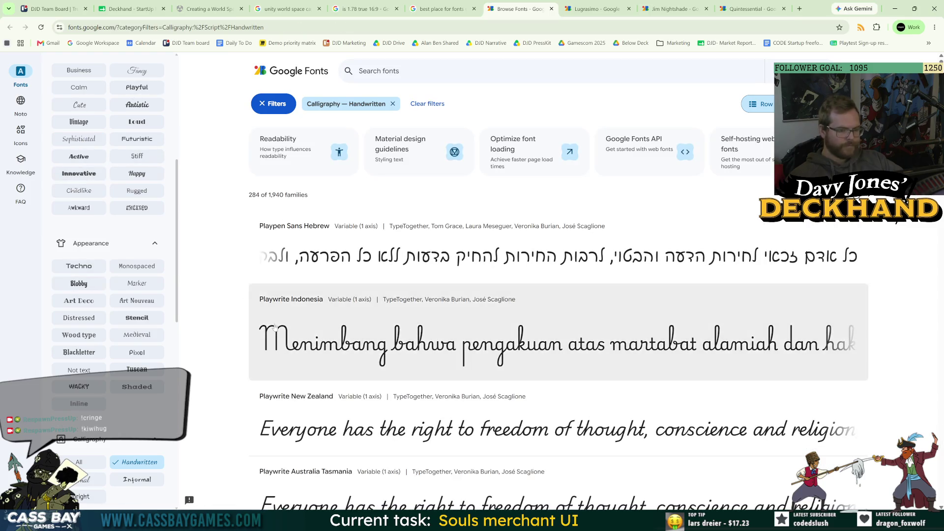
# Scroll through the 284 Handwritten calligraphy families, then switch to the Lugrasimo specimen tab
pyautogui.scroll(-5, 270, 322)
pyautogui.scroll(-6, 262, 322)
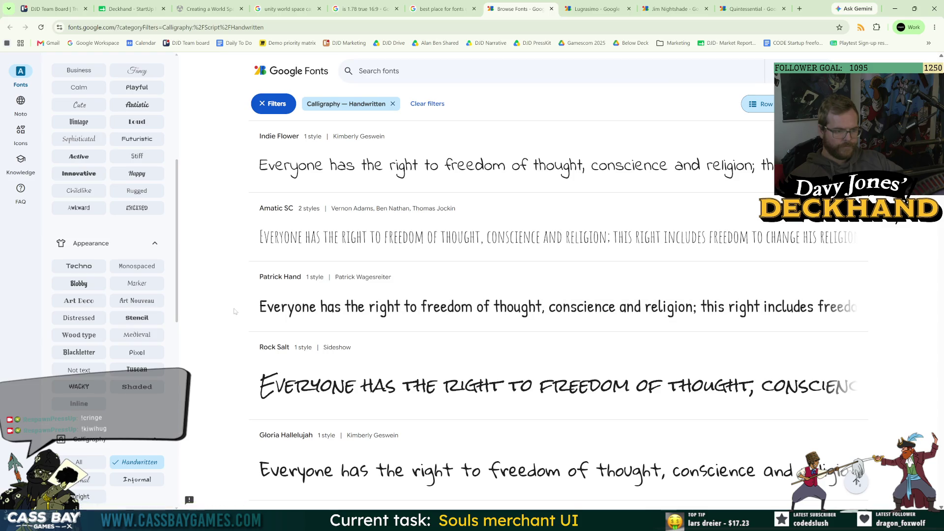
pyautogui.scroll(-7, 235, 311)
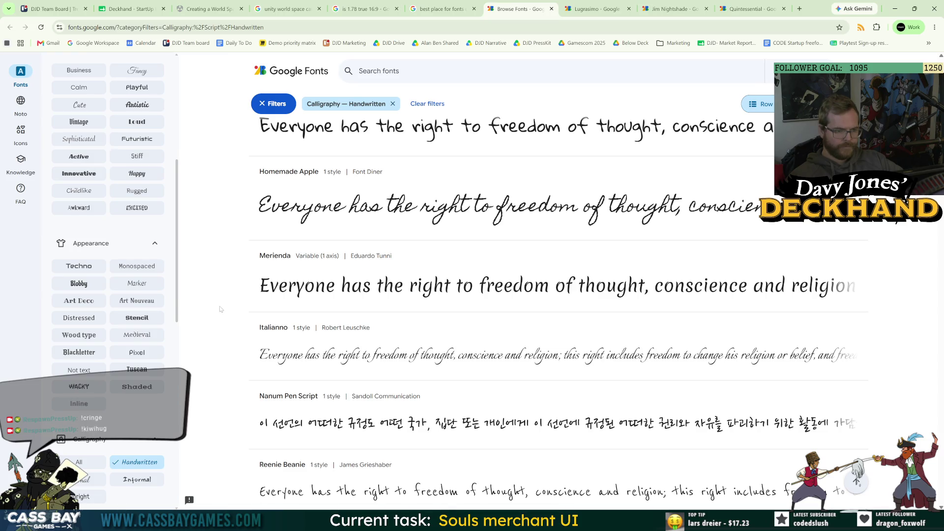
pyautogui.scroll(-7, 220, 309)
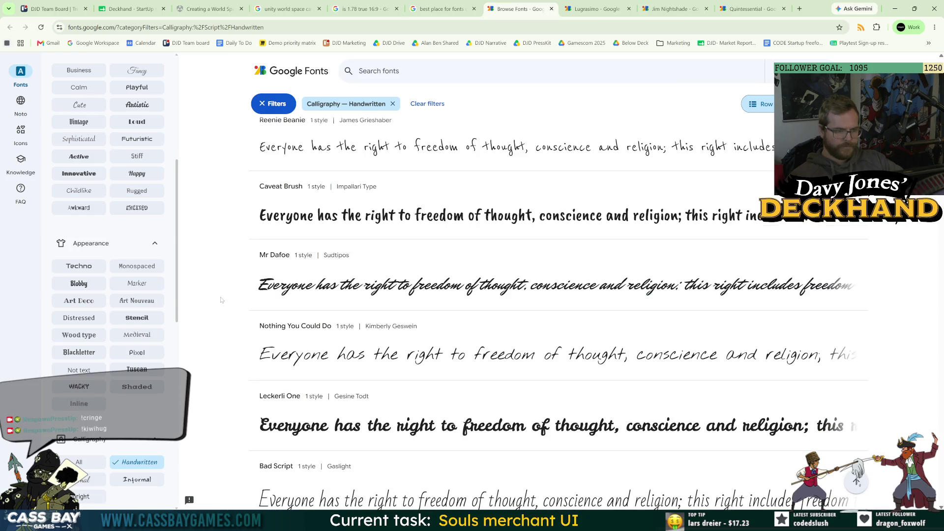
pyautogui.scroll(-7, 221, 300)
pyautogui.scroll(-7, 219, 298)
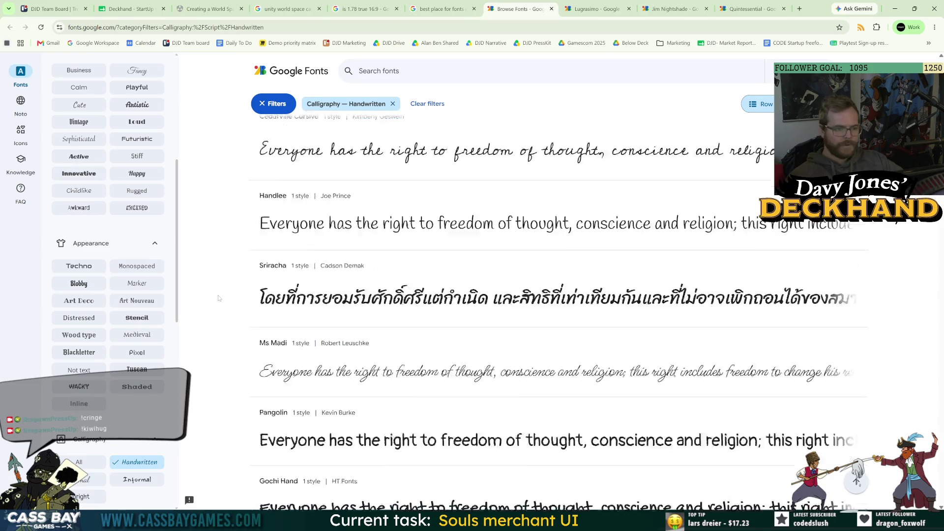
pyautogui.scroll(-7, 218, 297)
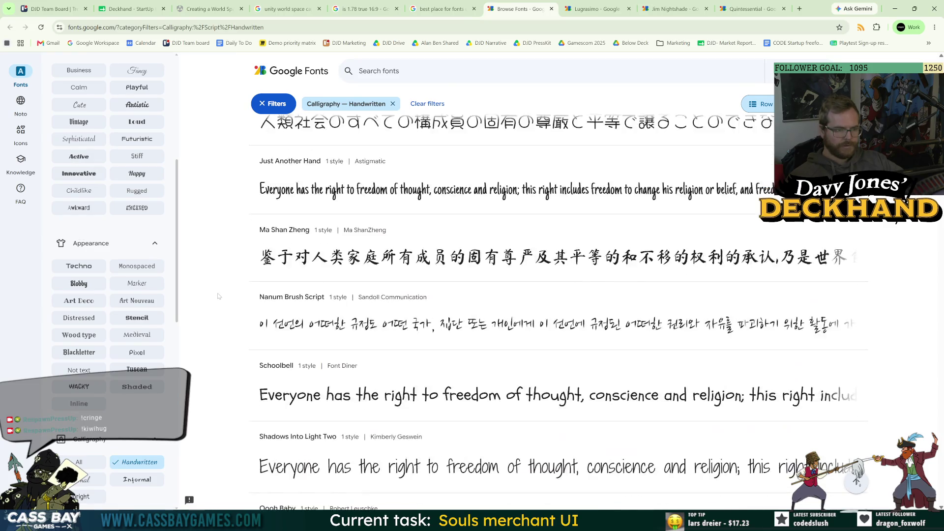
pyautogui.scroll(-8, 218, 294)
pyautogui.scroll(-6, 216, 294)
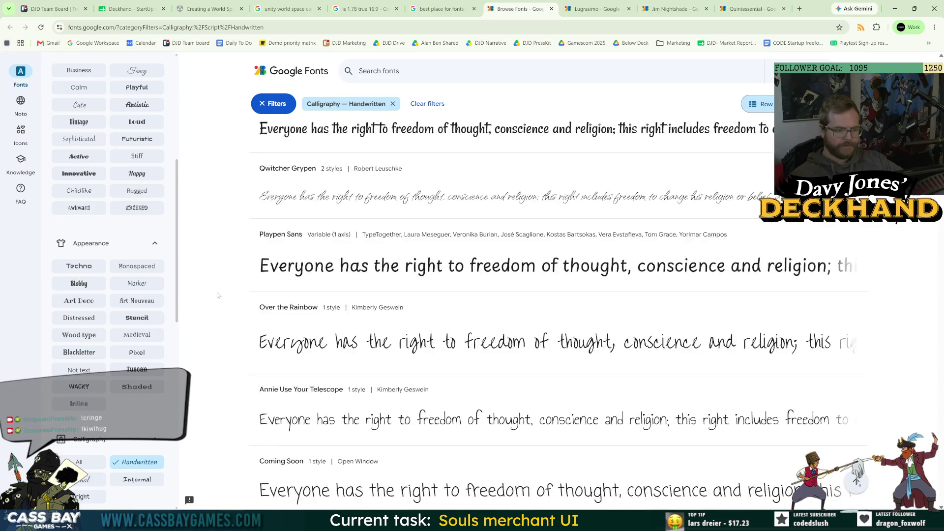
pyautogui.scroll(-8, 221, 295)
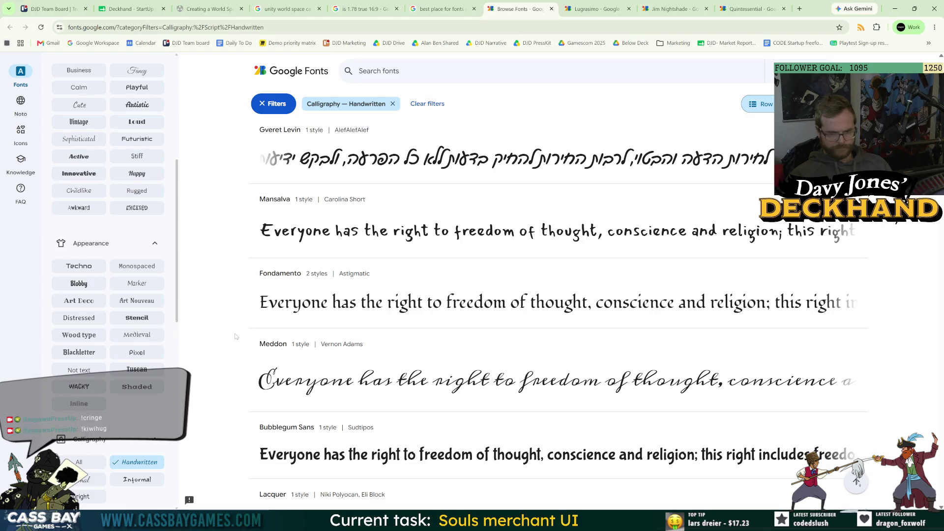
pyautogui.scroll(-6, 219, 320)
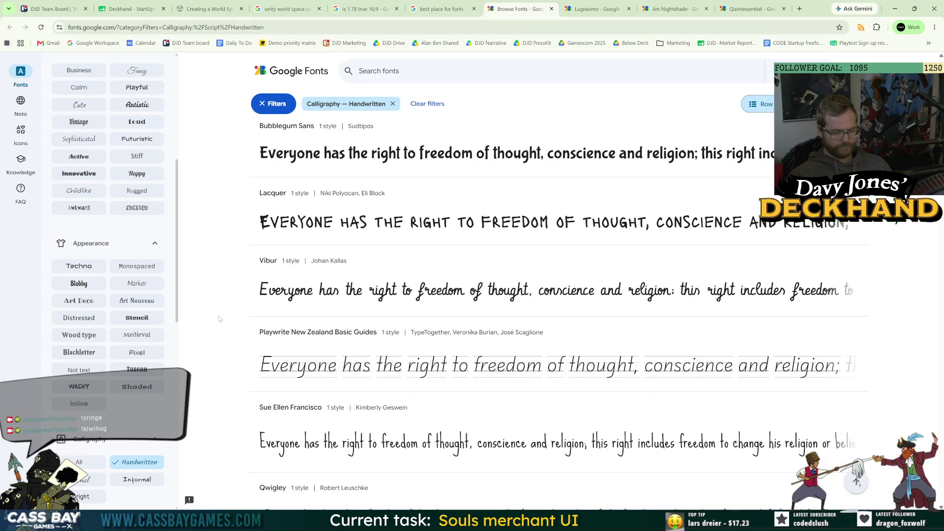
pyautogui.scroll(-7, 219, 317)
pyautogui.scroll(-6, 218, 315)
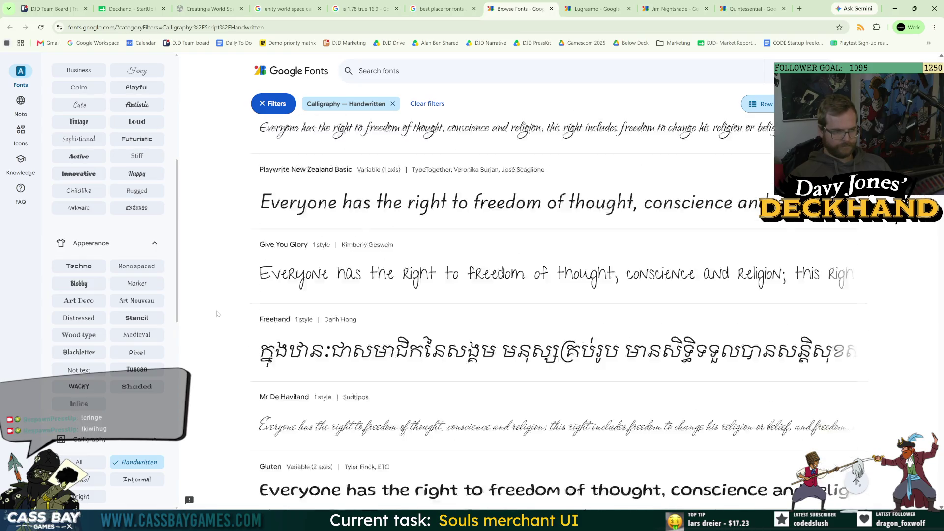
pyautogui.scroll(-15, 217, 313)
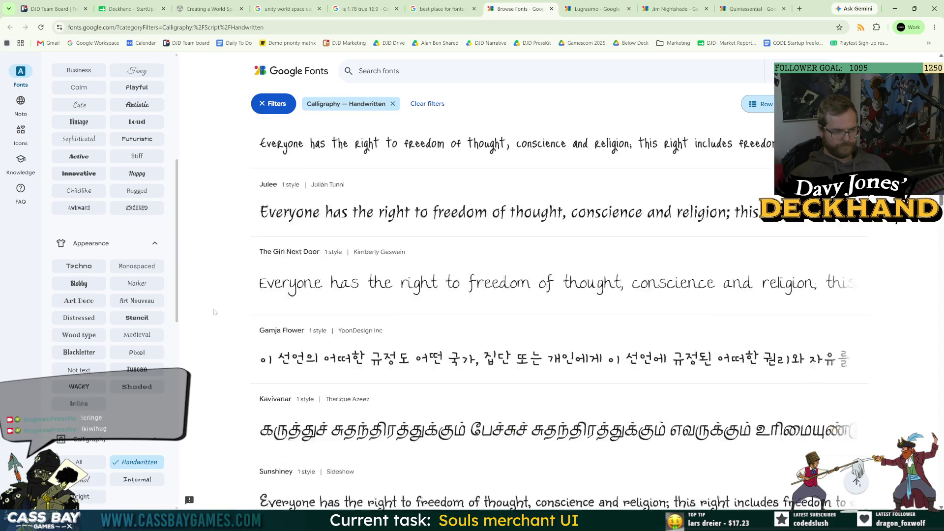
pyautogui.scroll(-20, 212, 312)
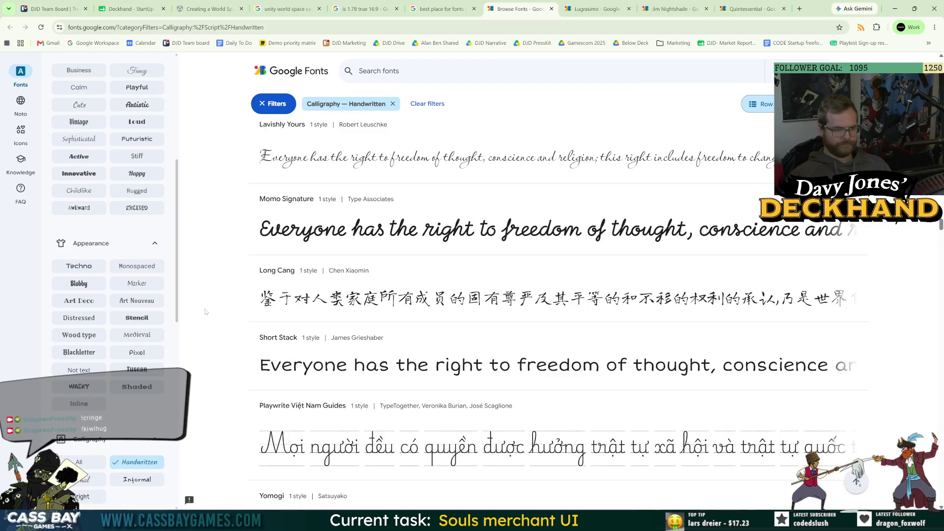
pyautogui.scroll(-8, 206, 311)
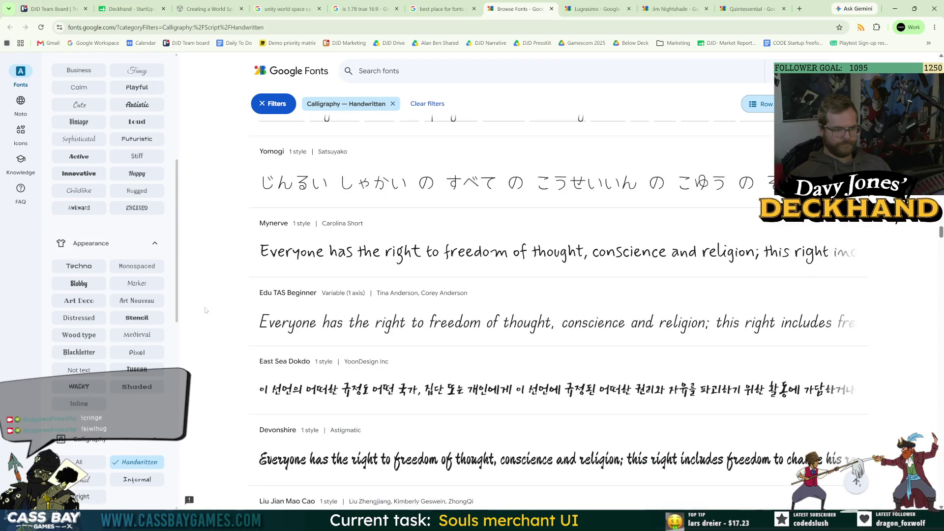
pyautogui.scroll(-7, 205, 310)
pyautogui.scroll(-6, 205, 309)
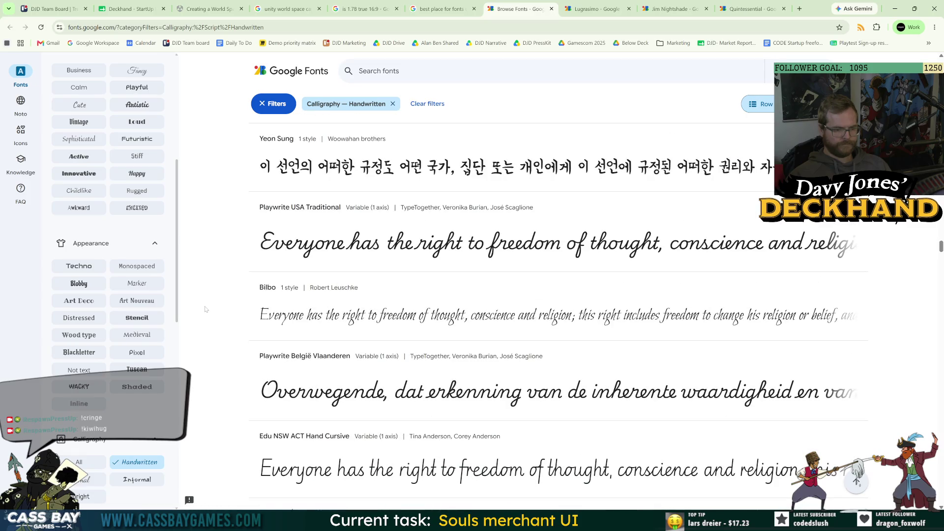
pyautogui.scroll(-7, 206, 309)
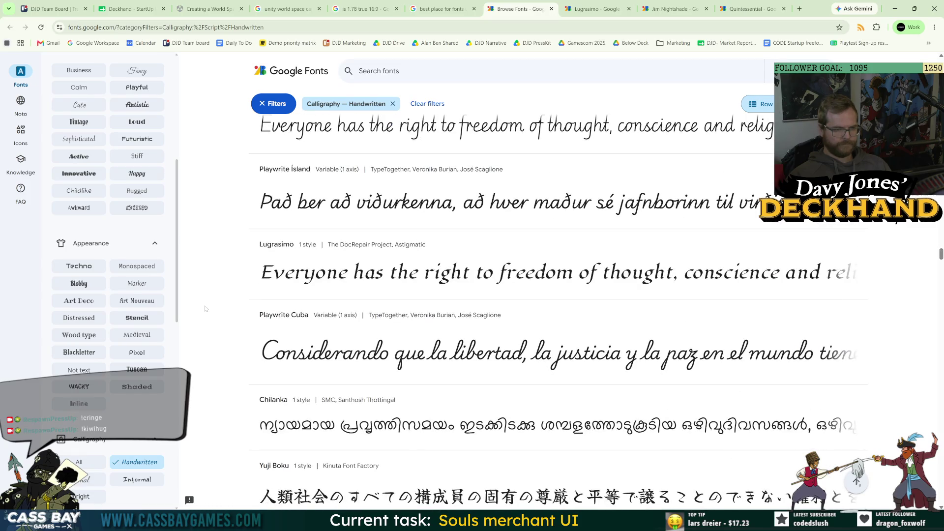
pyautogui.scroll(-7, 255, 312)
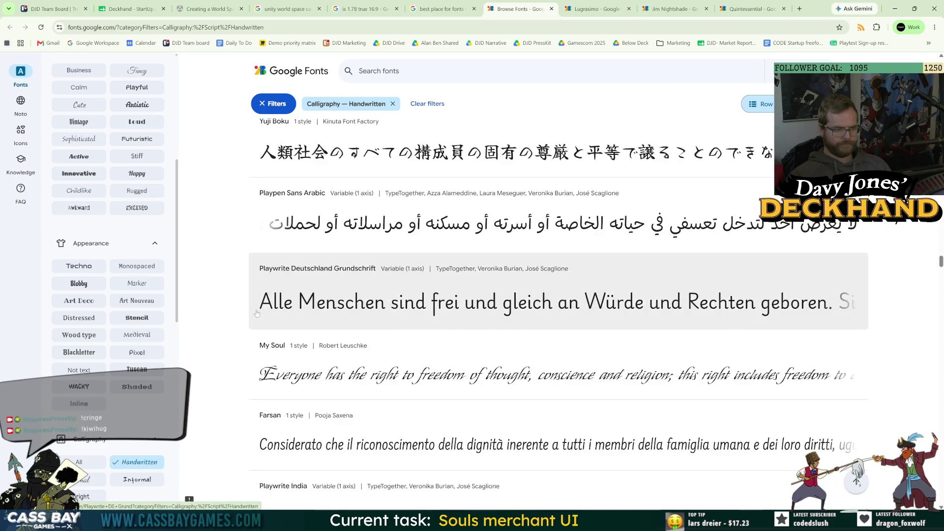
pyautogui.scroll(-6, 241, 308)
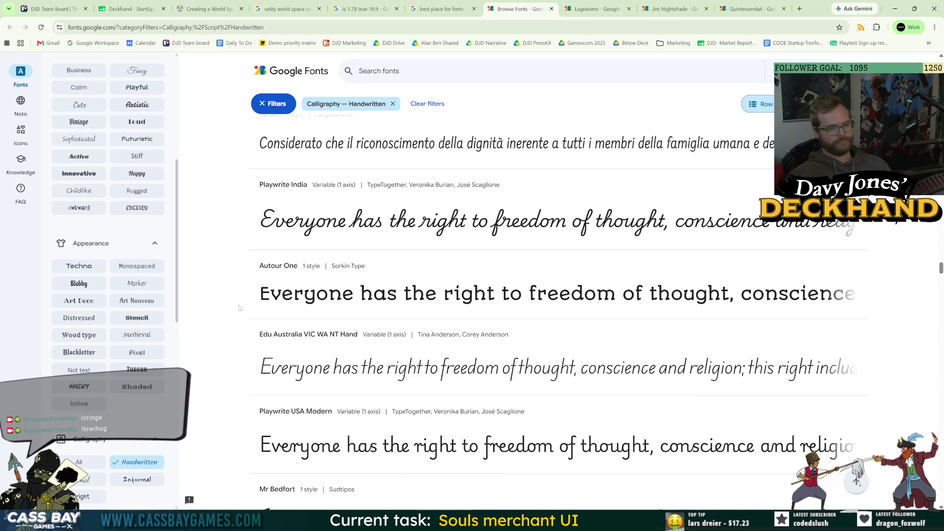
pyautogui.scroll(-7, 238, 304)
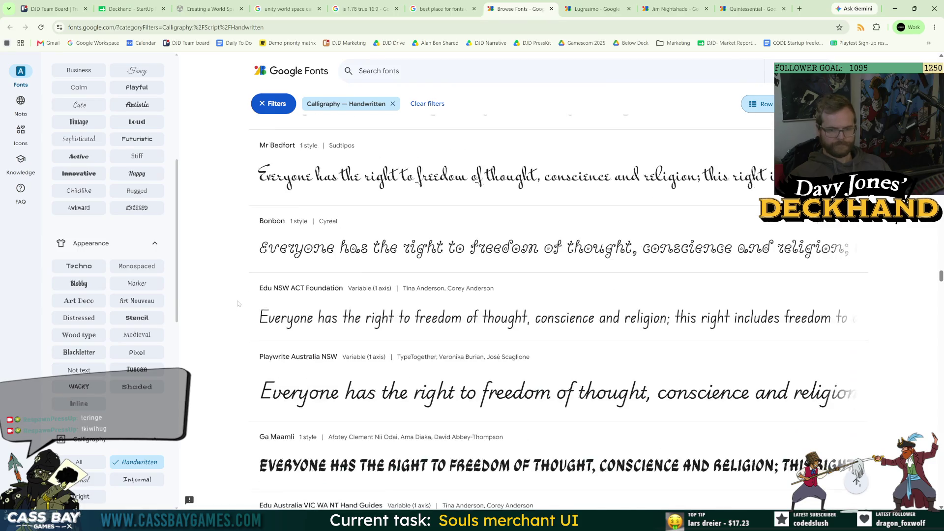
pyautogui.scroll(-8, 238, 304)
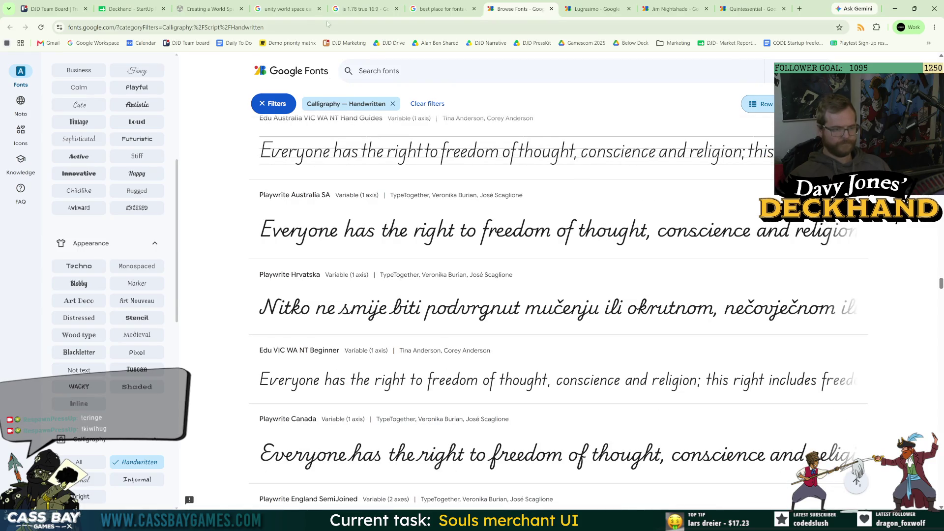
pyautogui.click(590, 9)
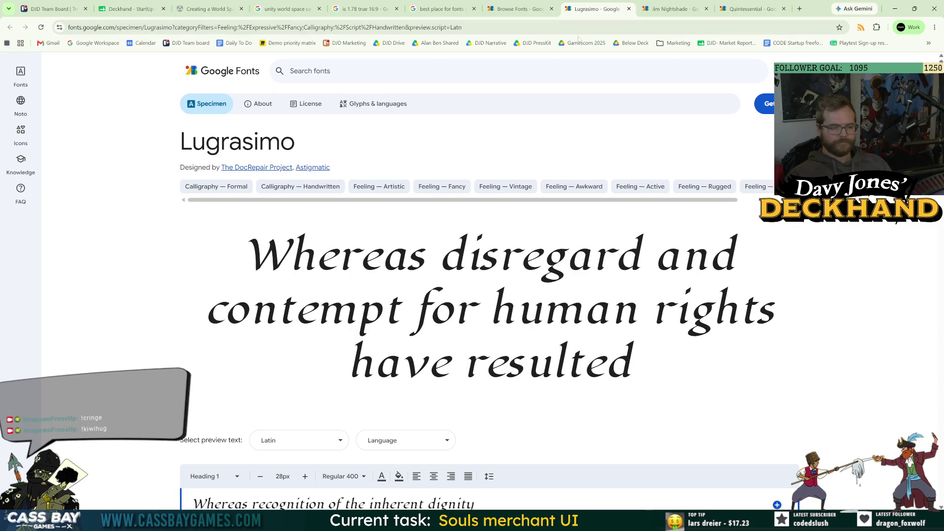
pyautogui.click(666, 7)
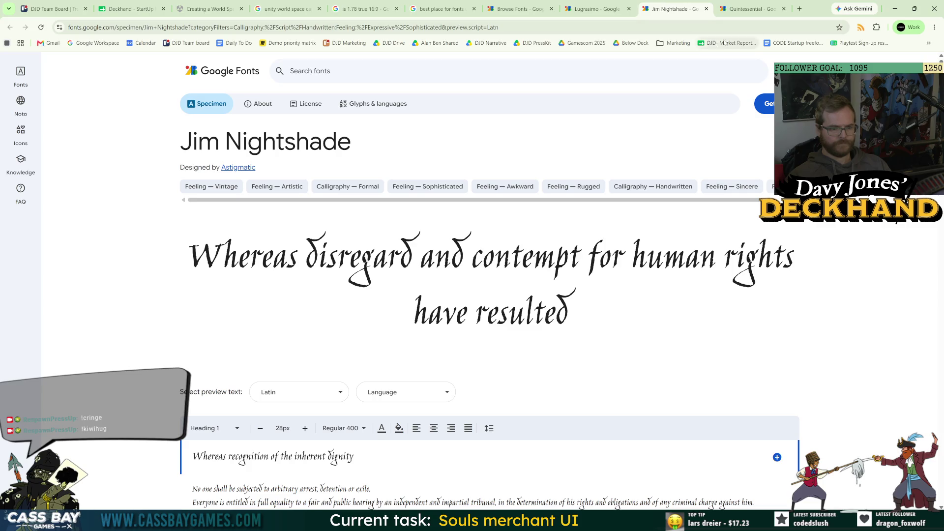
pyautogui.click(738, 12)
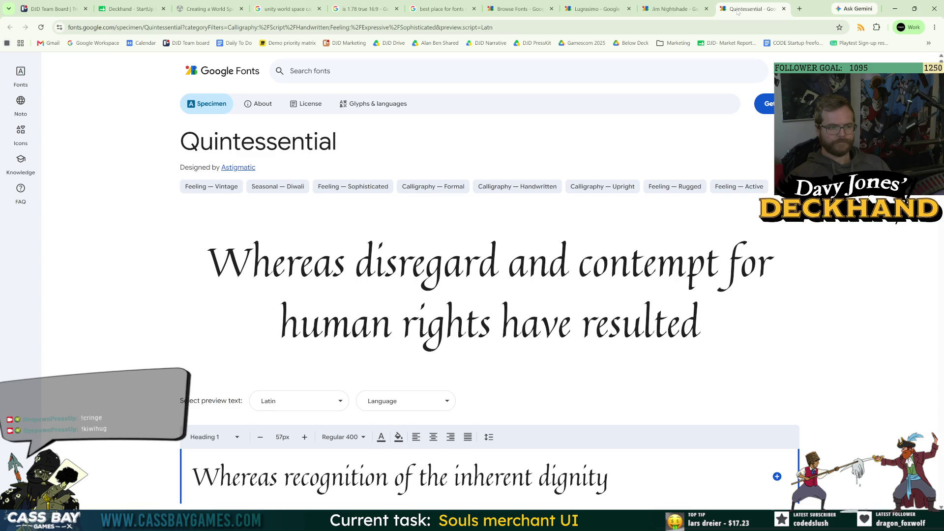
pyautogui.click(598, 10)
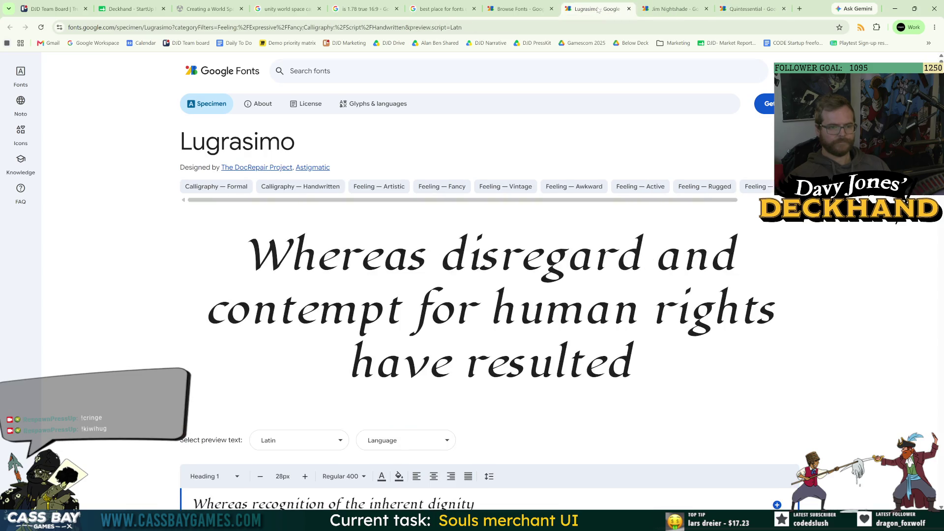
pyautogui.click(672, 8)
pyautogui.click(521, 9)
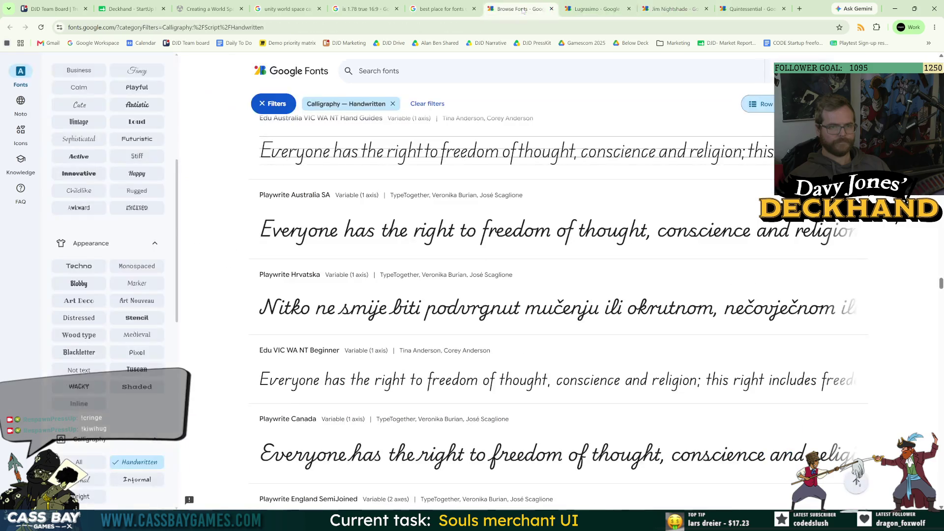
pyautogui.scroll(-7, 373, 265)
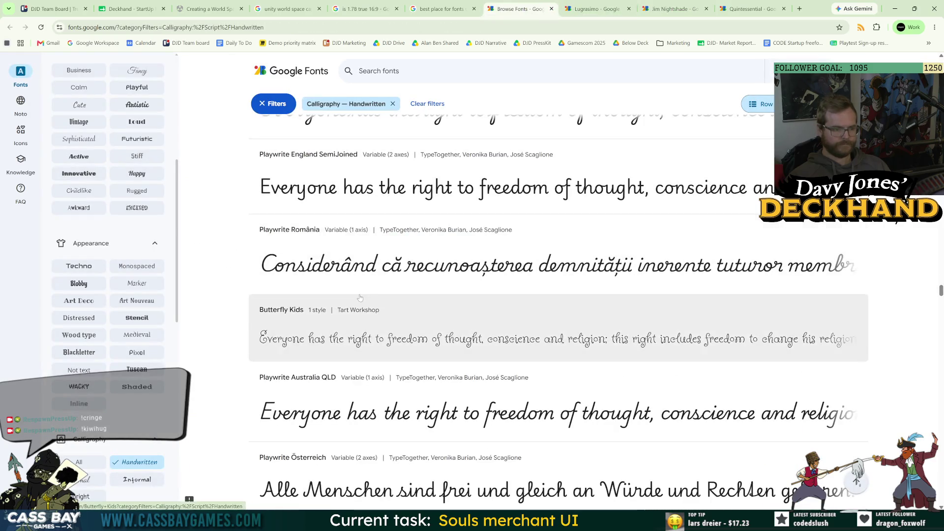
pyautogui.scroll(-5, 366, 293)
pyautogui.scroll(-15, 361, 290)
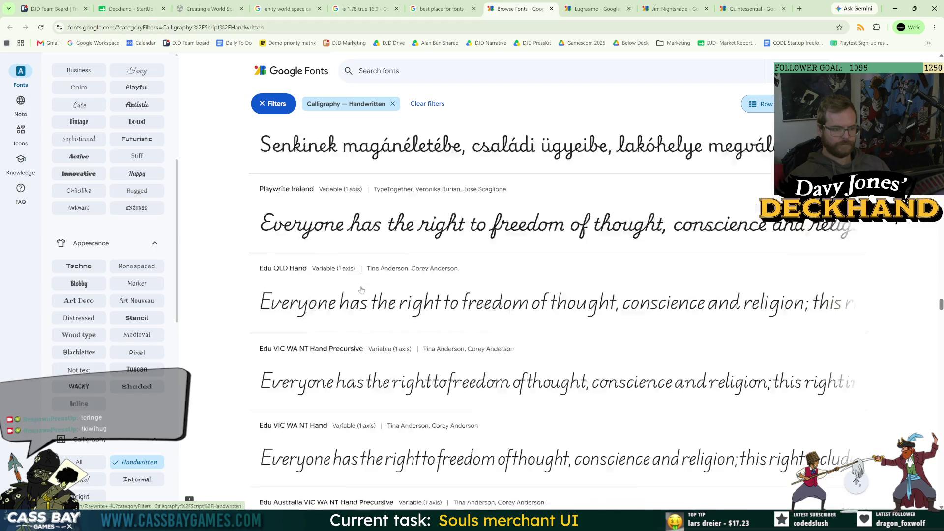
pyautogui.scroll(-15, 365, 284)
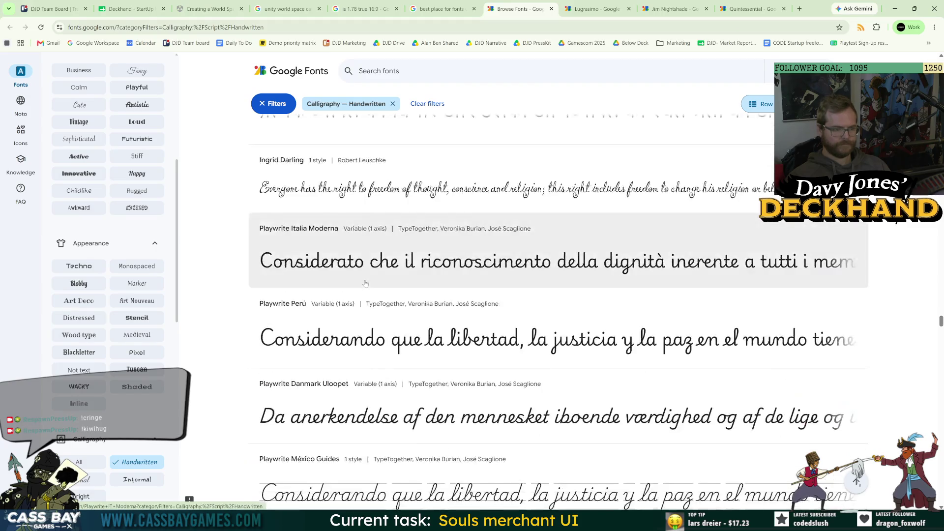
pyautogui.scroll(-15, 363, 282)
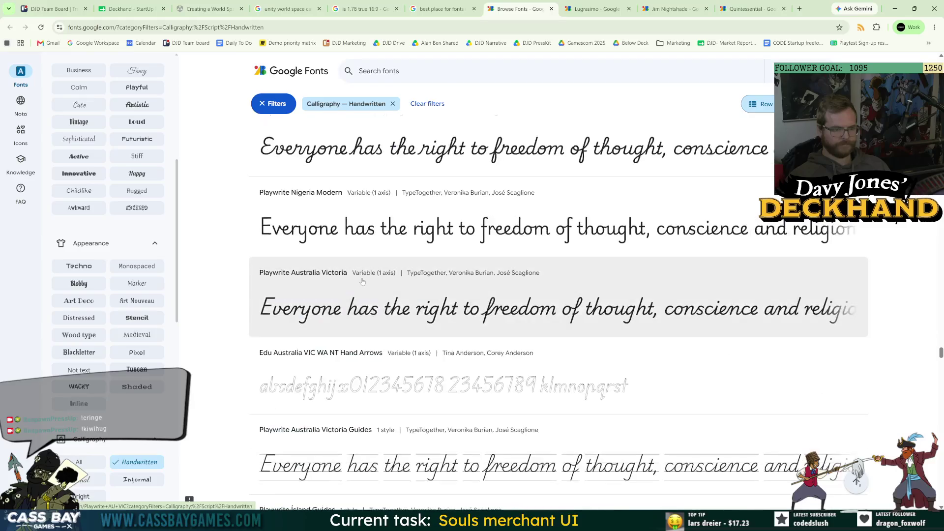
pyautogui.scroll(-15, 361, 280)
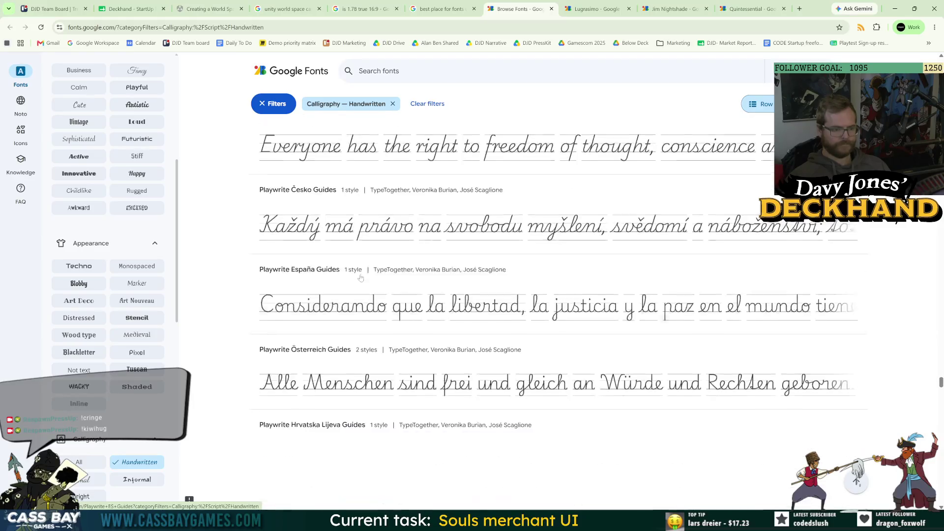
pyautogui.scroll(-15, 363, 270)
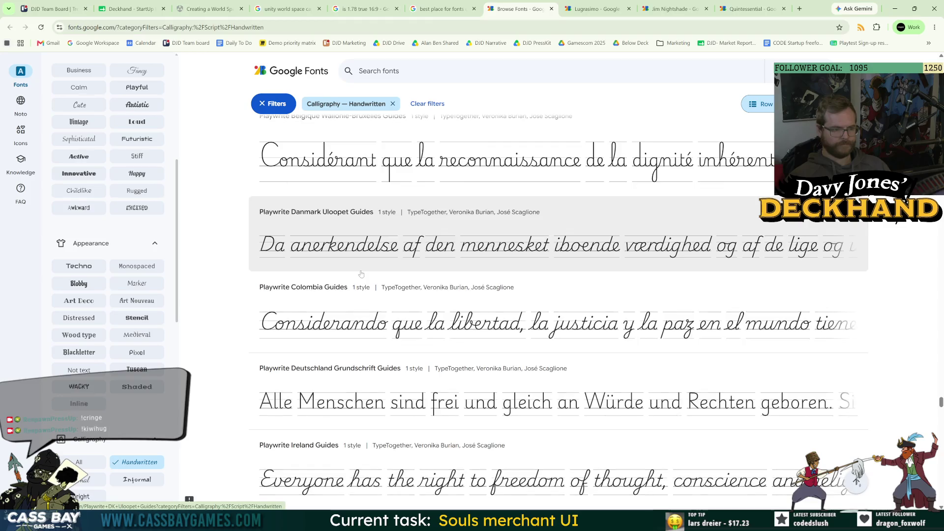
pyautogui.scroll(-5, 364, 266)
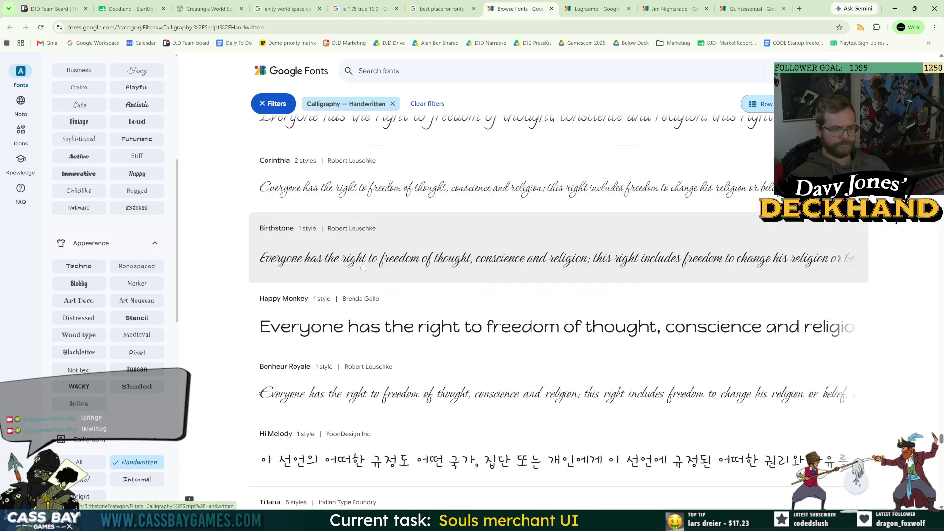
pyautogui.scroll(-5, 362, 267)
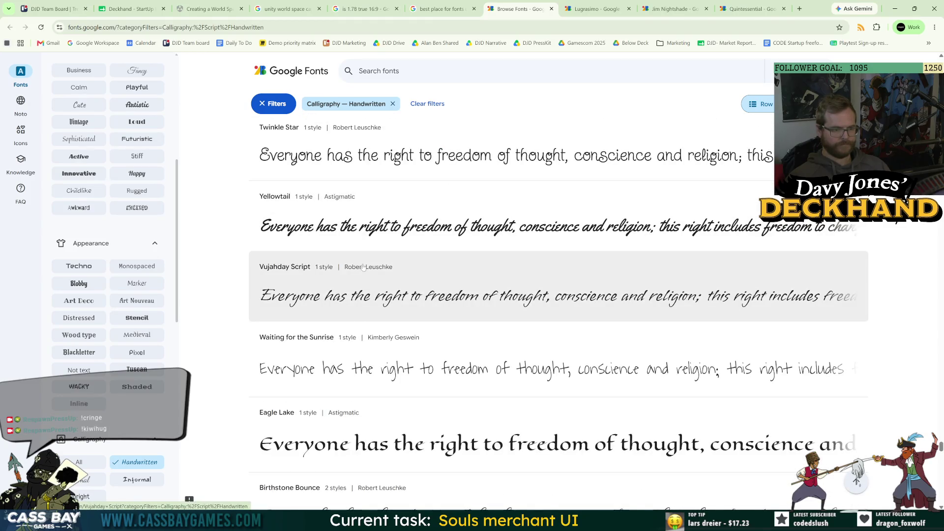
pyautogui.scroll(-15, 363, 267)
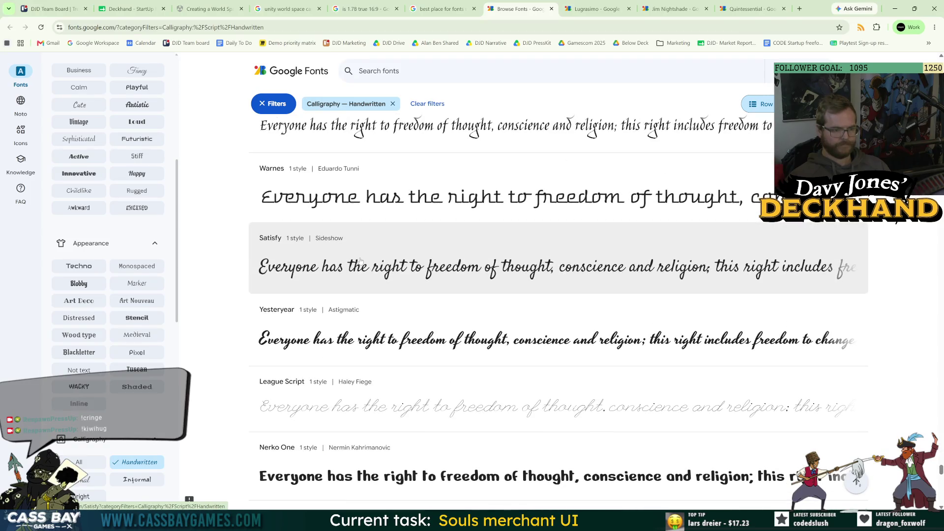
pyautogui.scroll(-5, 361, 260)
pyautogui.scroll(-10, 360, 261)
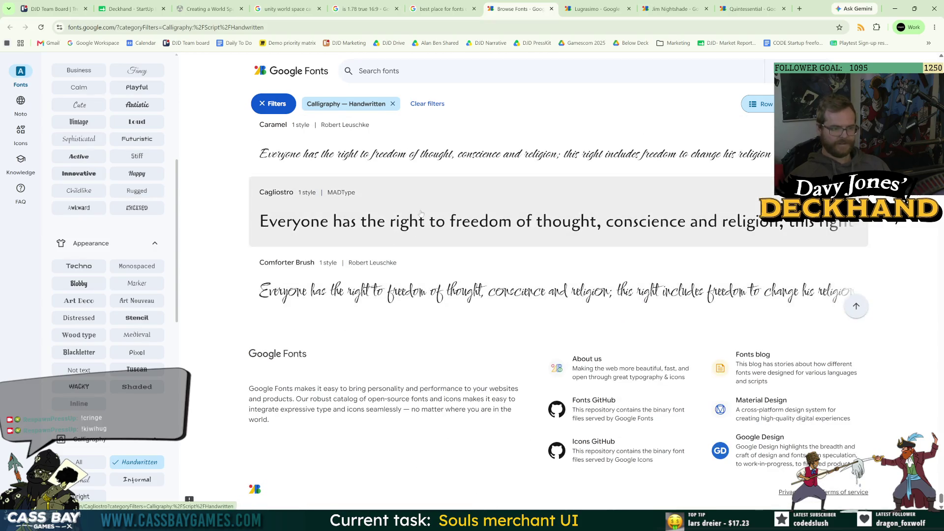
pyautogui.scroll(10, 365, 254)
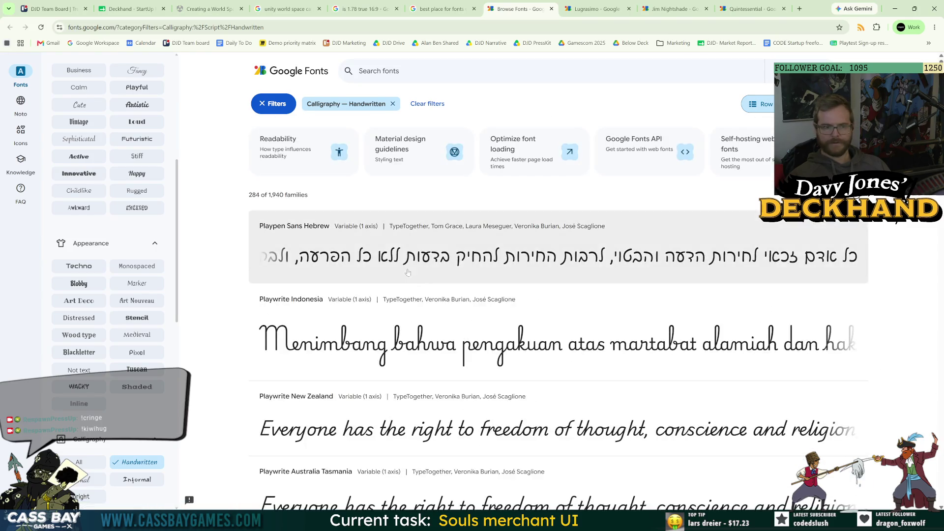
pyautogui.scroll(-5, 384, 291)
pyautogui.scroll(-6, 383, 291)
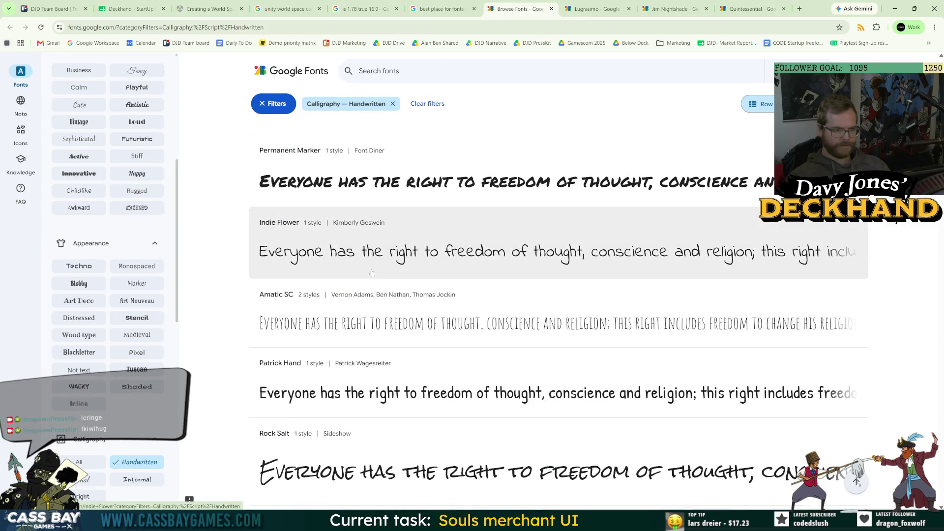
pyautogui.scroll(-8, 384, 290)
pyautogui.scroll(3, 369, 257)
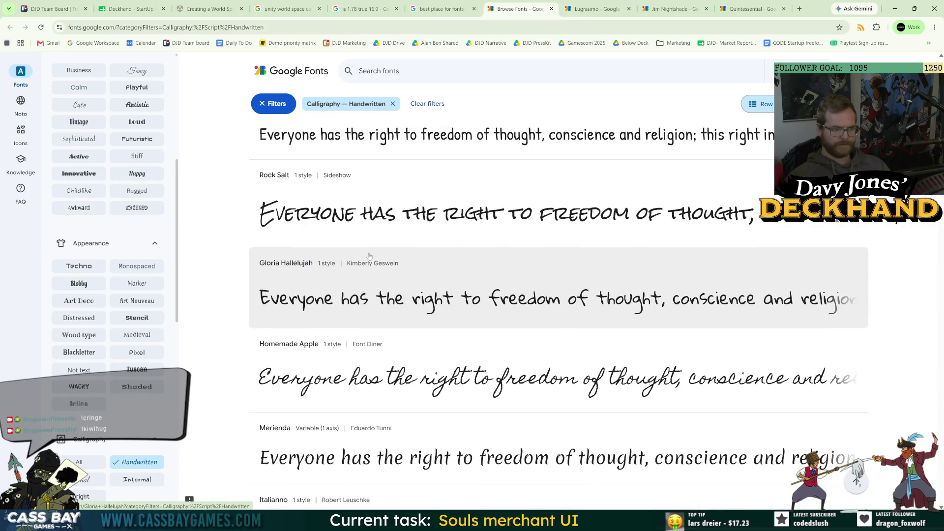
pyautogui.scroll(1, 368, 257)
pyautogui.scroll(-2, 377, 243)
pyautogui.scroll(-4, 376, 243)
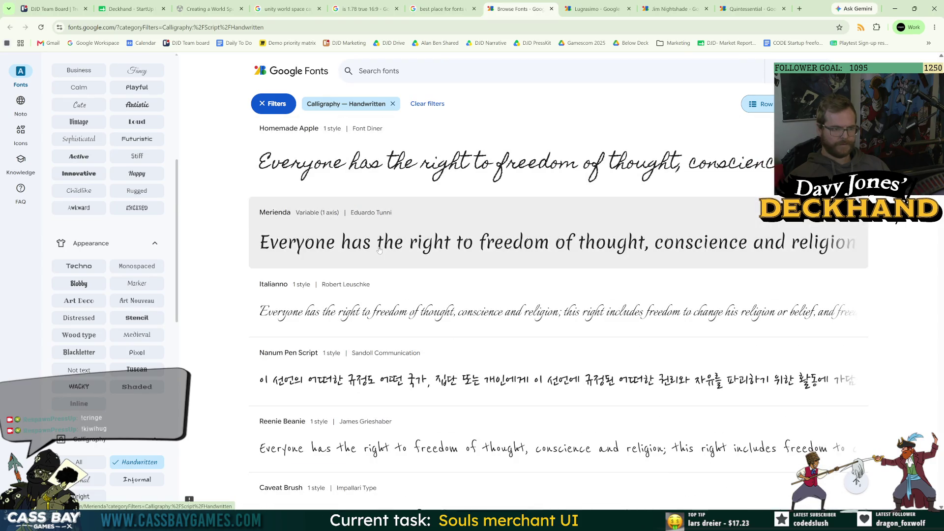
pyautogui.scroll(-5, 381, 250)
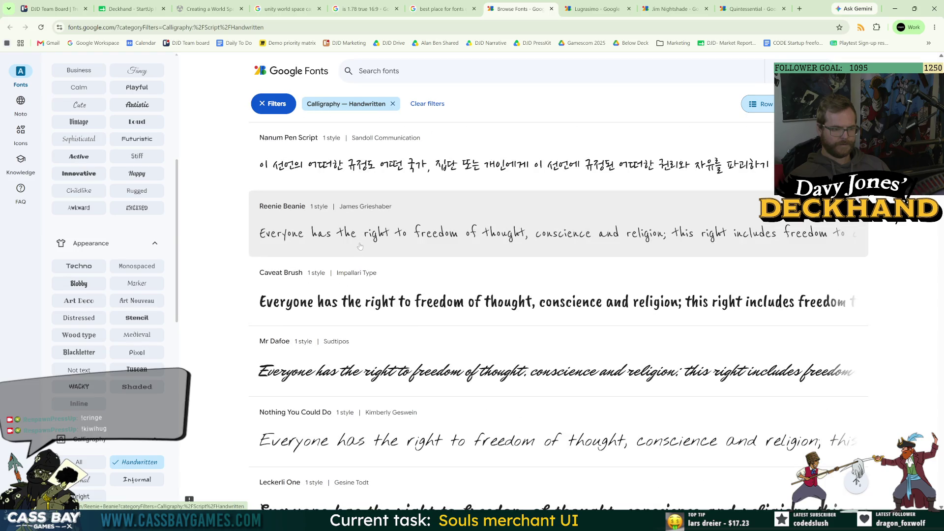
pyautogui.scroll(-8, 360, 247)
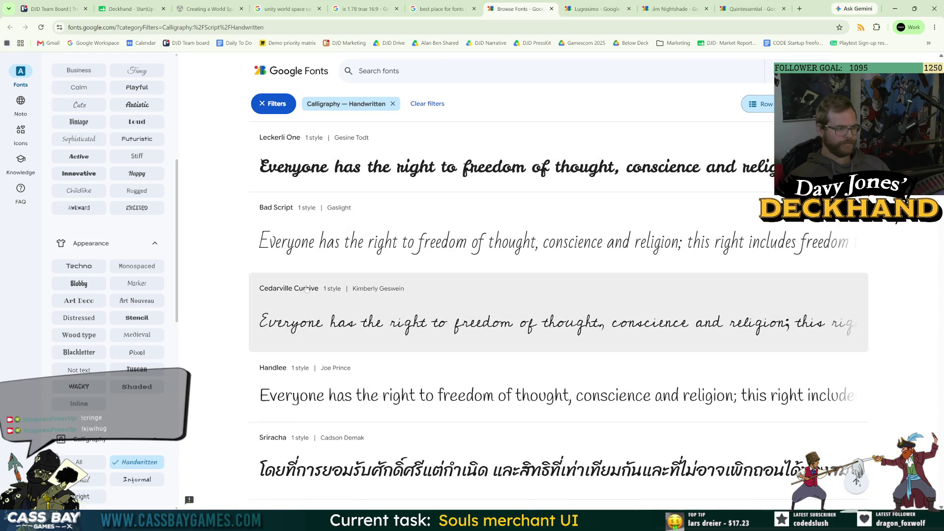
pyautogui.scroll(-7, 344, 294)
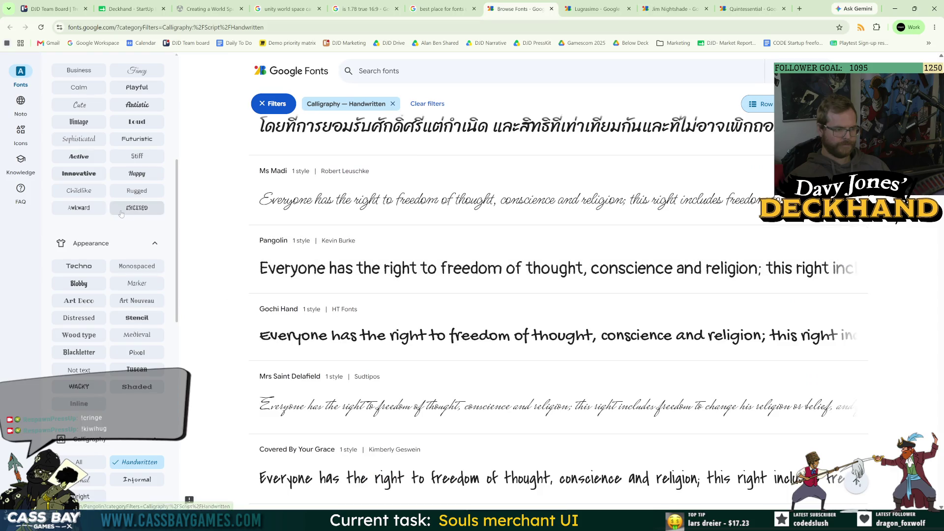
pyautogui.scroll(3, 101, 179)
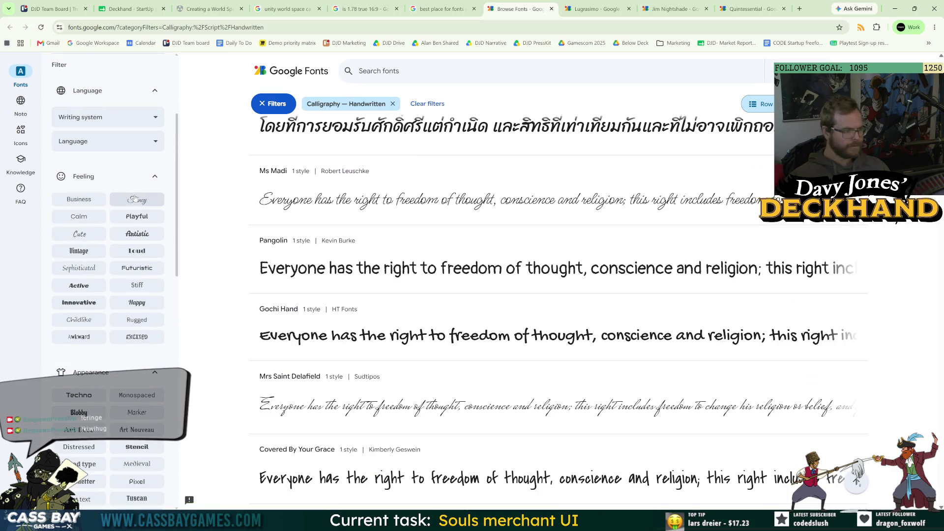
pyautogui.click(81, 250)
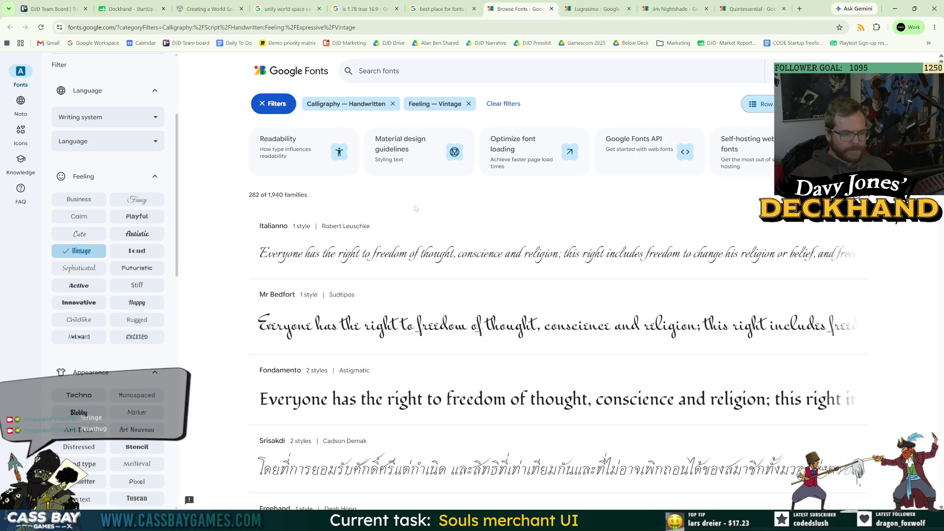
# Open Fondamento in a new tab and compare the Lugrasimo, Jim Nightshade, Quintessential and Fondamento specimens
pyautogui.rightClick(374, 374)
pyautogui.click(393, 258)
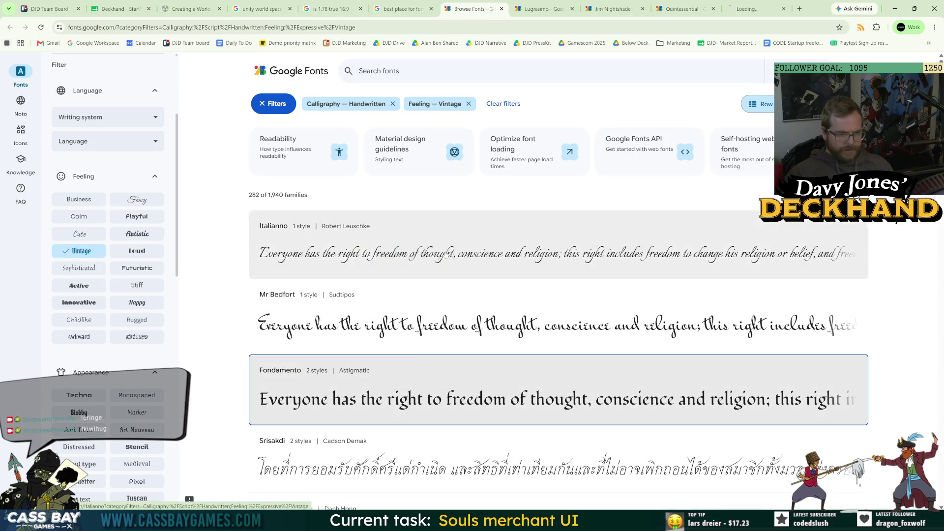
pyautogui.click(556, 4)
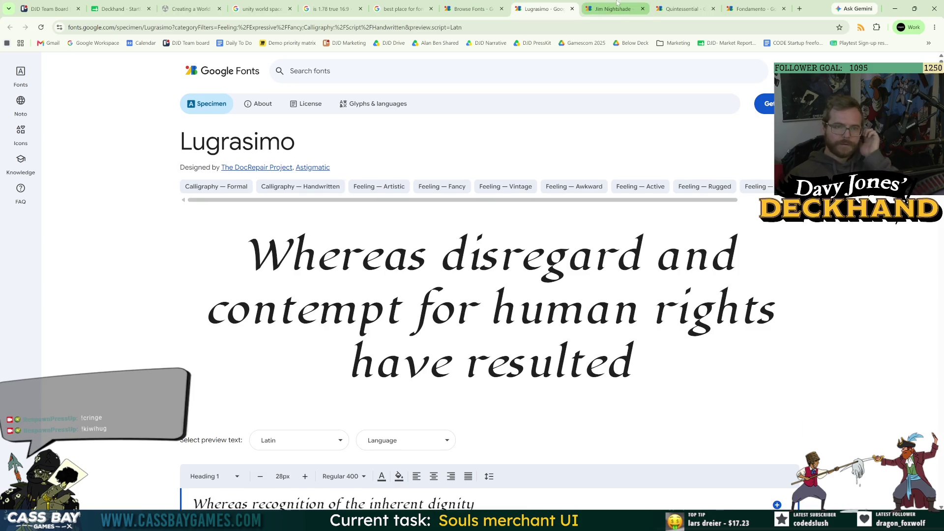
pyautogui.click(618, 4)
pyautogui.click(691, 4)
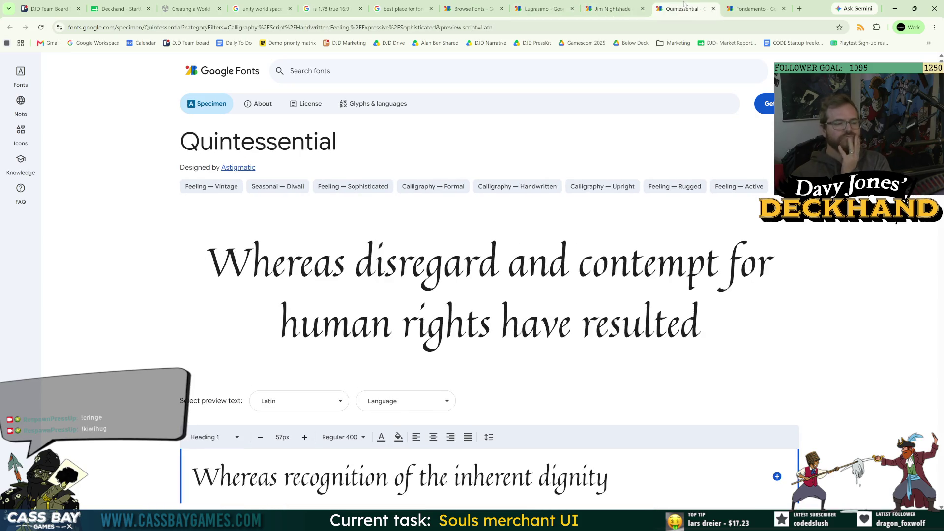
pyautogui.click(750, 8)
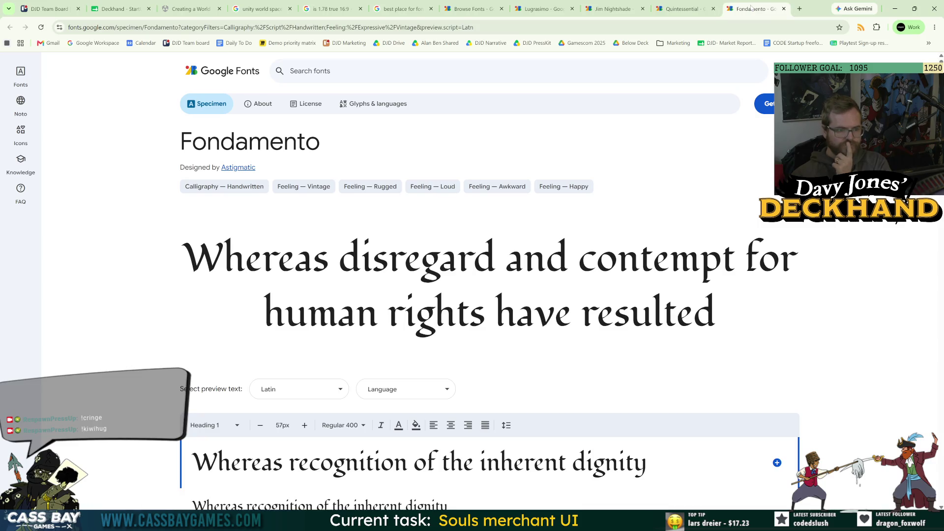
# Return to the Jim Nightshade specimen and show the selected font families list
pyautogui.scroll(-3, 820, 233)
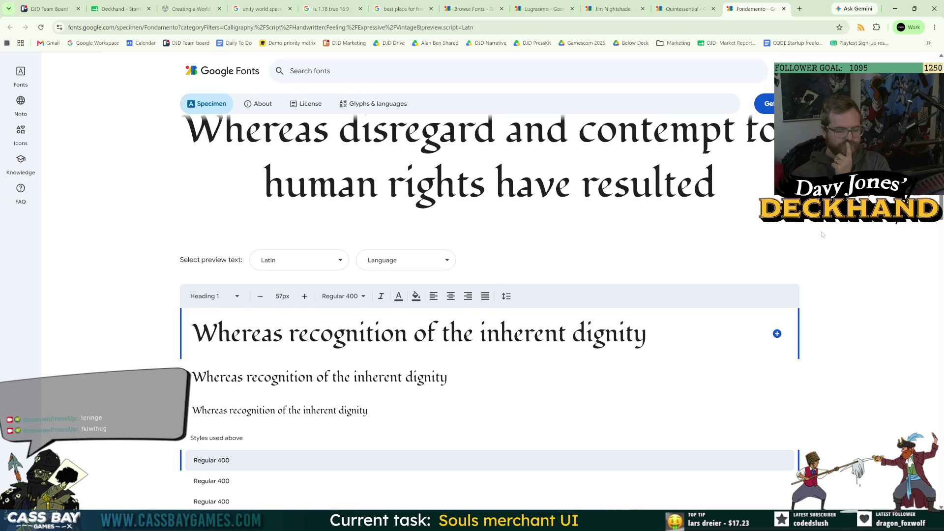
pyautogui.click(686, 4)
pyautogui.click(606, 3)
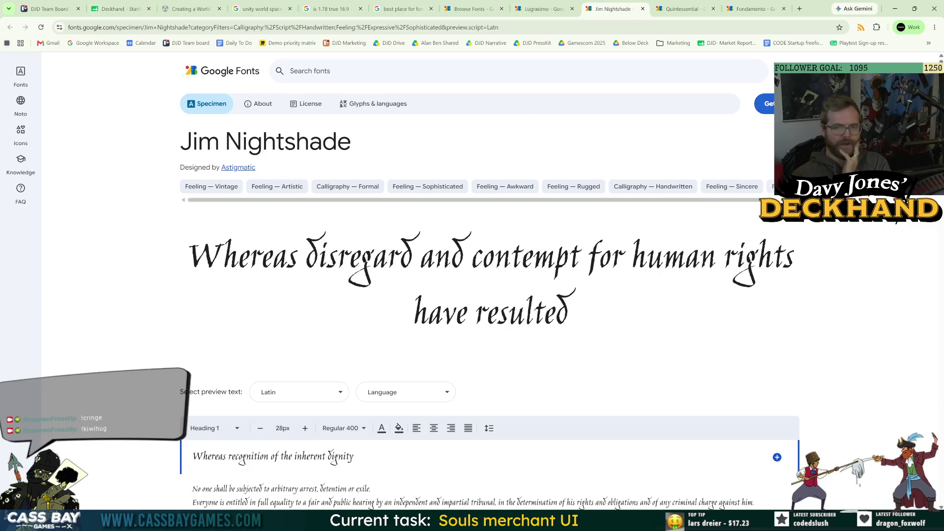
pyautogui.click(765, 103)
# Download all three selected families as a zip and search 'how to use google fonts in unity'
pyautogui.click(758, 202)
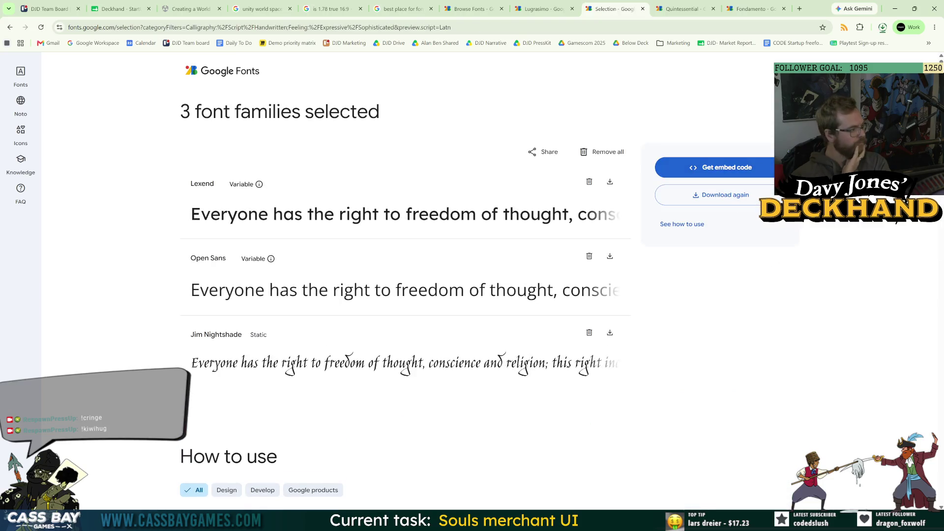
pyautogui.click(799, 9)
pyautogui.write('how to us')
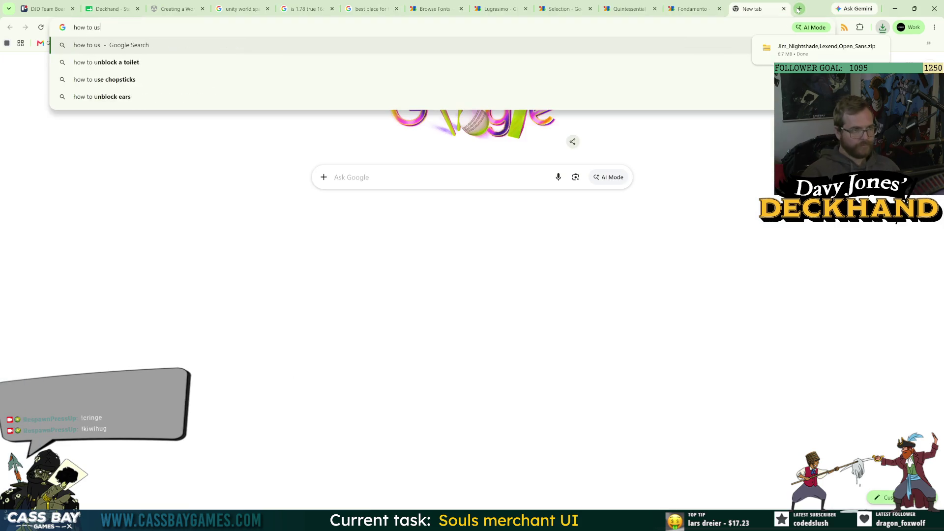
pyautogui.write('e google fonts in unity')
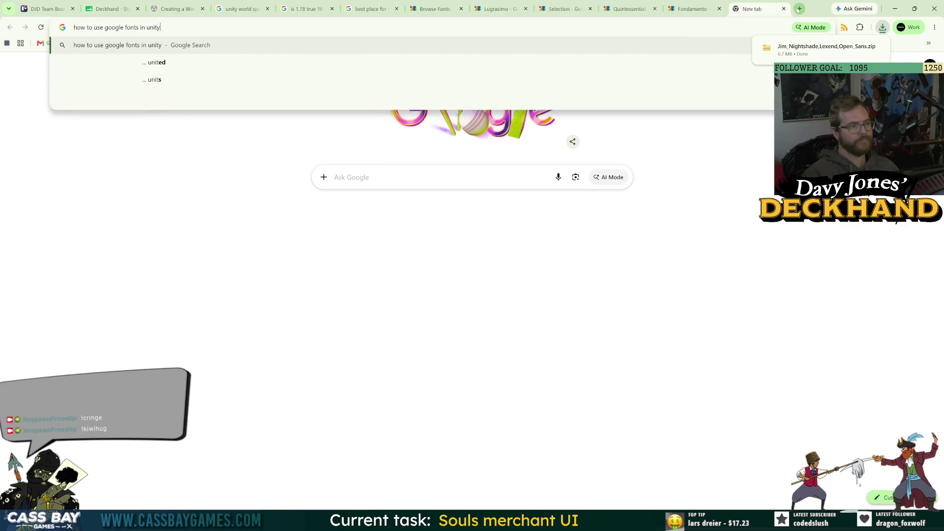
pyautogui.press('Return')
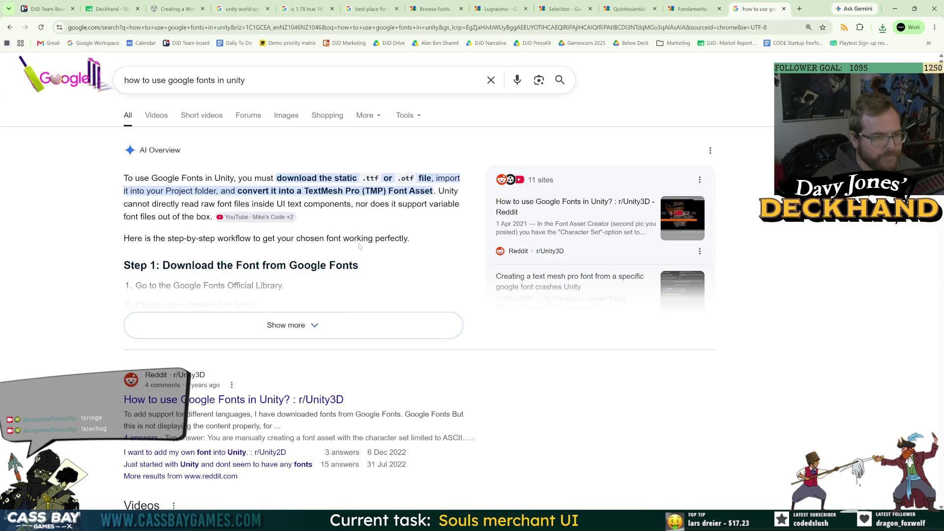
pyautogui.click(682, 5)
pyautogui.click(882, 27)
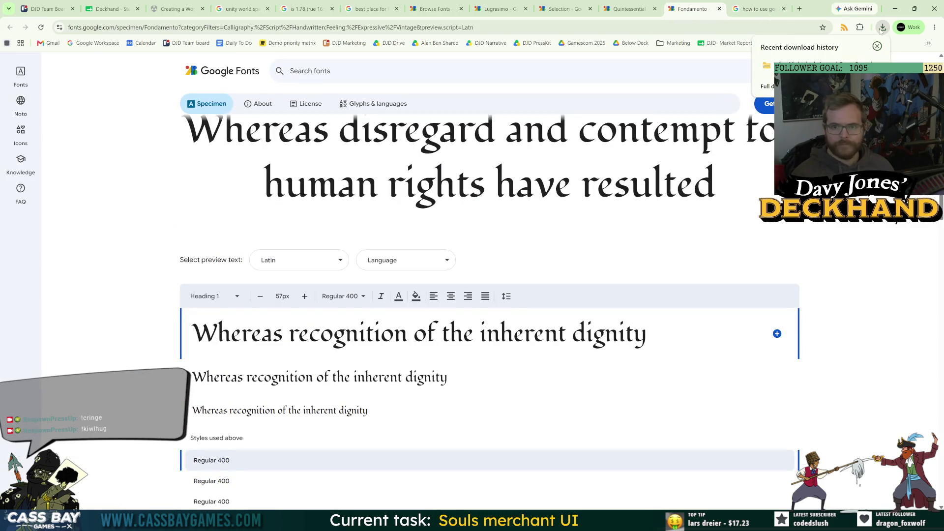
# Open the downloaded font zip's folder and extract the zip
pyautogui.click(877, 66)
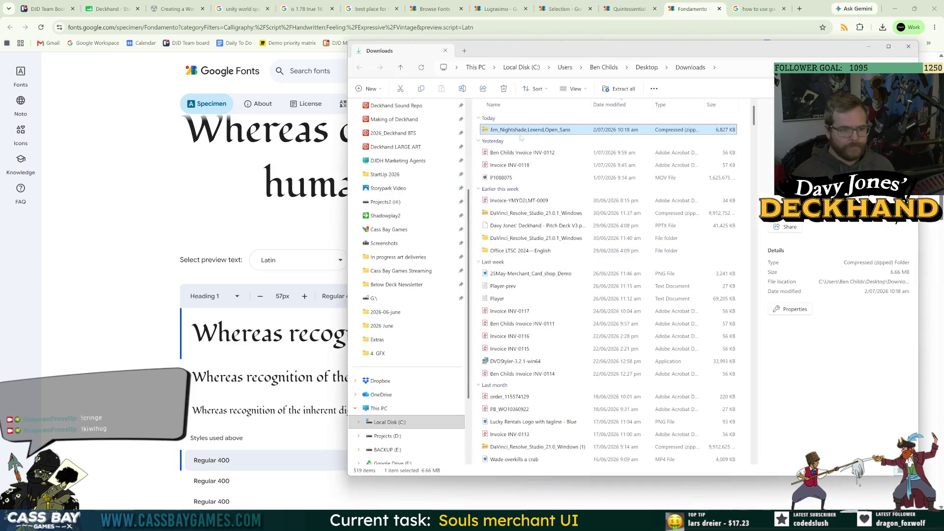
pyautogui.rightClick(526, 130)
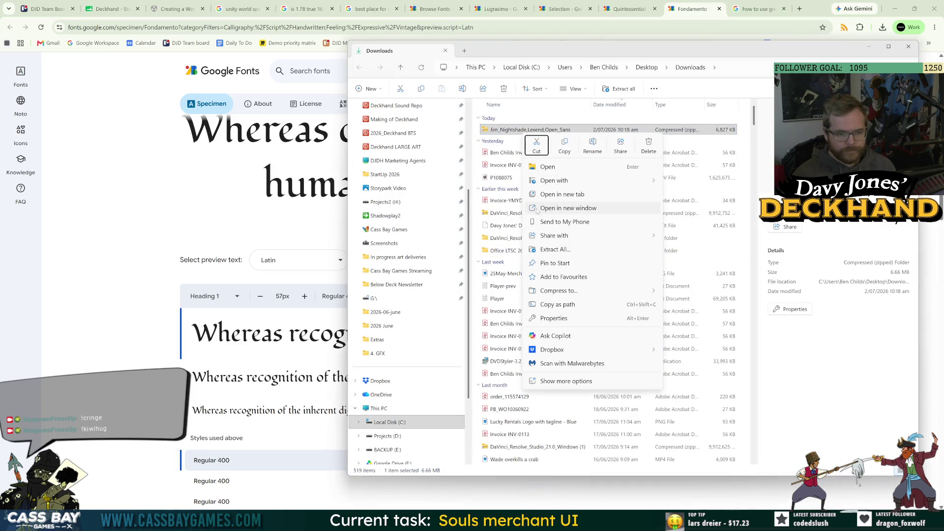
pyautogui.click(554, 250)
pyautogui.press('Return')
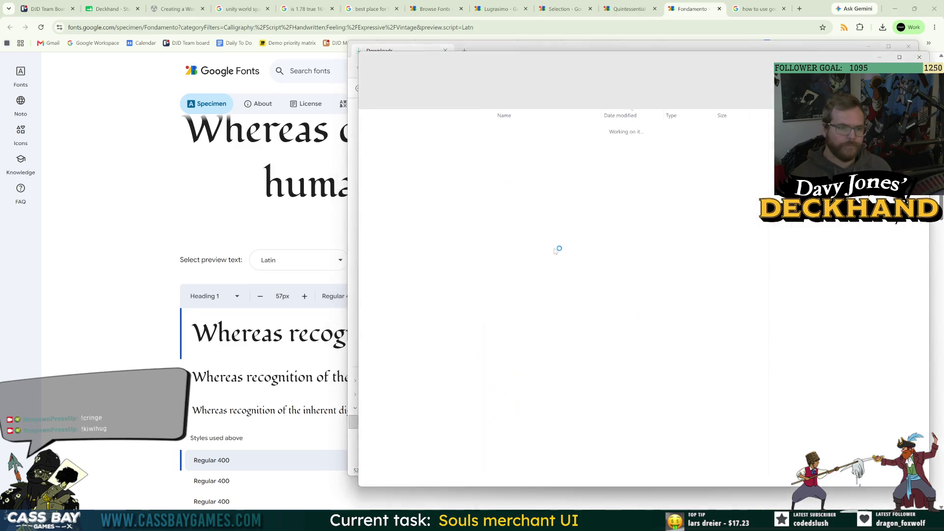
# Open the Jim_Nightshade folder and view the JimNightshade-Regular font's details, then return to Chrome
pyautogui.click(514, 144)
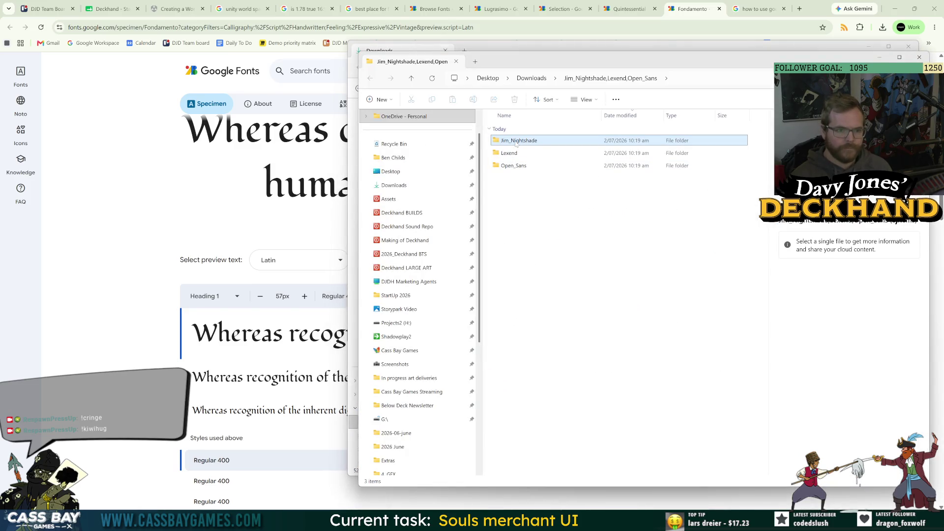
pyautogui.doubleClick(515, 143)
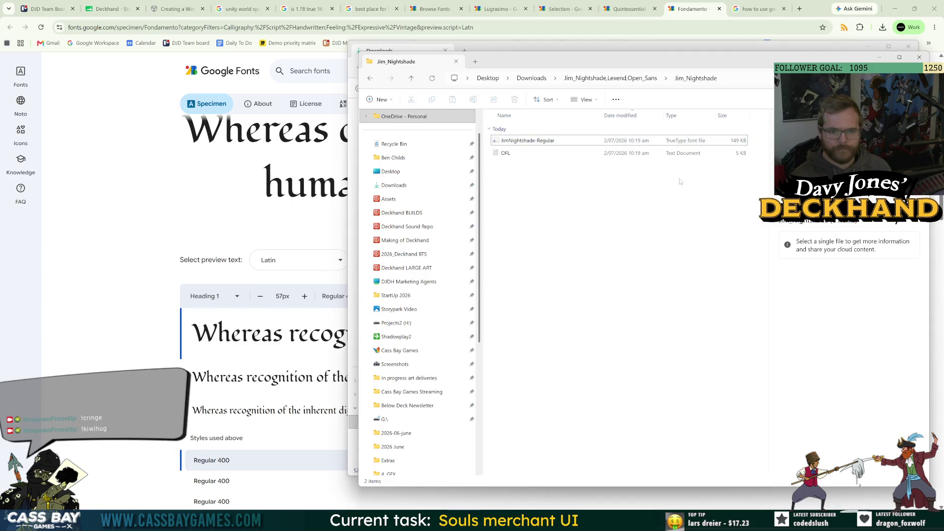
pyautogui.click(751, 8)
pyautogui.hotkey('alt', 'Tab')
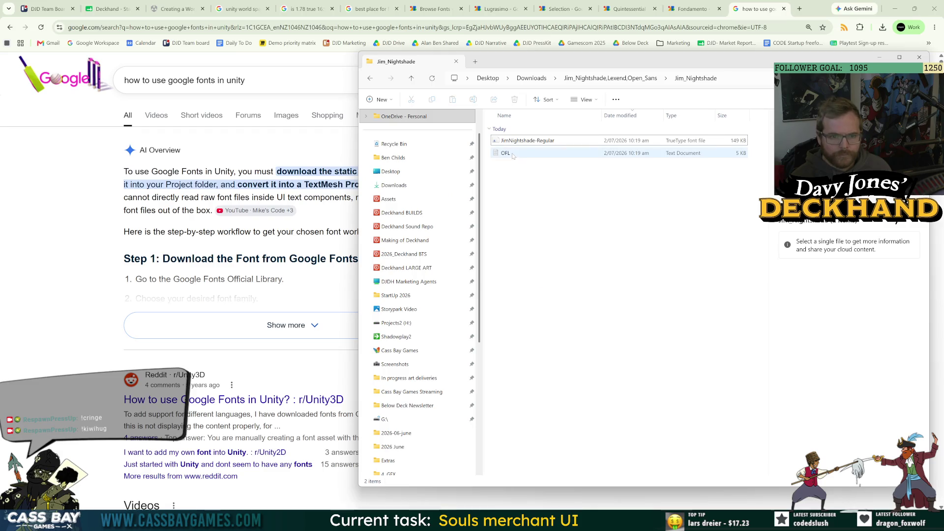
pyautogui.click(594, 142)
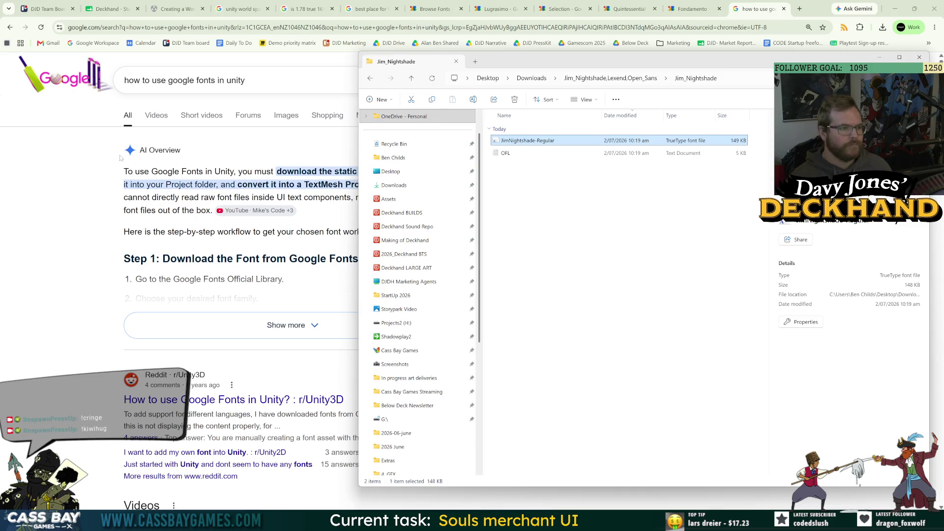
pyautogui.click(693, 9)
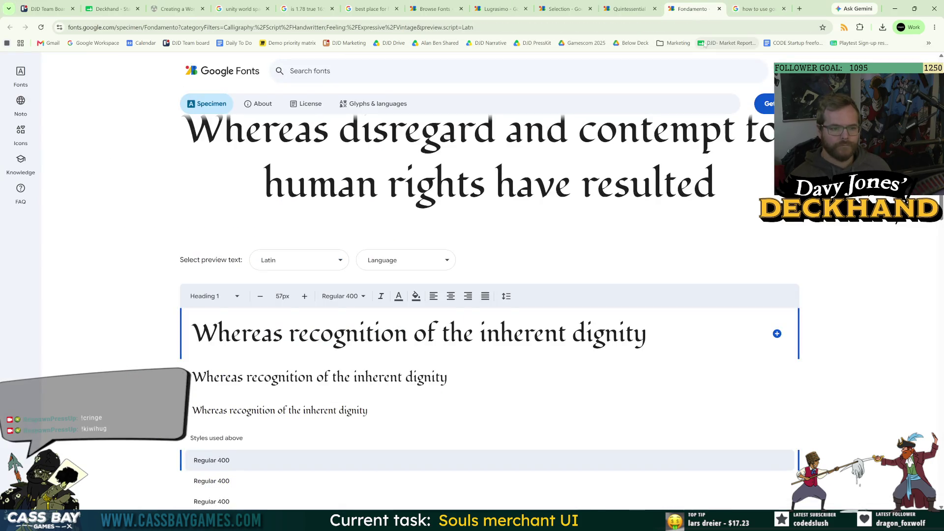
# Review the selection, filtered list, Lugrasimo, Fondamento and Quintessential tabs, then the Unity search results
pyautogui.click(757, 4)
pyautogui.click(799, 9)
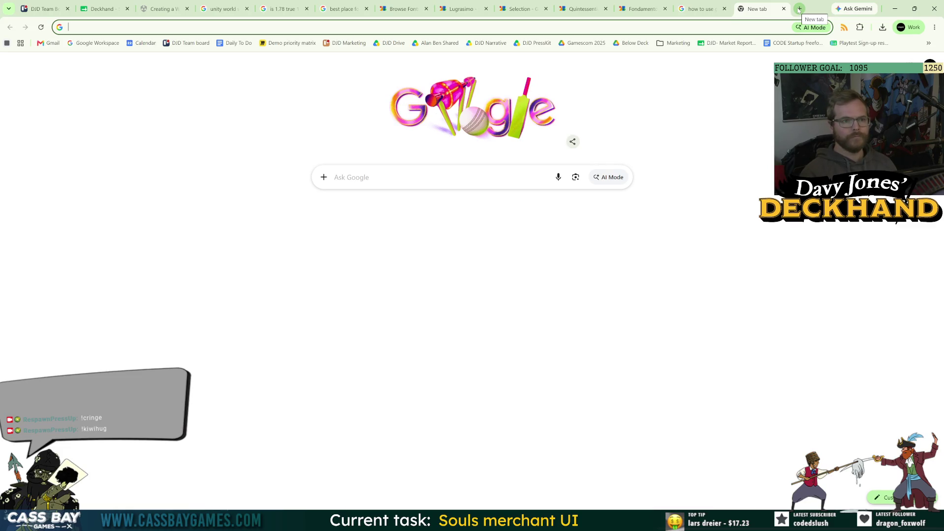
pyautogui.click(521, 9)
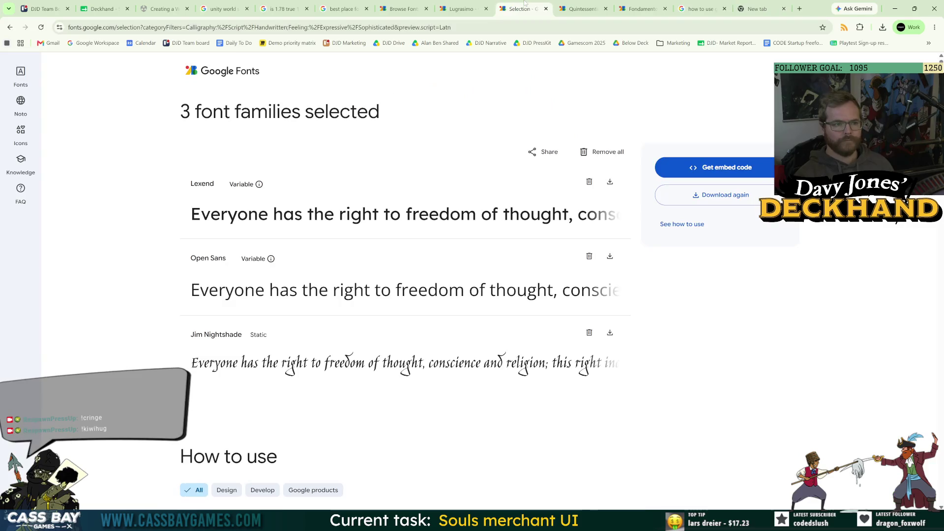
pyautogui.click(401, 5)
pyautogui.click(452, 4)
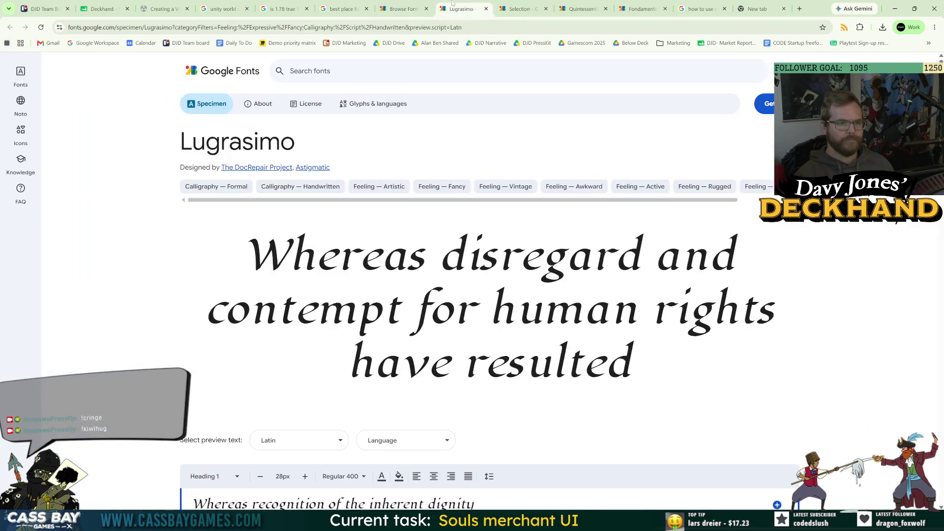
pyautogui.click(639, 8)
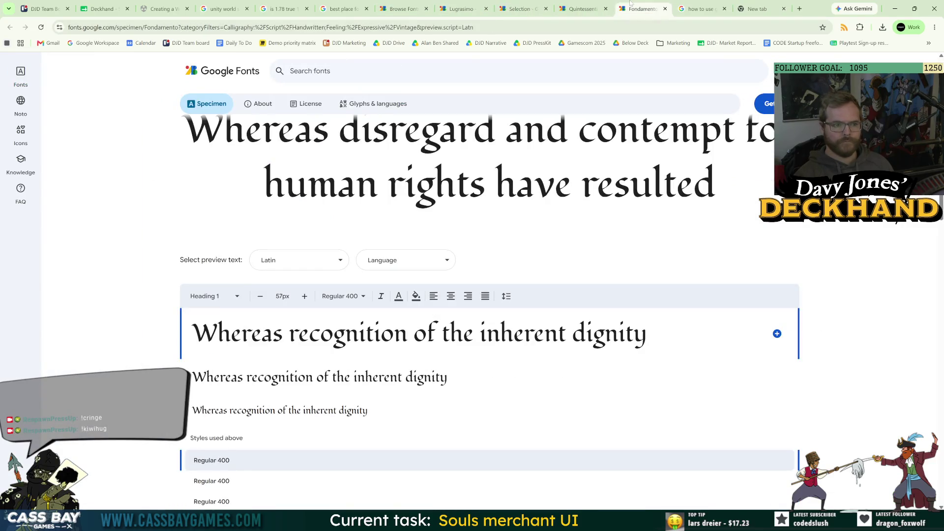
pyautogui.click(582, 5)
pyautogui.click(701, 8)
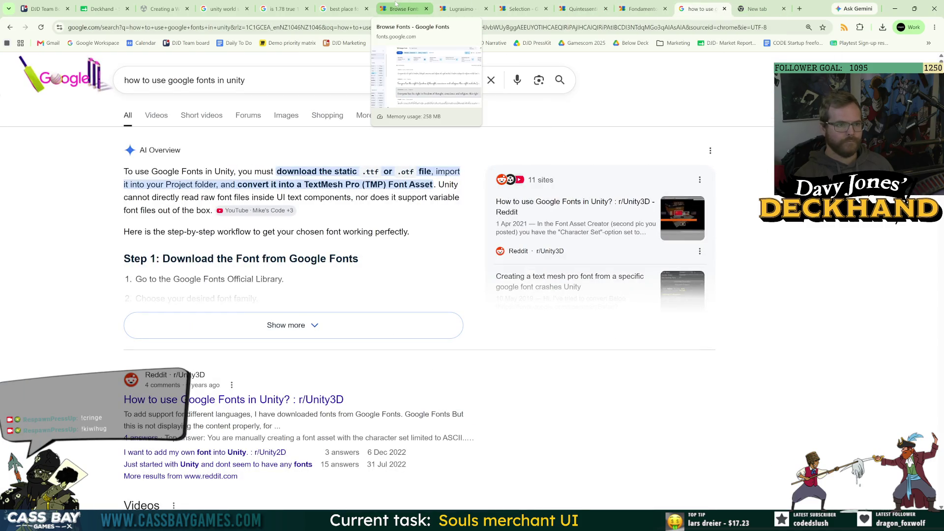
# Recheck Lugrasimo, the selection, Quintessential and Fondamento, then start a 'jim nightshade static' search
pyautogui.click(465, 7)
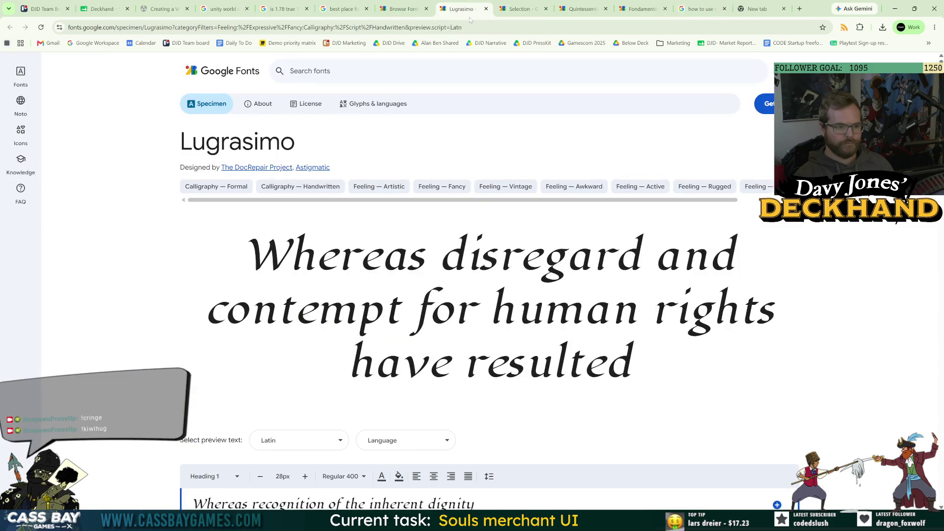
pyautogui.click(521, 7)
pyautogui.click(588, 5)
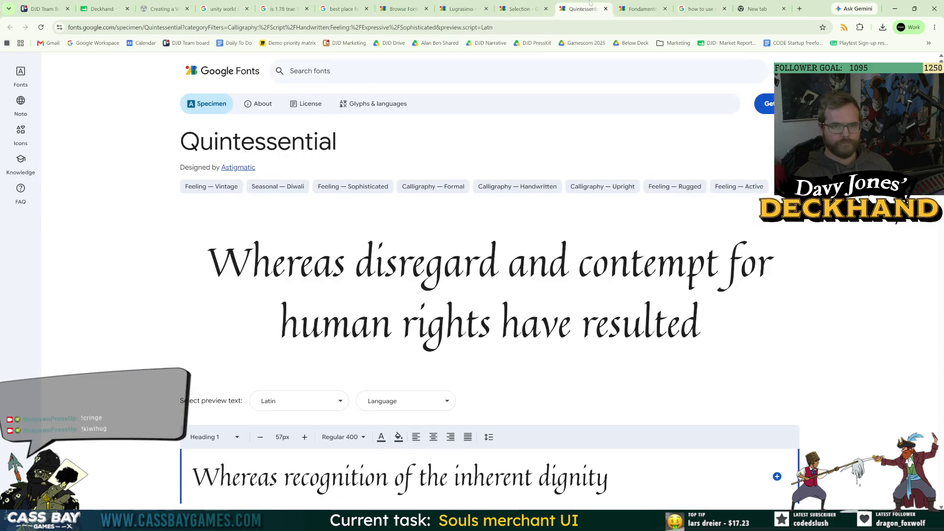
pyautogui.click(634, 3)
pyautogui.hotkey('alt', 'Tab')
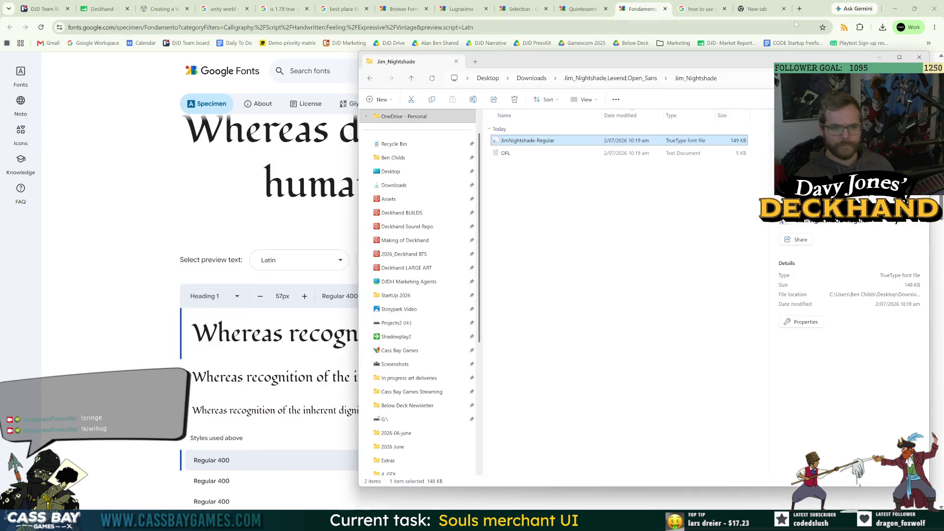
pyautogui.click(799, 9)
pyautogui.write('jim')
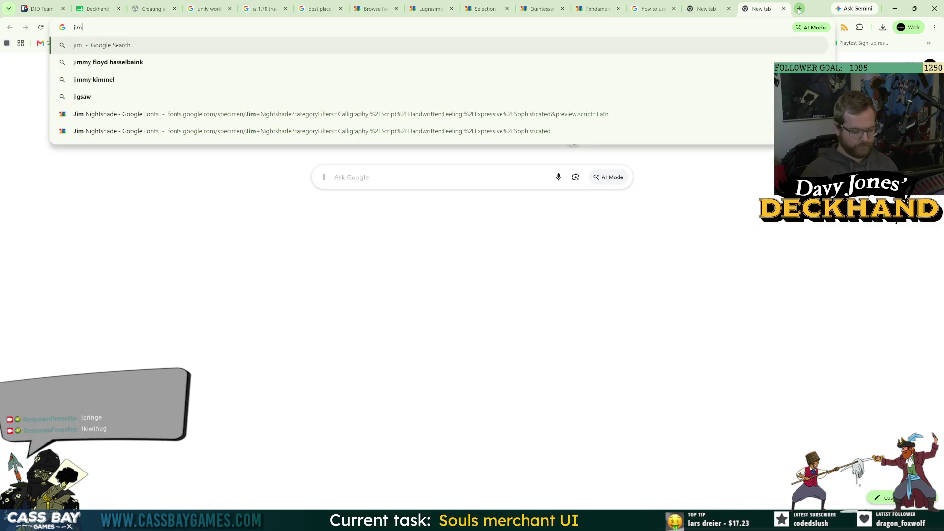
pyautogui.write(' nightshade static')
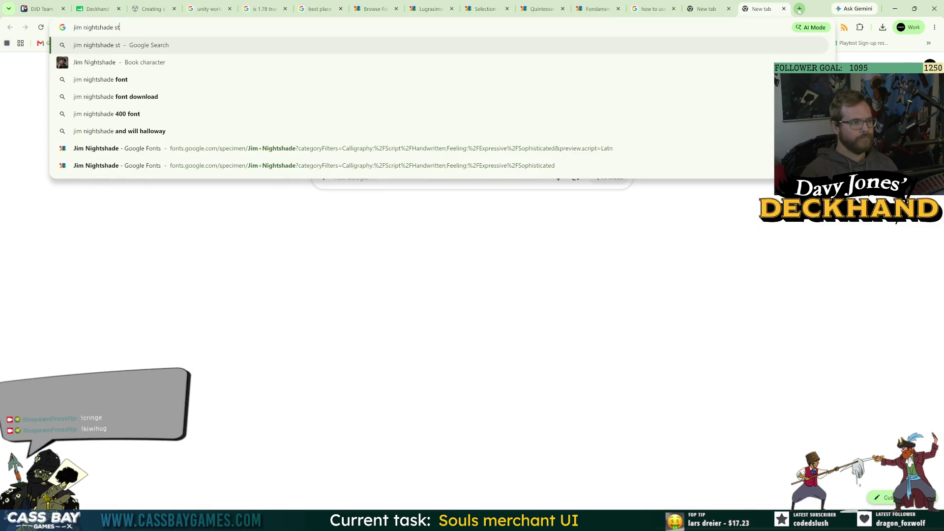
# Search 'jim nightshade font static' and open the Jim Nightshade Google Fonts result
pyautogui.press('Return')
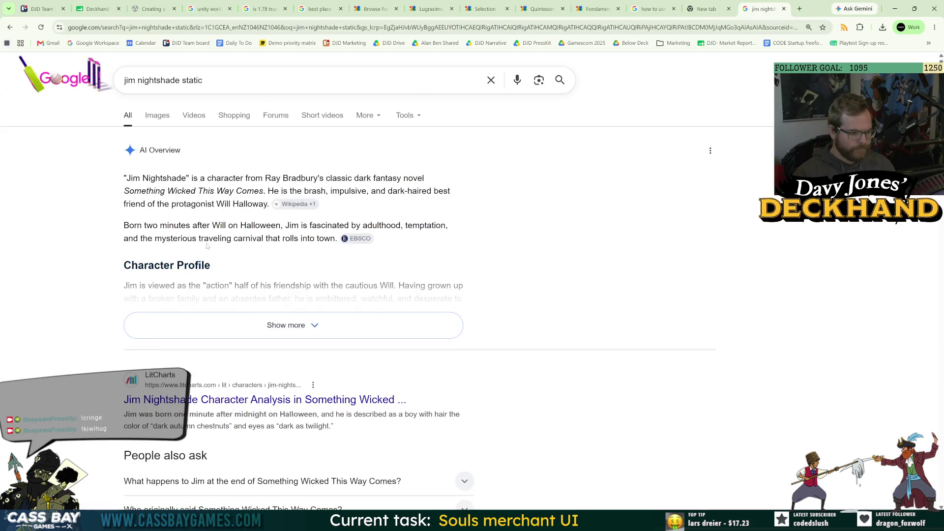
pyautogui.click(184, 80)
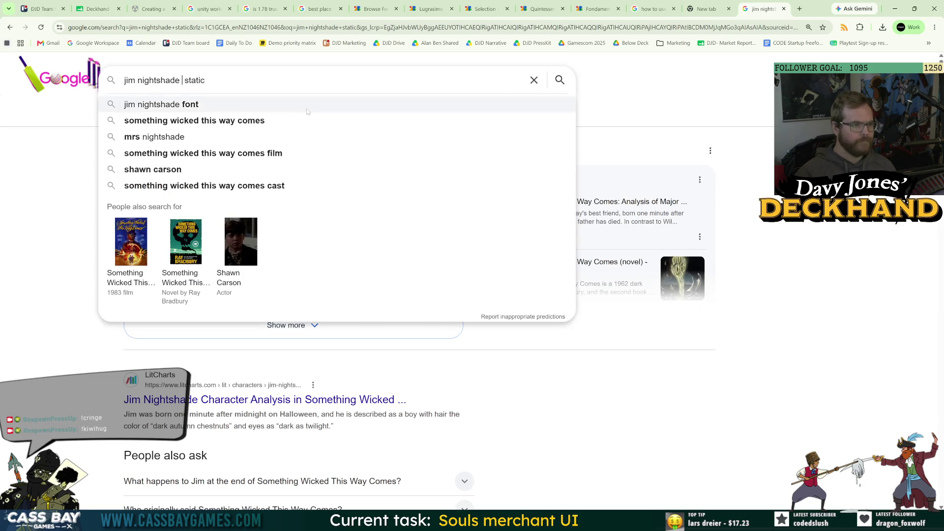
pyautogui.write('font')
pyautogui.press('Return')
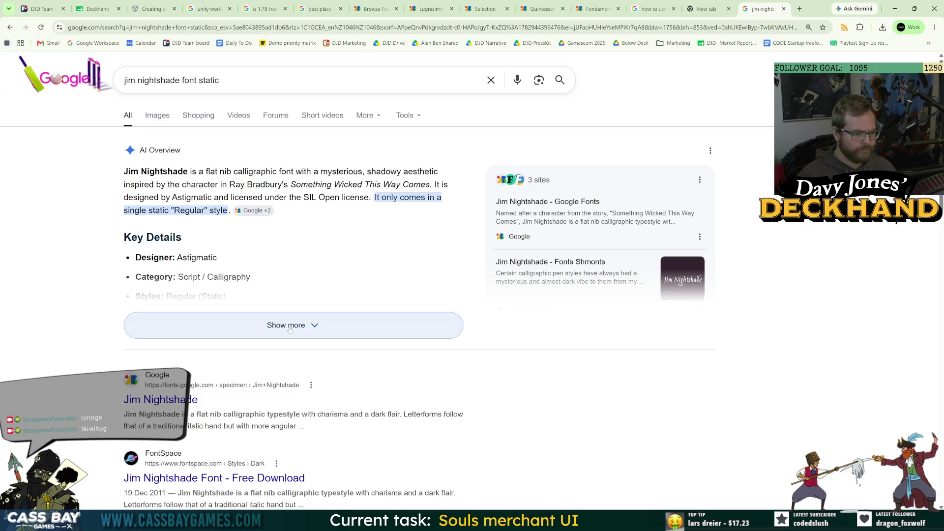
pyautogui.click(159, 401)
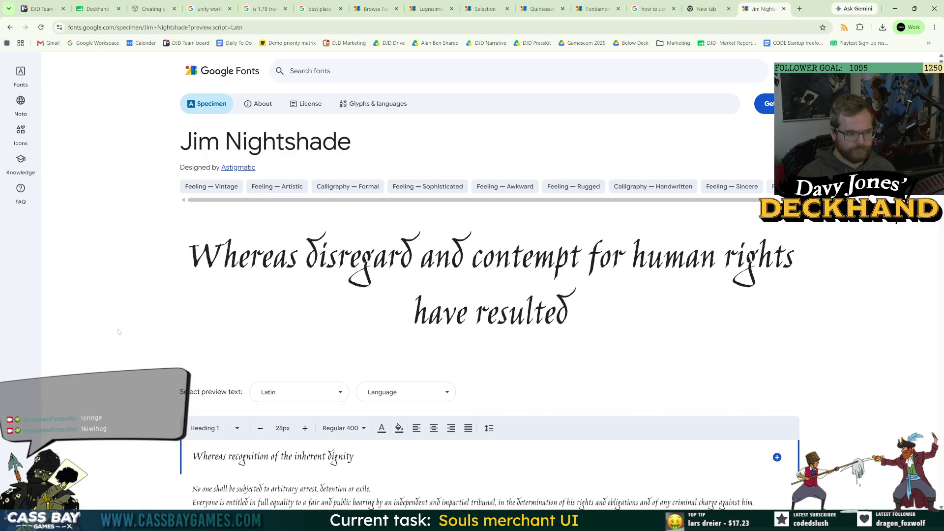
# Scroll the Jim Nightshade specimen page to review its styles
pyautogui.scroll(-5, 129, 317)
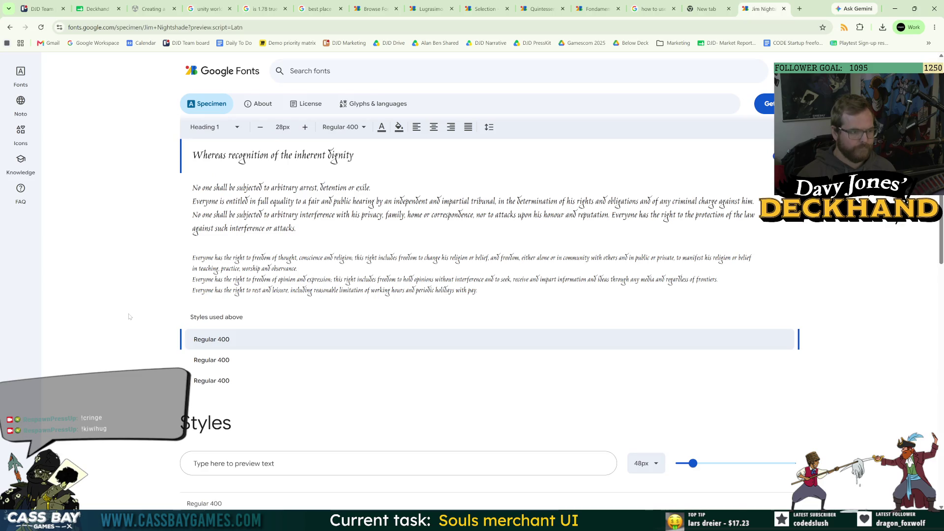
pyautogui.scroll(-3, 129, 317)
pyautogui.scroll(-6, 131, 313)
pyautogui.scroll(12, 130, 312)
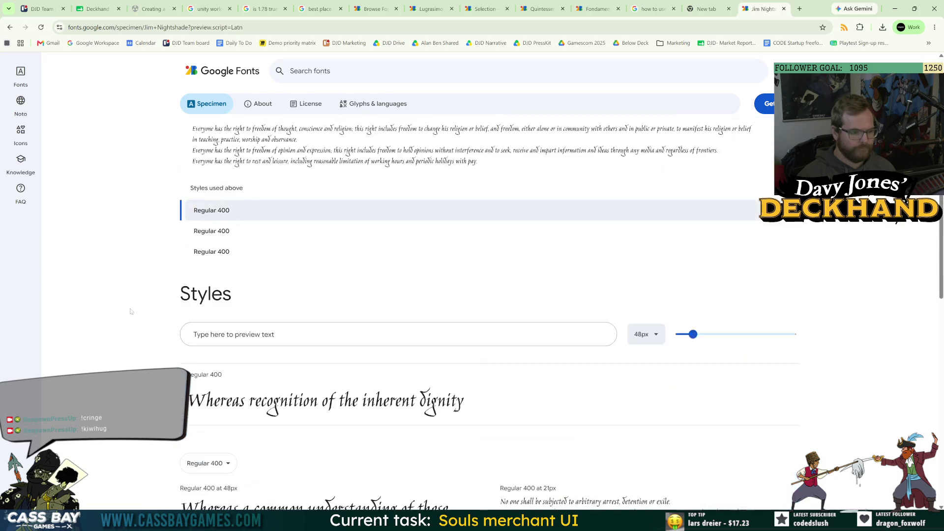
pyautogui.scroll(1, 129, 311)
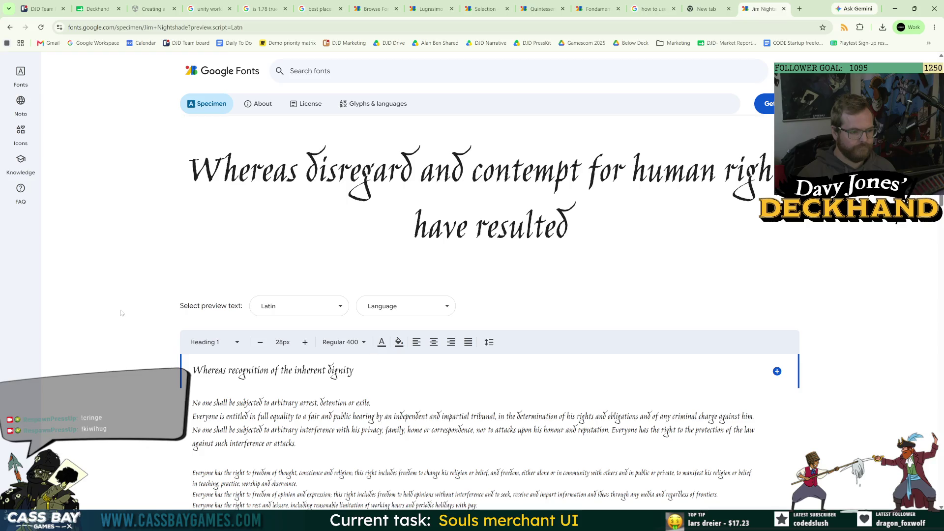
pyautogui.scroll(-5, 121, 313)
pyautogui.scroll(-8, 124, 305)
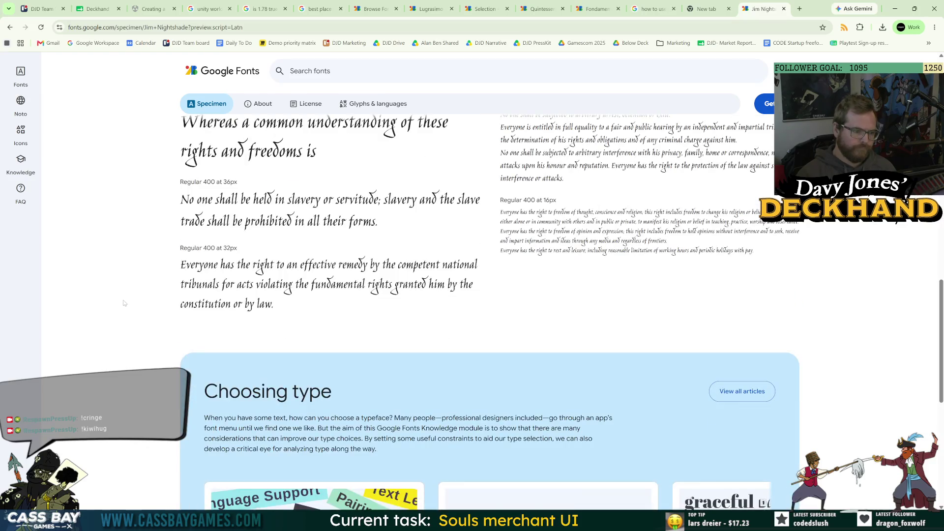
pyautogui.scroll(-7, 124, 304)
pyautogui.scroll(5, 125, 301)
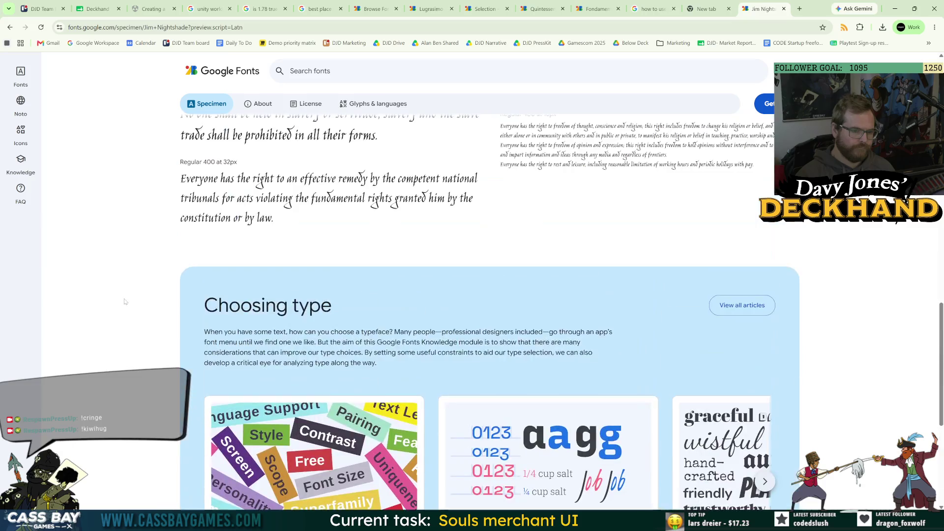
pyautogui.scroll(-6, 125, 301)
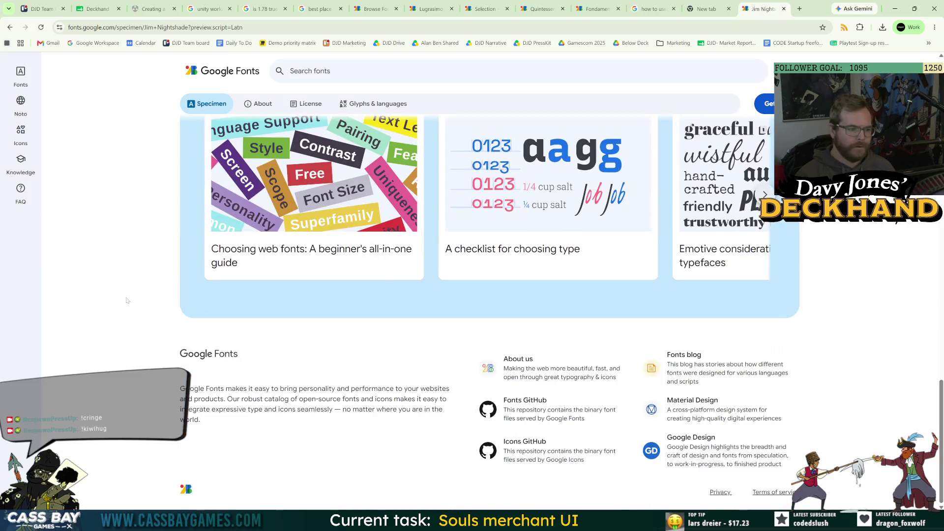
pyautogui.scroll(6, 126, 300)
# Review the selection's how-to-use guides, then enter 'how to get static google fonts' in the new tab
pyautogui.click(763, 103)
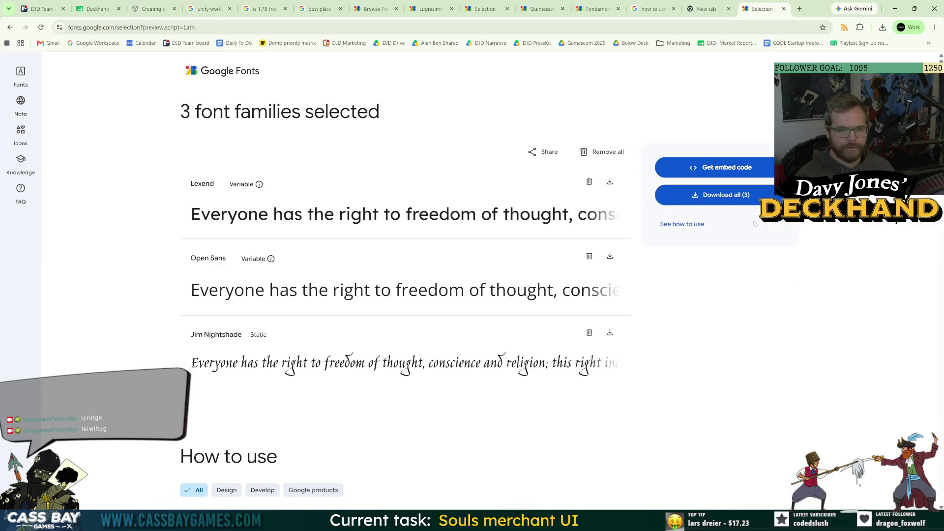
pyautogui.click(686, 230)
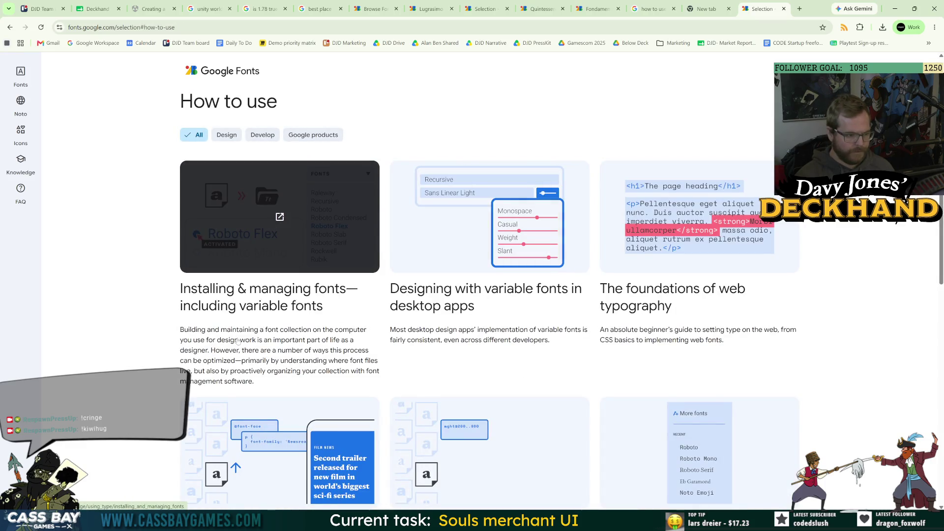
pyautogui.scroll(-5, 237, 341)
pyautogui.scroll(-7, 254, 320)
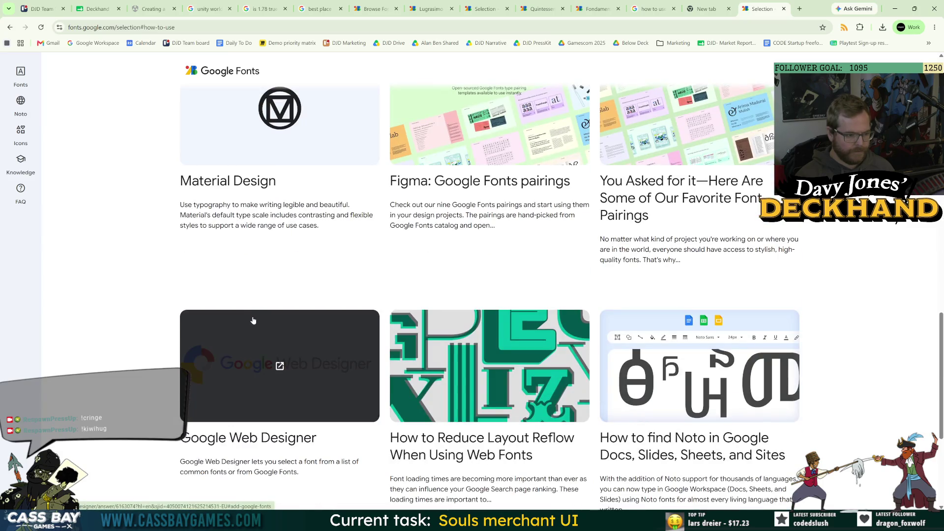
pyautogui.hotkey('ctrl', 'pageup')
pyautogui.write('how to')
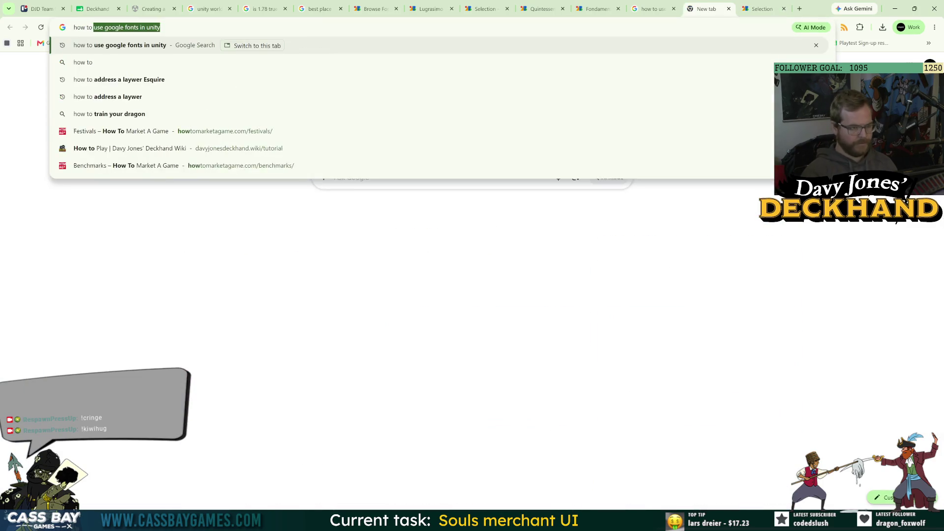
pyautogui.write(' get static google fonts')
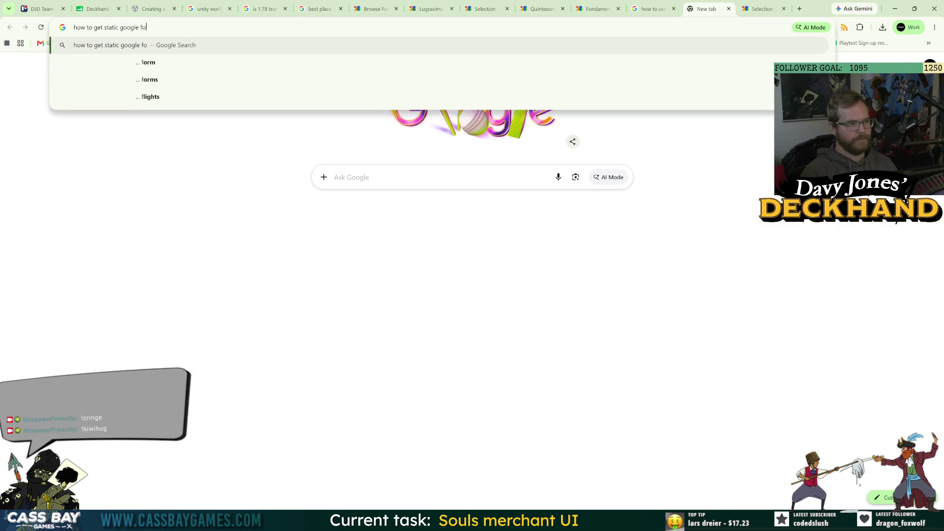
# Search 'how to get static google fonts' and open the freddydiengott.com static font links post
pyautogui.press('Return')
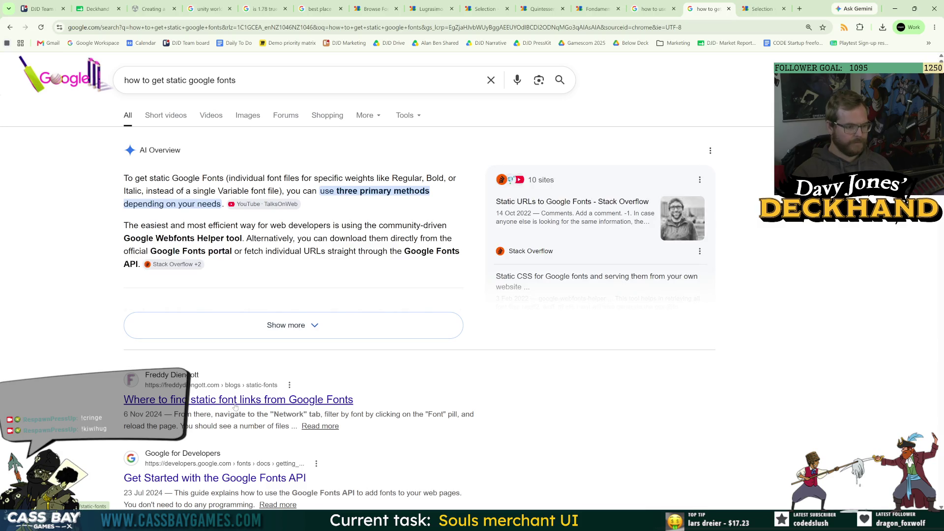
pyautogui.click(235, 404)
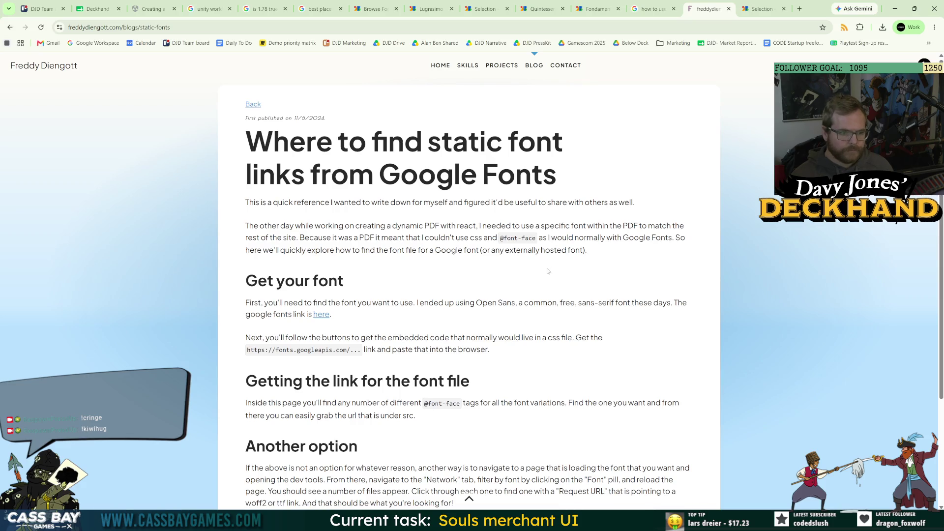
pyautogui.moveTo(346, 338); pyautogui.dragTo(410, 338)
pyautogui.click(431, 334)
pyautogui.scroll(-3, 431, 334)
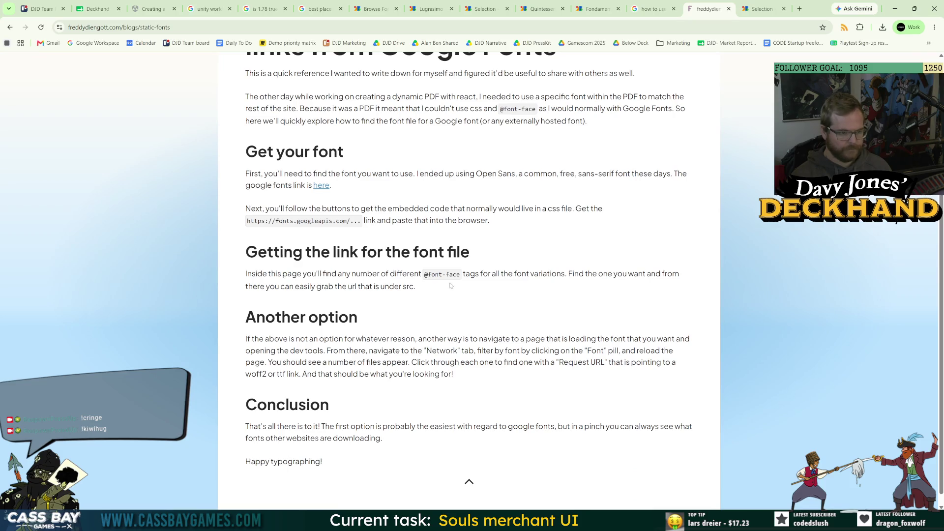
# Highlight the src url, Get your font and embed code lines, then return to the Unity search
pyautogui.moveTo(416, 287); pyautogui.dragTo(568, 273)
pyautogui.click(594, 327)
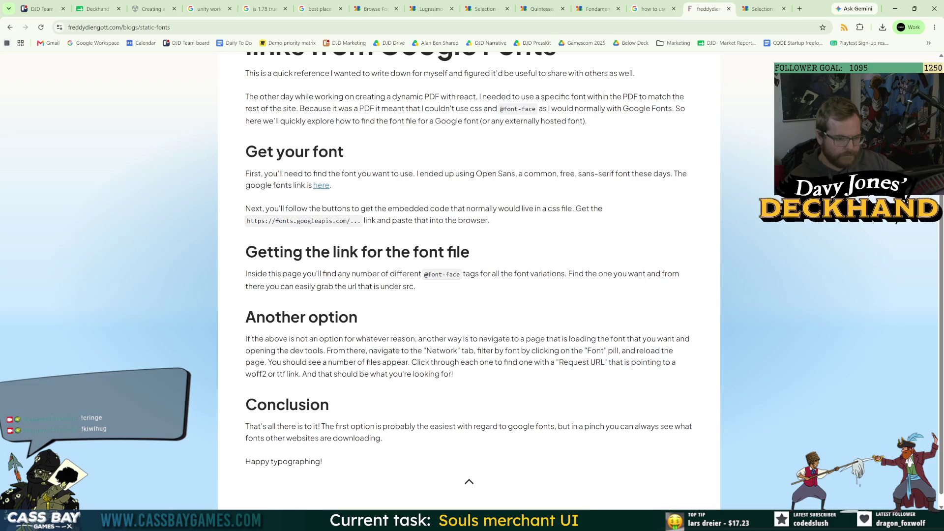
pyautogui.moveTo(311, 174); pyautogui.dragTo(658, 173)
pyautogui.click(563, 185)
pyautogui.moveTo(488, 173); pyautogui.dragTo(547, 173)
pyautogui.click(622, 178)
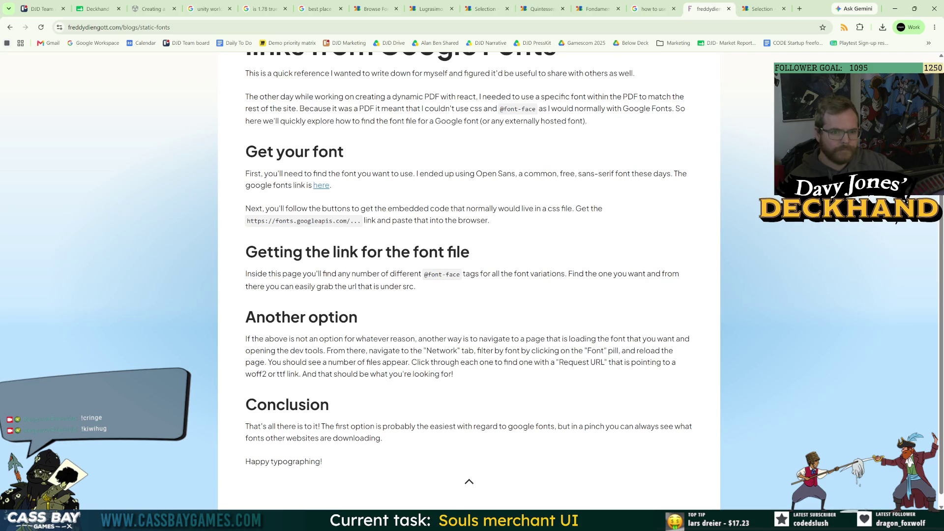
pyautogui.moveTo(264, 208); pyautogui.dragTo(347, 209)
pyautogui.click(318, 217)
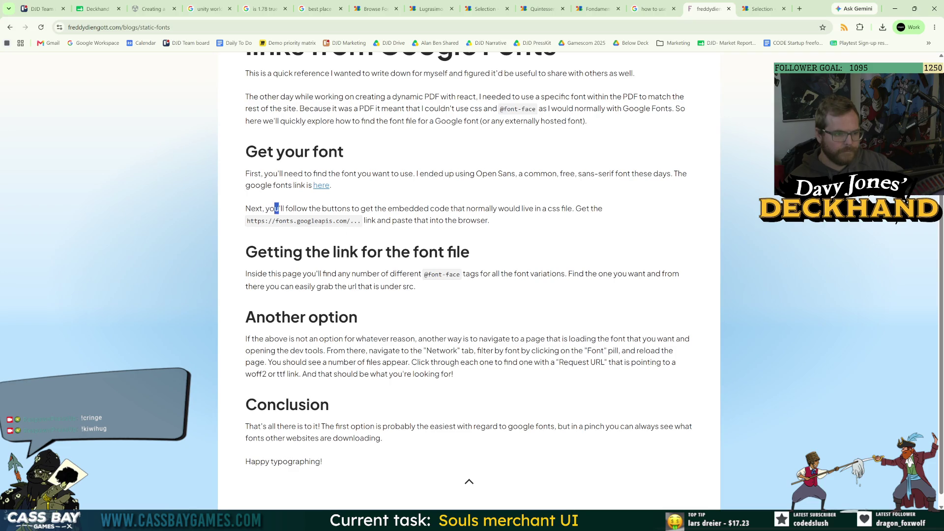
pyautogui.click(660, 5)
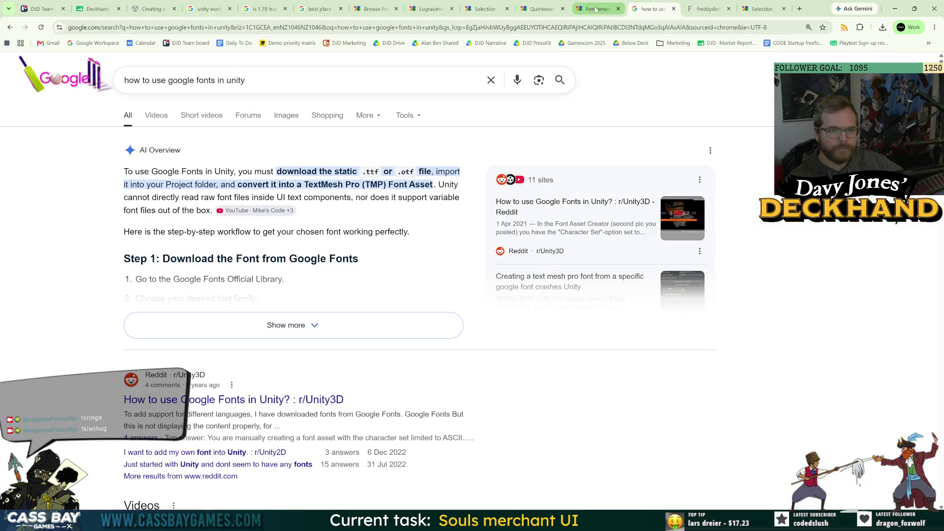
# Glance at the Fondamento specimen and the static-fonts blog post, then return to the Google Fonts selection
pyautogui.click(596, 9)
pyautogui.scroll(-15, 760, 291)
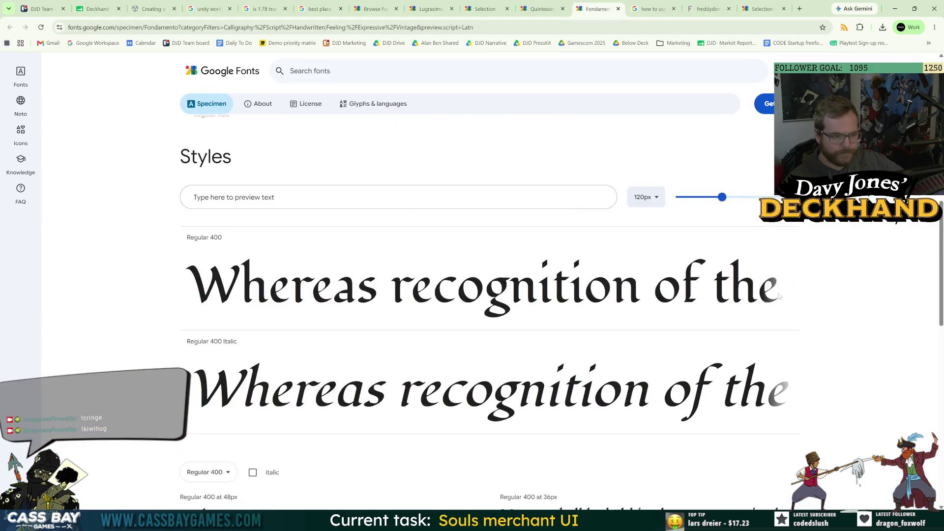
pyautogui.click(708, 9)
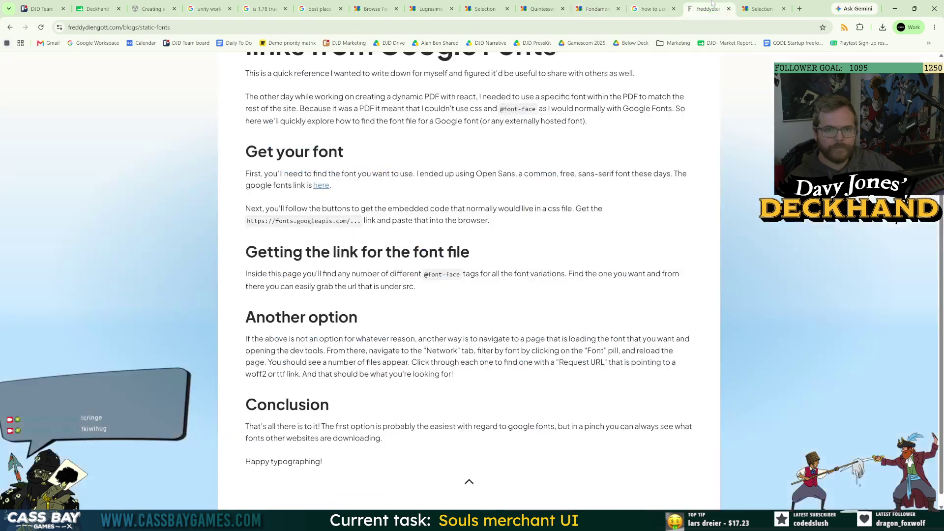
pyautogui.click(764, 4)
pyautogui.scroll(10, 824, 279)
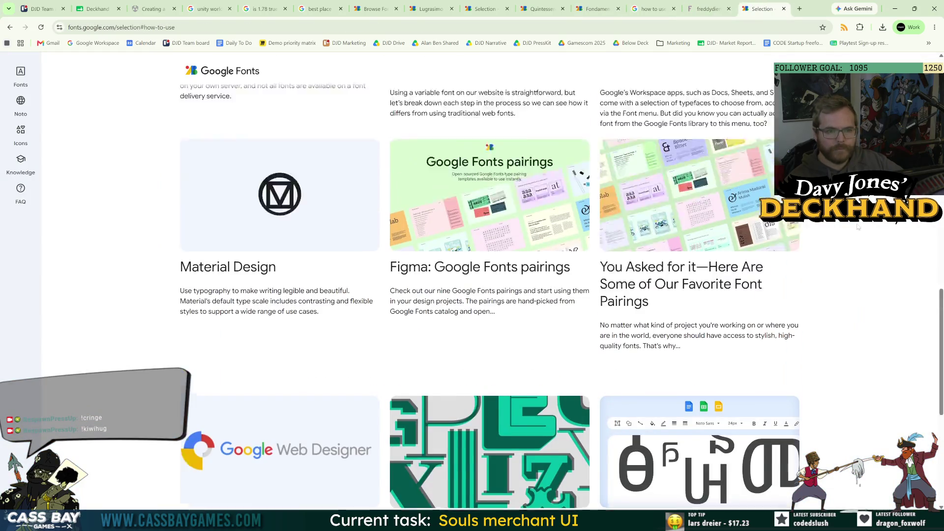
pyautogui.scroll(5, 824, 266)
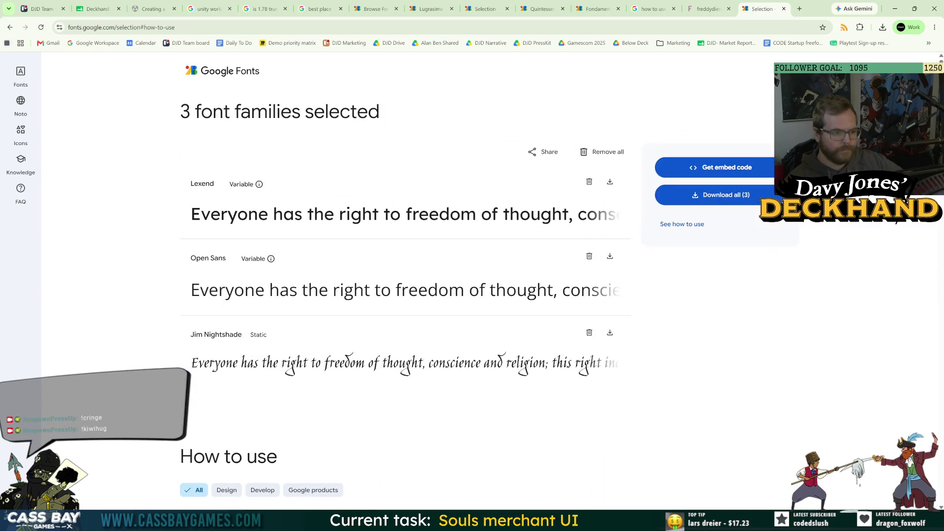
# Show the embed code for Lexend, Open Sans and Jim Nightshade and scroll to the <link> code
pyautogui.click(712, 171)
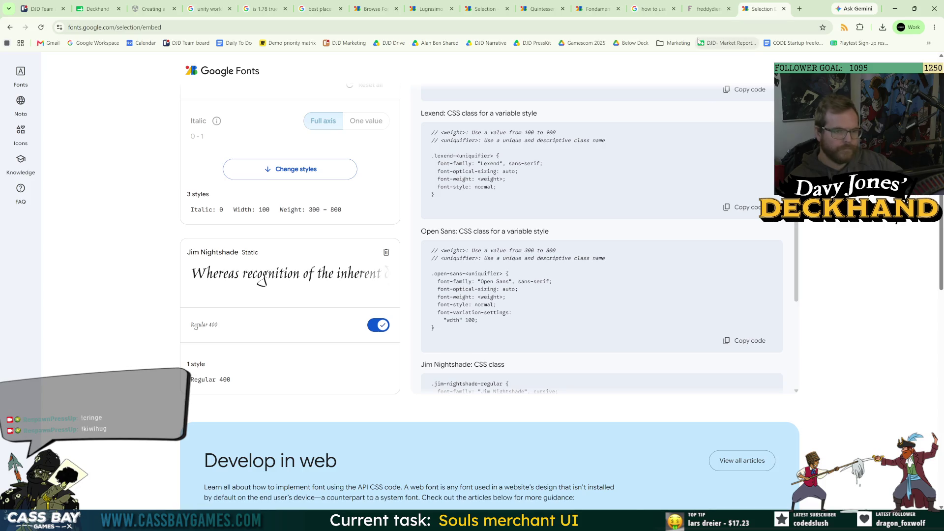
pyautogui.click(702, 9)
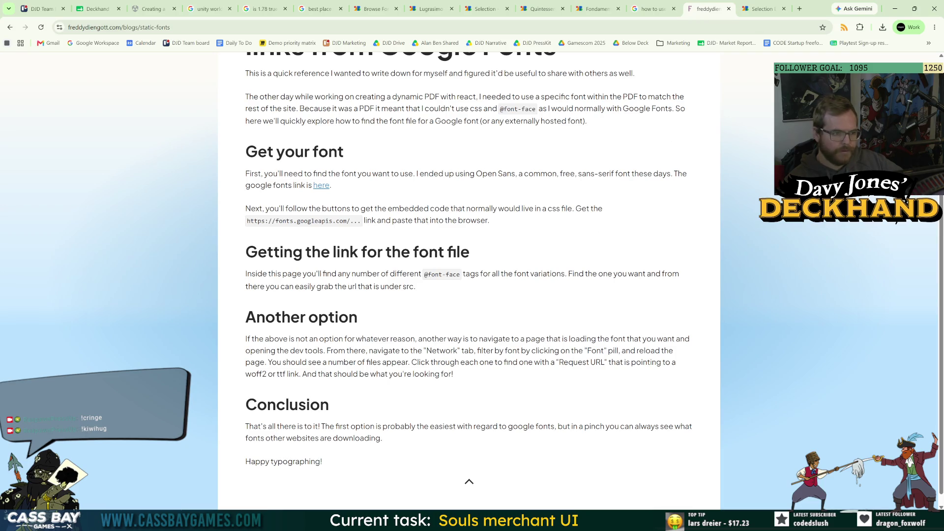
pyautogui.click(761, 8)
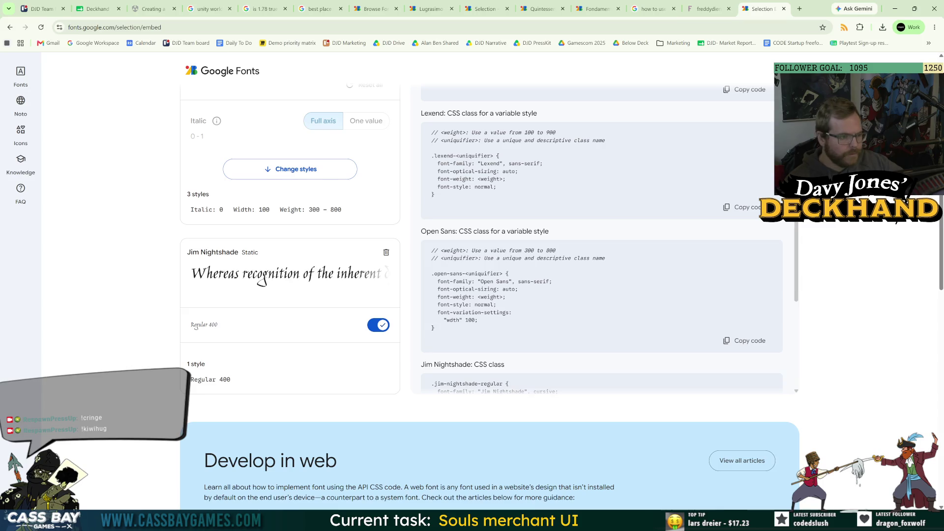
pyautogui.scroll(-2, 475, 313)
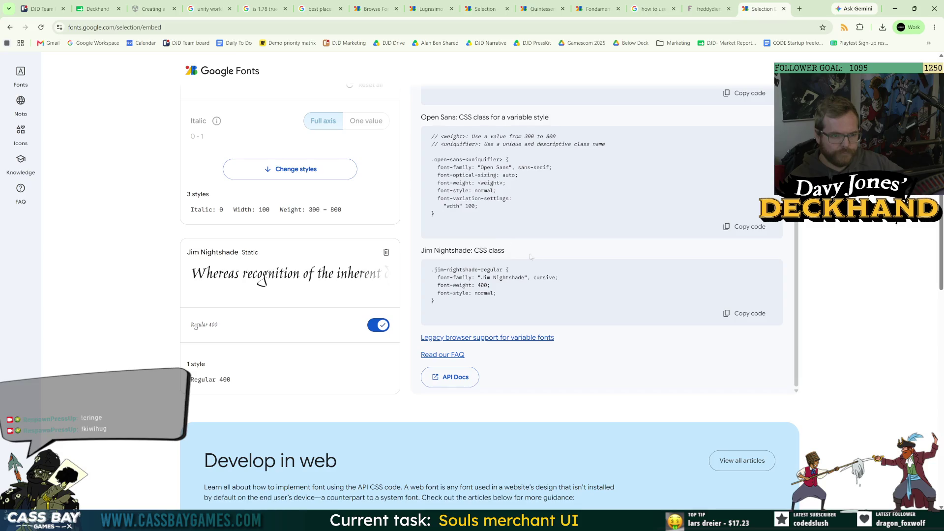
pyautogui.scroll(-3, 574, 274)
pyautogui.scroll(5, 574, 274)
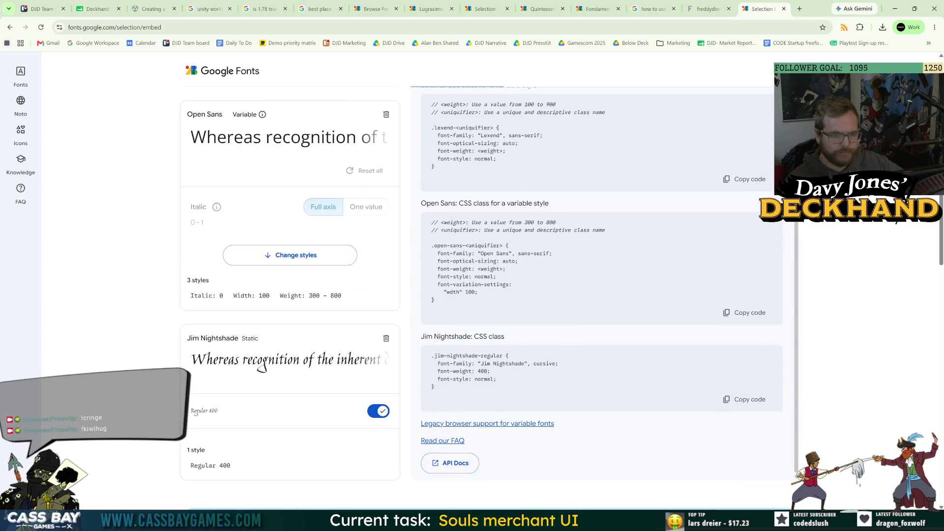
pyautogui.scroll(2, 520, 201)
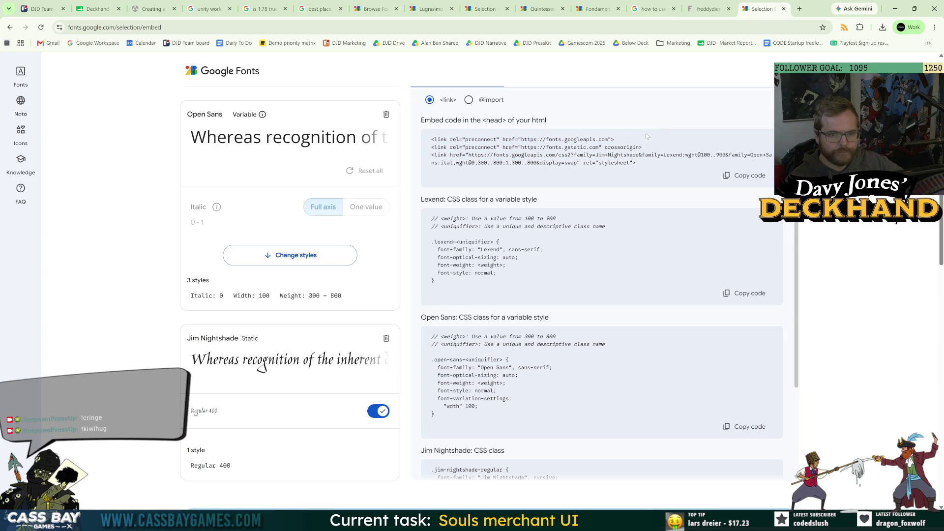
# Load the fonts.googleapis.com css2 embed URL in a new browser tab
pyautogui.moveTo(469, 155)
pyautogui.mouseDown()
pyautogui.moveTo(692, 155)
pyautogui.moveTo(634, 163)
pyautogui.mouseUp()
pyautogui.hotkey('ctrl', 'c')
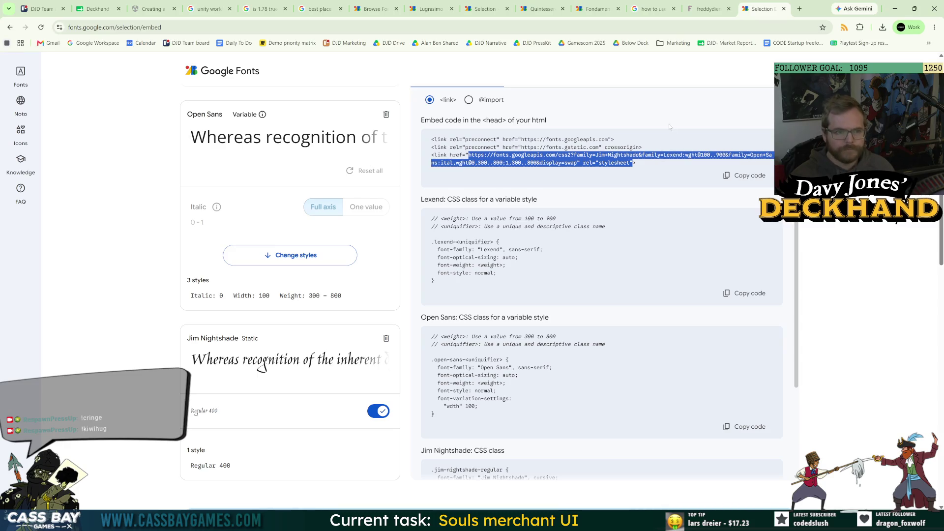
pyautogui.click(799, 8)
pyautogui.hotkey('ctrl', 'v')
pyautogui.press('Return')
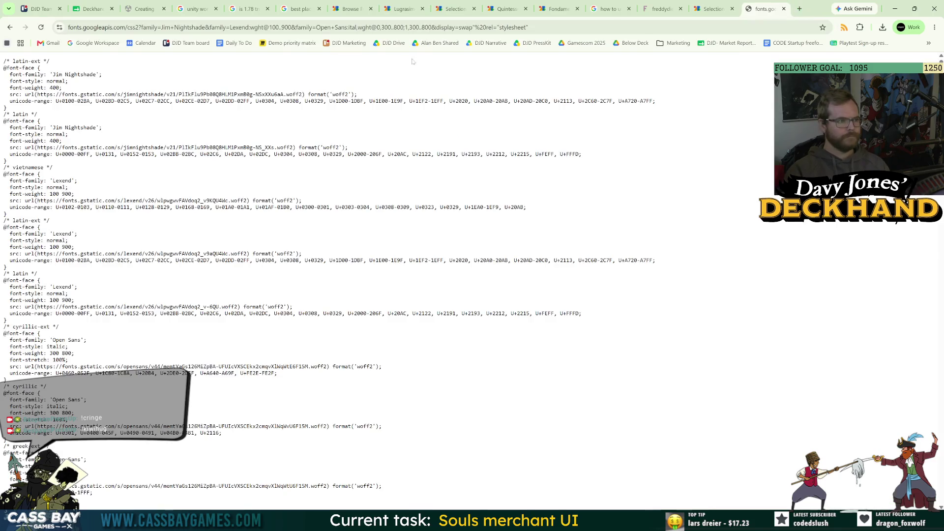
# Trim the stylesheet URL down to just the Jim Nightshade family and reload it
pyautogui.hotkey('ctrl', 'l')
pyautogui.click(554, 27)
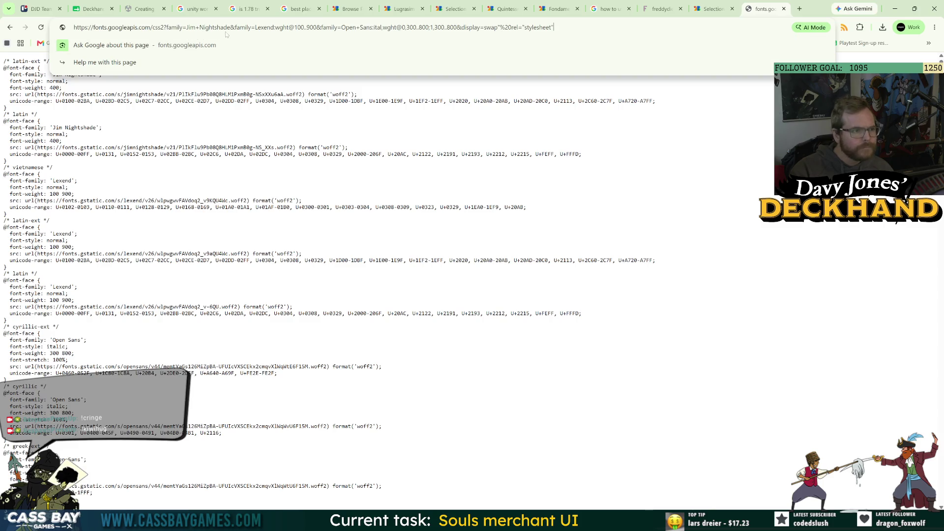
pyautogui.moveTo(554, 27); pyautogui.dragTo(248, 27)
pyautogui.press('BackSpace')
pyautogui.press('Return')
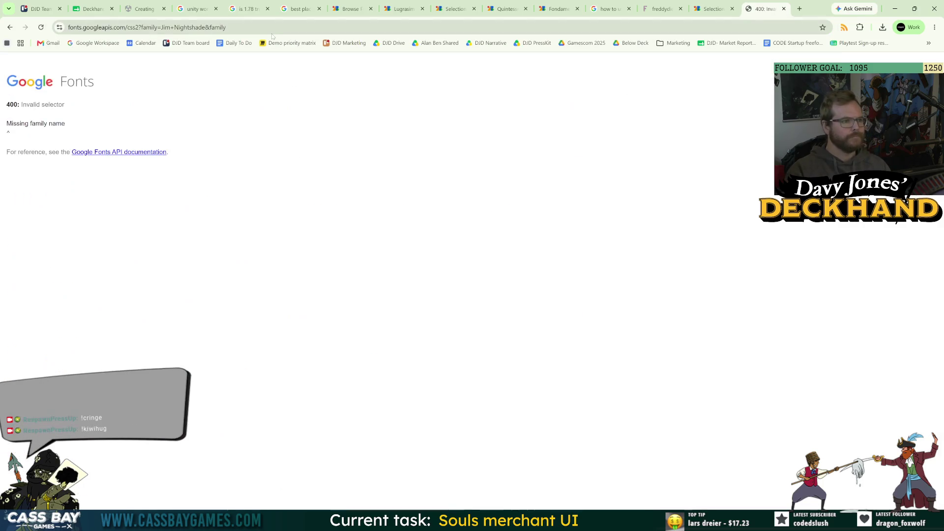
# Copy the css2 embed URL from the <link> line again, this time without the closing quote
pyautogui.click(712, 8)
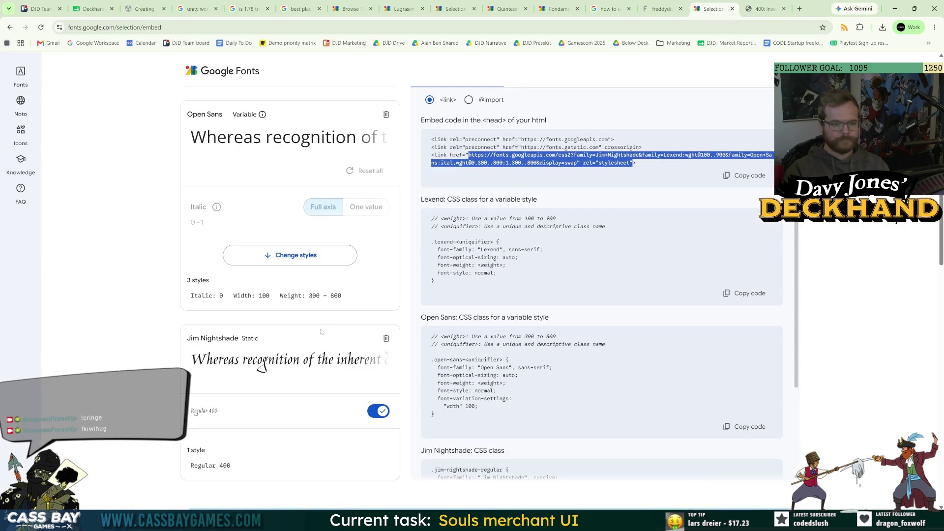
pyautogui.click(662, 8)
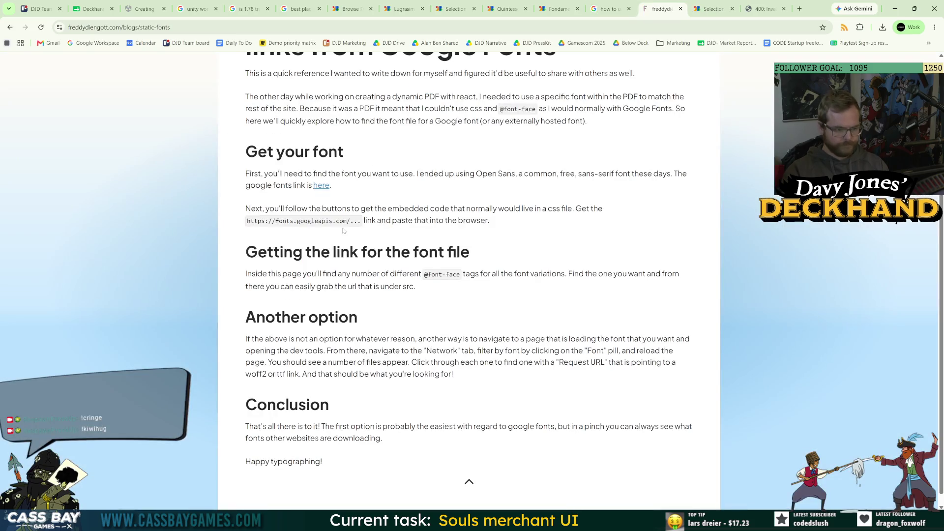
pyautogui.click(764, 8)
pyautogui.click(661, 9)
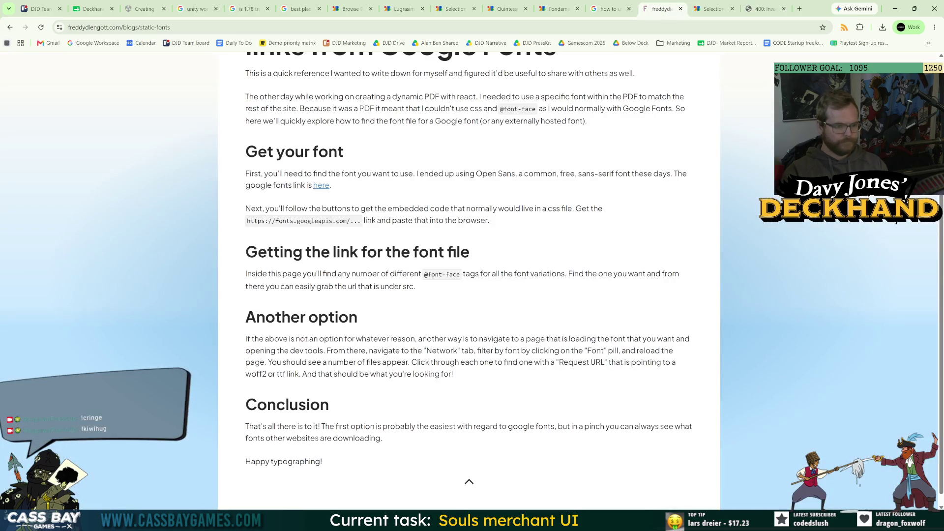
pyautogui.click(714, 10)
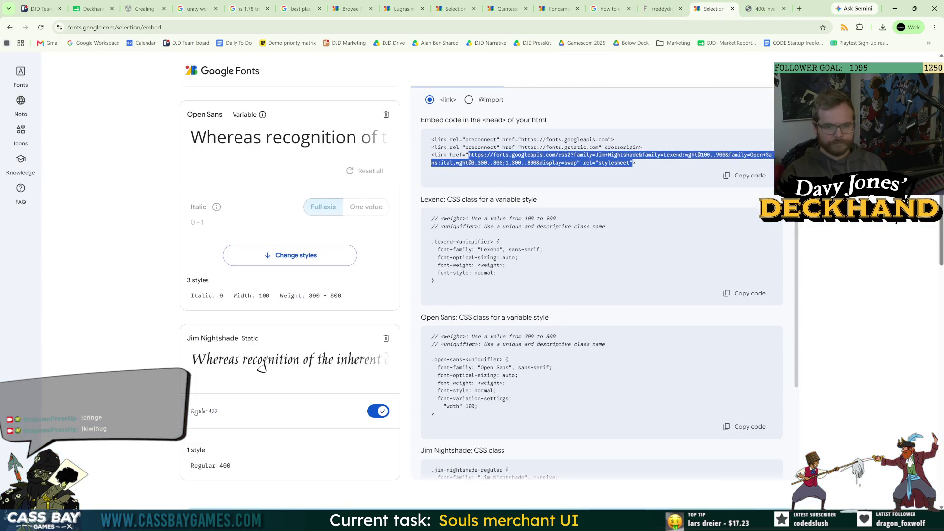
pyautogui.click(469, 155)
pyautogui.moveTo(468, 154); pyautogui.dragTo(629, 162)
pyautogui.hotkey('ctrl', 'c')
pyautogui.click(764, 9)
pyautogui.hotkey('ctrl', 'l')
pyautogui.hotkey('ctrl', 'v')
pyautogui.press('Return')
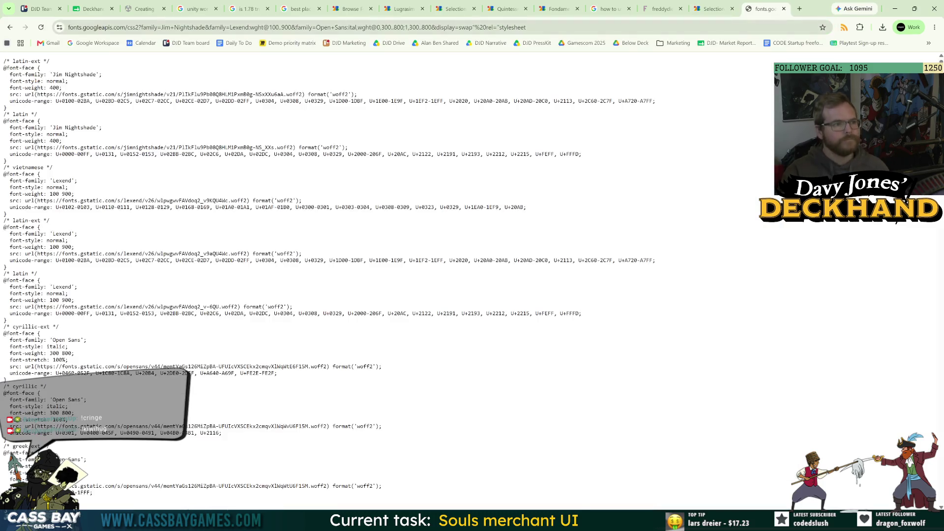
pyautogui.click(713, 9)
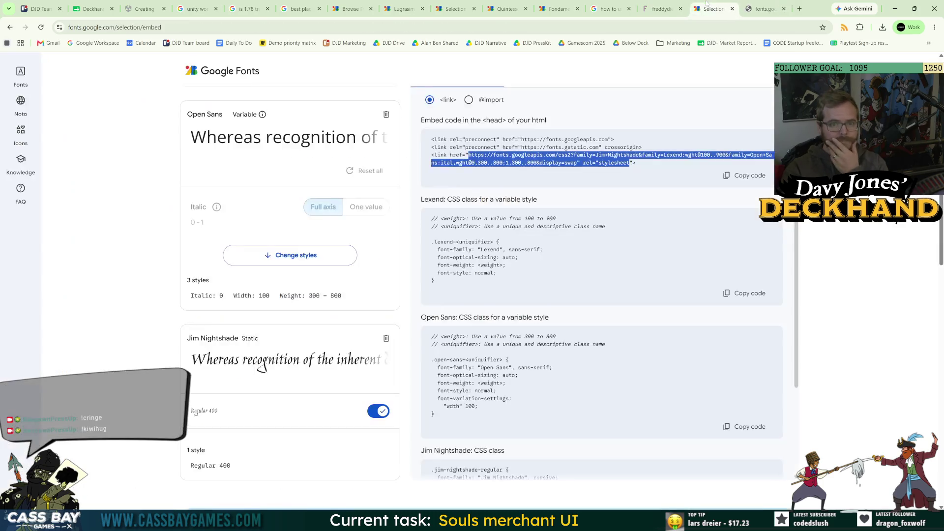
pyautogui.click(647, 5)
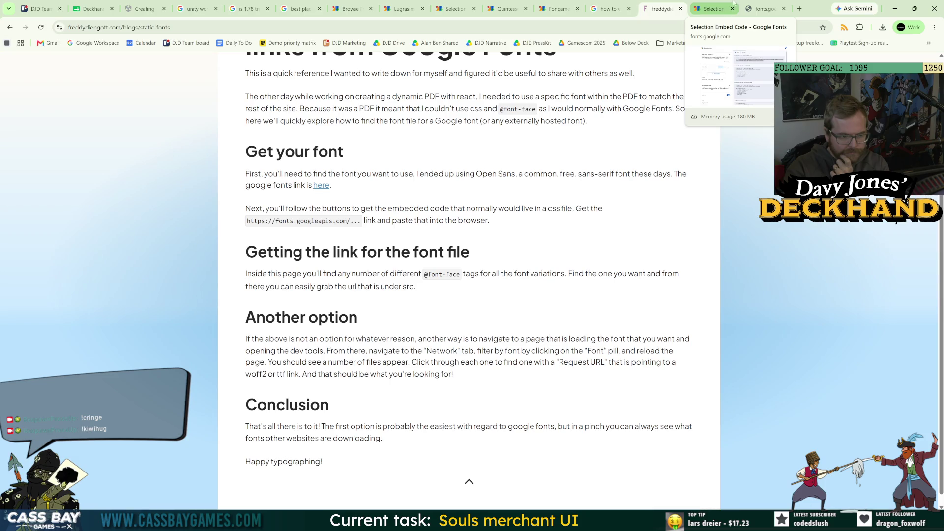
pyautogui.click(763, 9)
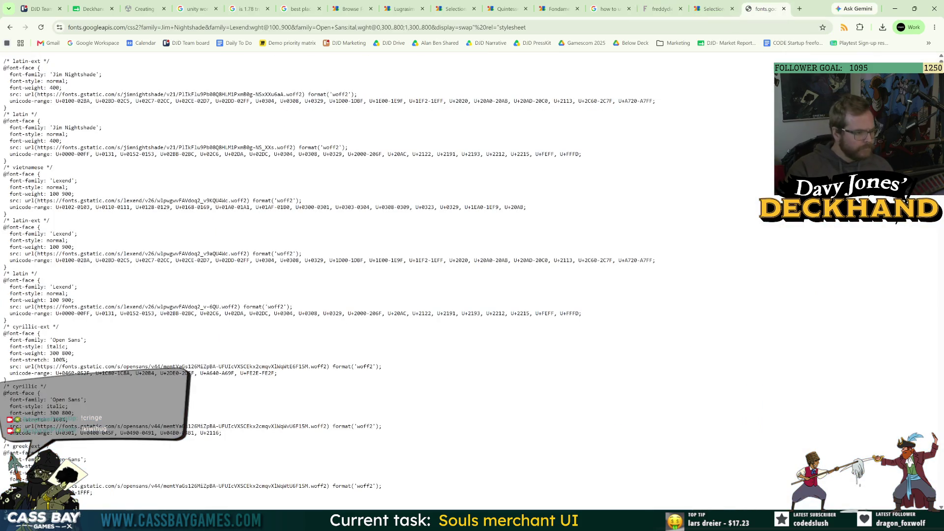
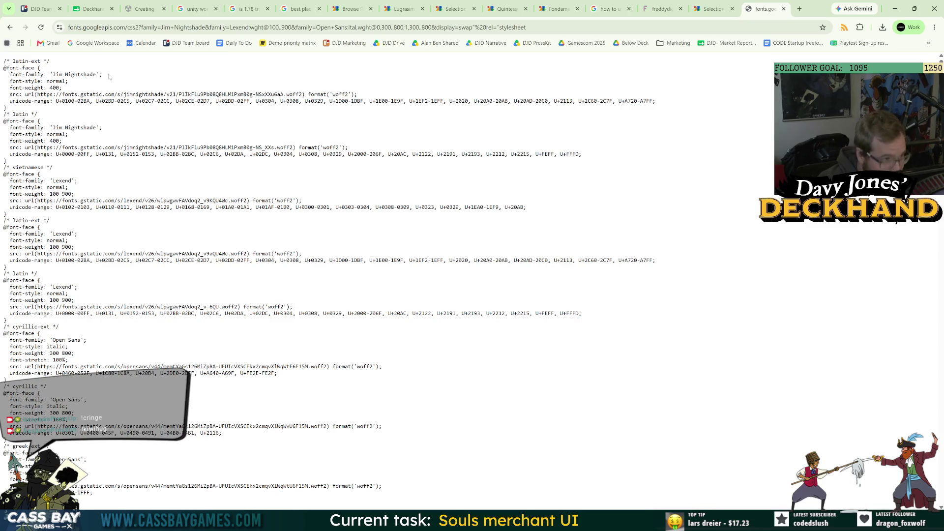
# Download the Jim Nightshade .woff2 file by loading its CSS src URL in a new tab
pyautogui.moveTo(36, 94)
pyautogui.mouseDown()
pyautogui.moveTo(659, 103)
pyautogui.moveTo(177, 86)
pyautogui.moveTo(302, 94)
pyautogui.mouseUp()
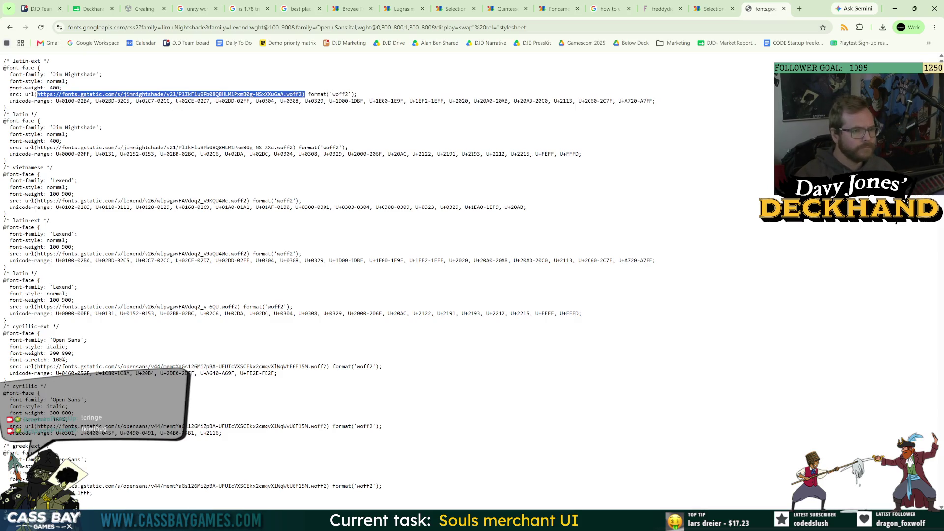
pyautogui.hotkey('ctrl', 'c')
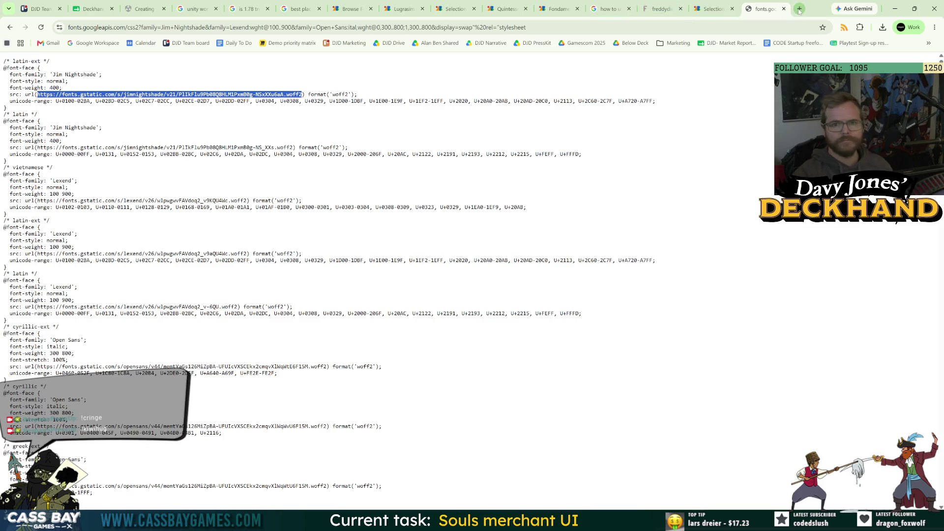
pyautogui.click(798, 9)
pyautogui.hotkey('ctrl', 'v')
pyautogui.press('Return')
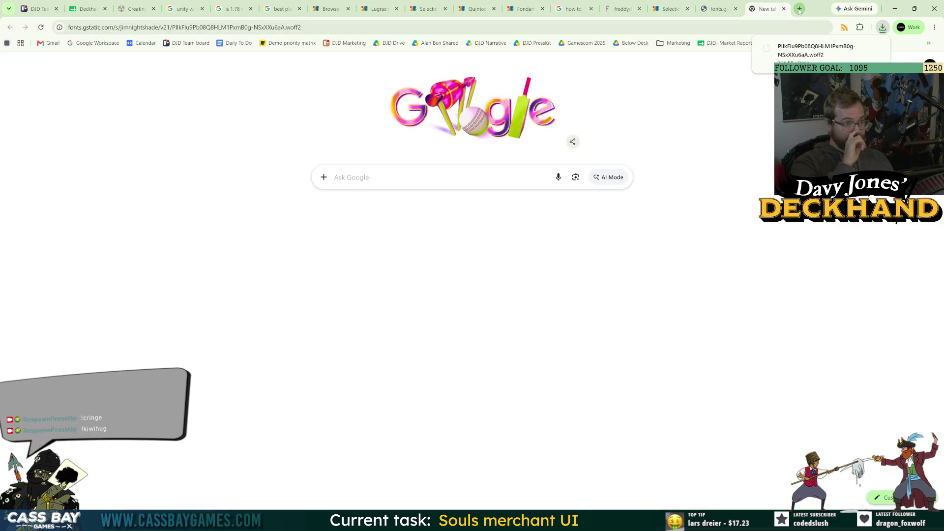
pyautogui.click(860, 49)
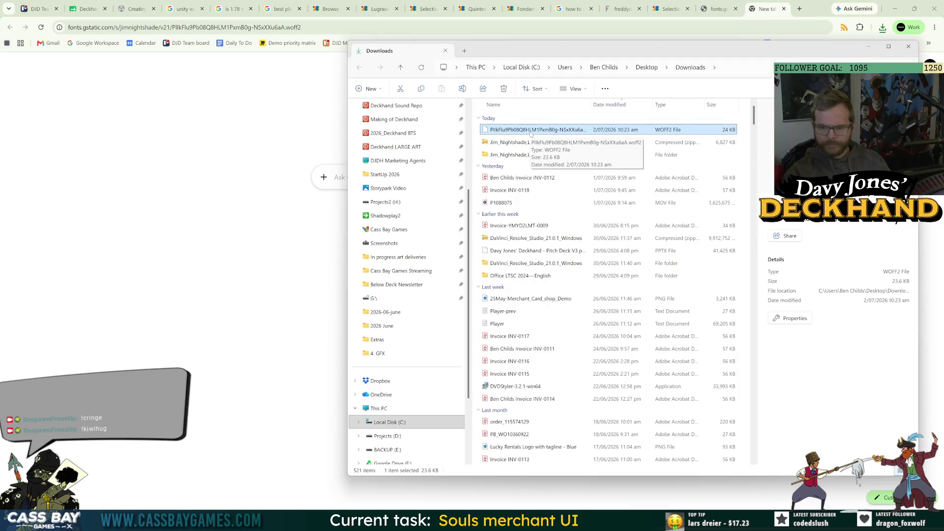
pyautogui.click(718, 8)
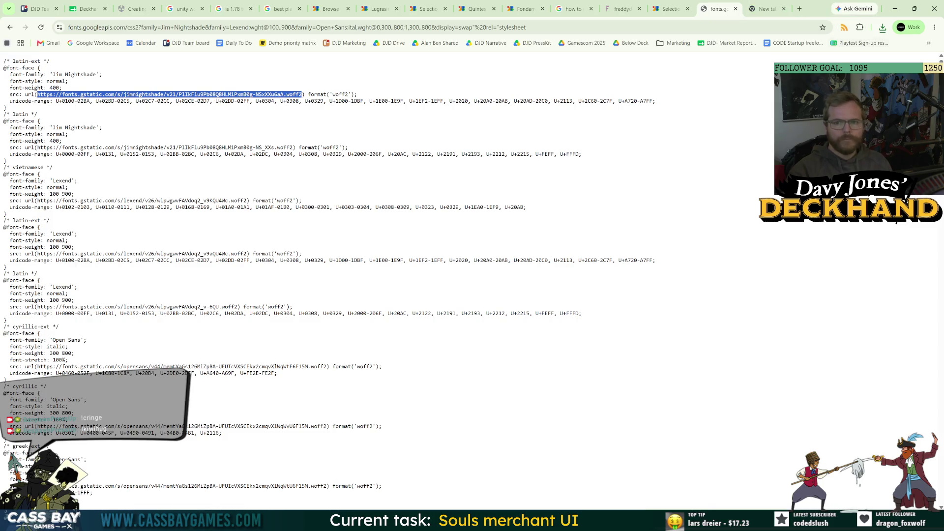
pyautogui.hotkey('alt', 'Tab')
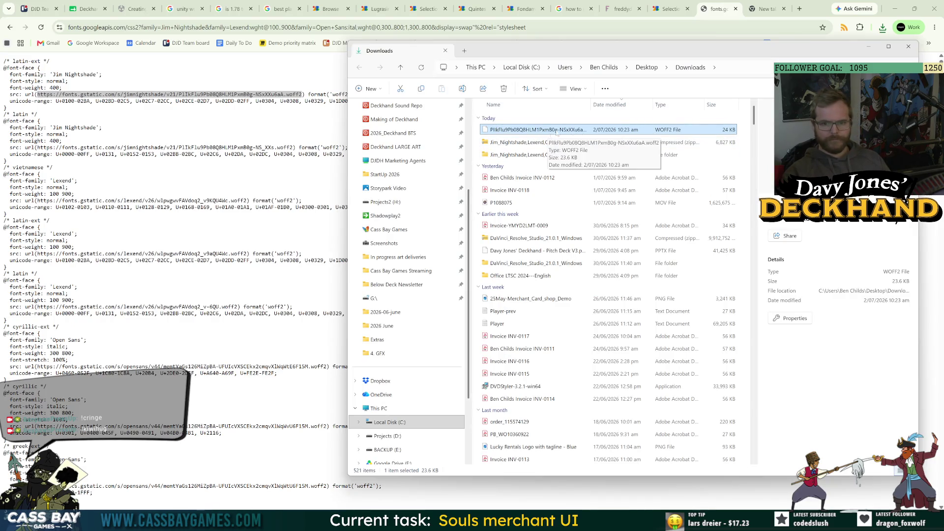
# Search Google for 'woff2 file?' and read what a WOFF2 file is
pyautogui.click(799, 8)
pyautogui.write('w')
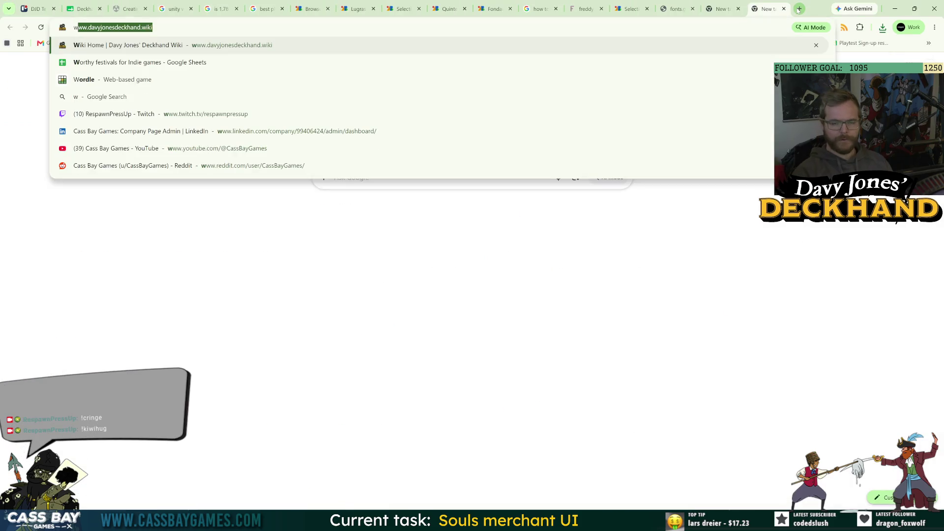
pyautogui.write('off2 ')
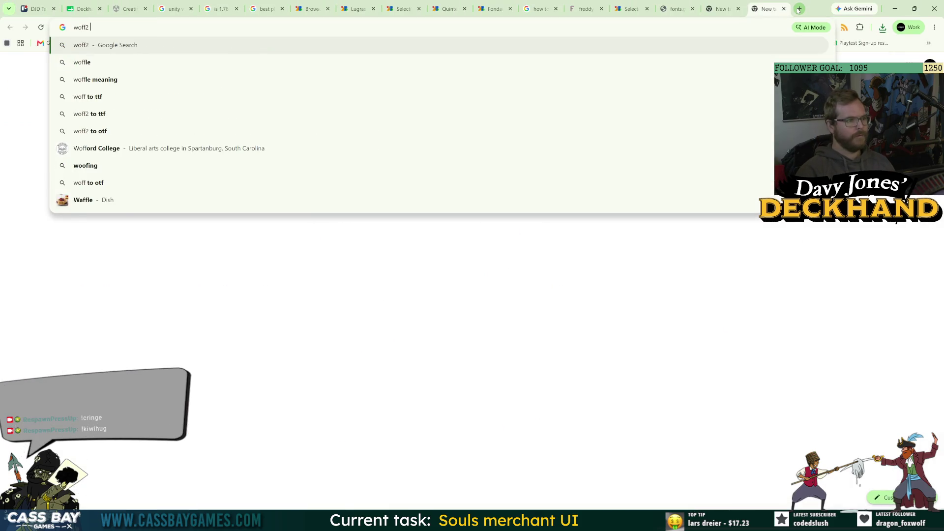
pyautogui.write('file?')
pyautogui.press('Return')
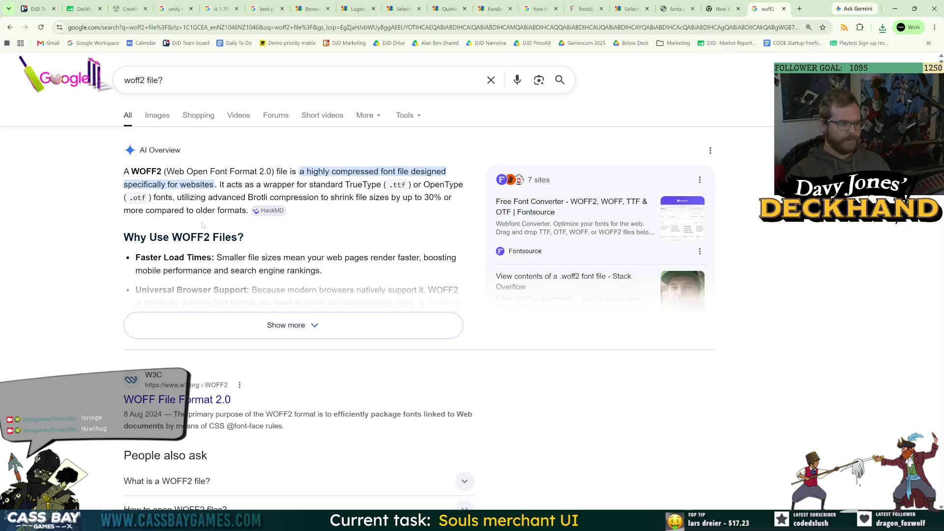
pyautogui.moveTo(245, 184); pyautogui.dragTo(315, 185)
pyautogui.click(316, 185)
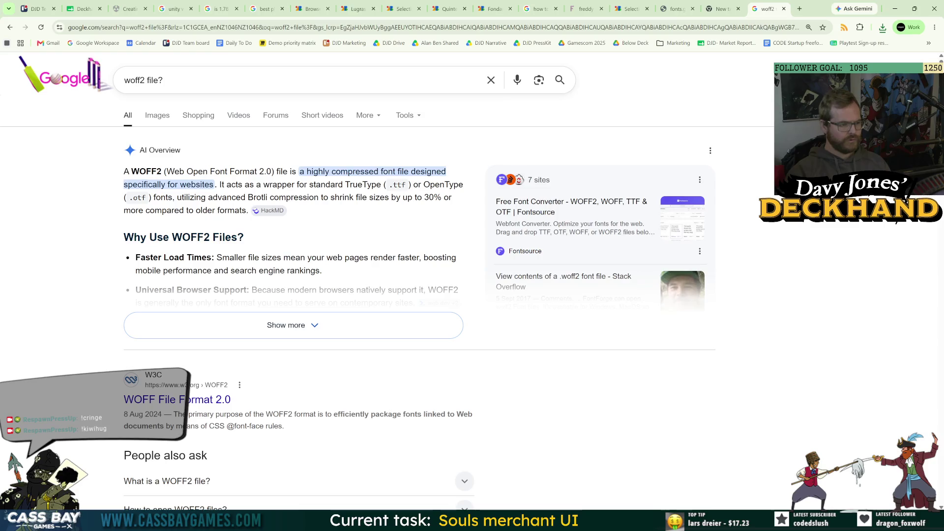
# Search 'woff2 file unity', expand the AI Overview, and open CloudConvert's WOFF2 to TTF converter
pyautogui.click(281, 80)
pyautogui.press('BackSpace')
pyautogui.write('unity')
pyautogui.press('Return')
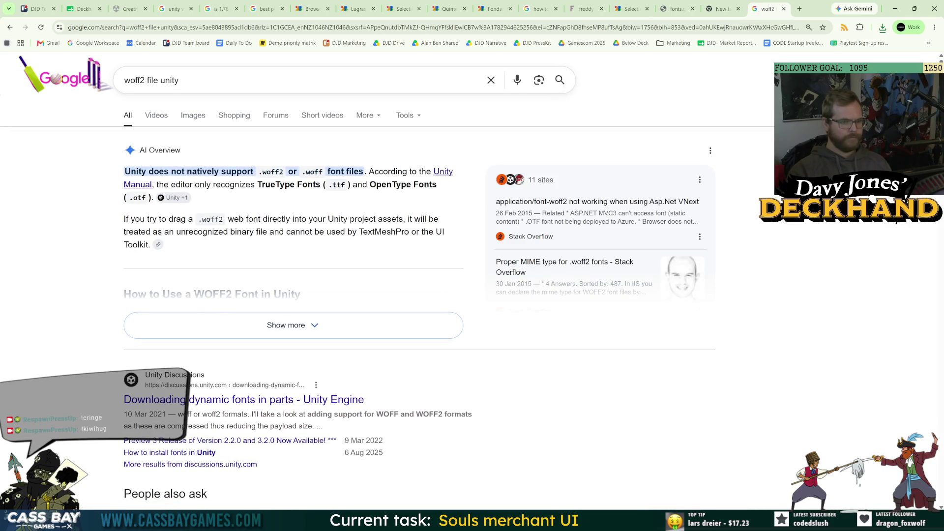
pyautogui.click(285, 325)
pyautogui.scroll(-3, 285, 325)
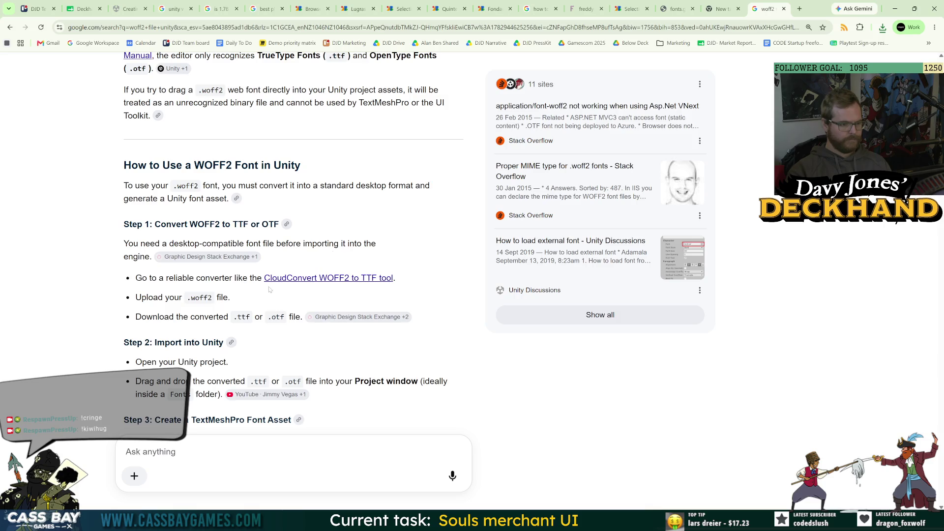
pyautogui.click(321, 278)
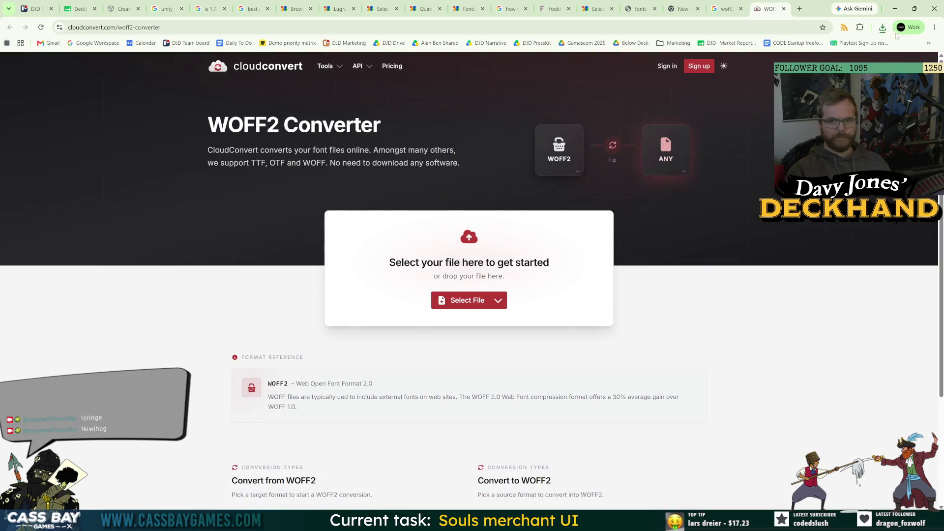
# Upload the Jim Nightshade .woff2 to CloudConvert and convert it to TTF
pyautogui.click(883, 27)
pyautogui.click(855, 62)
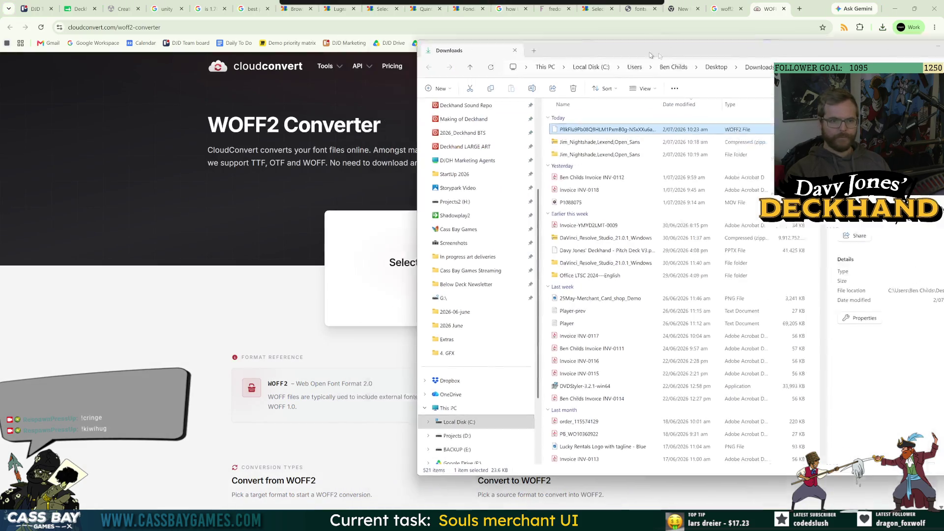
pyautogui.moveTo(740, 154)
pyautogui.mouseDown()
pyautogui.moveTo(443, 255)
pyautogui.moveTo(467, 261)
pyautogui.mouseUp()
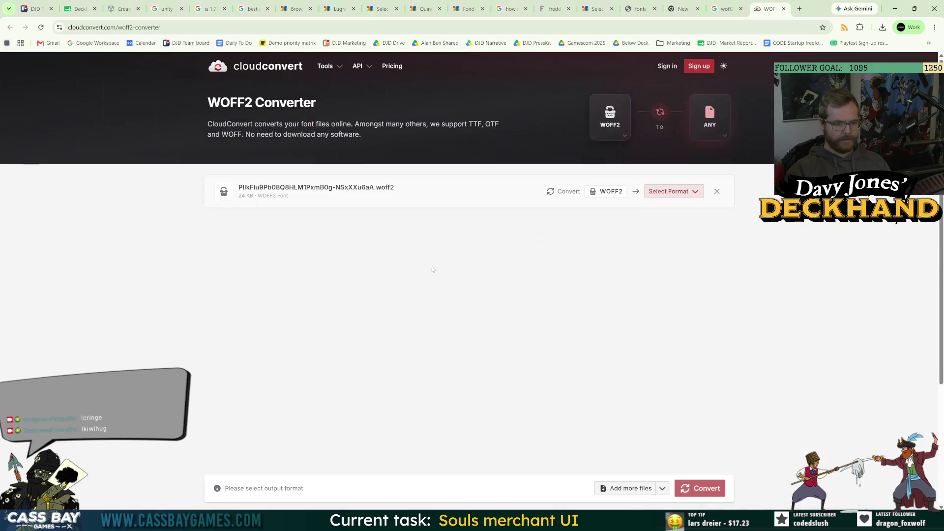
pyautogui.click(669, 187)
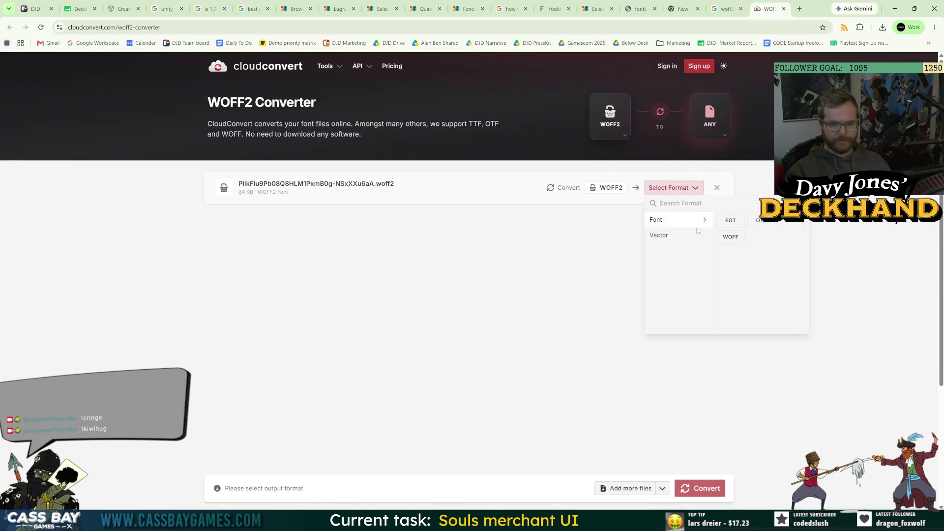
pyautogui.click(791, 220)
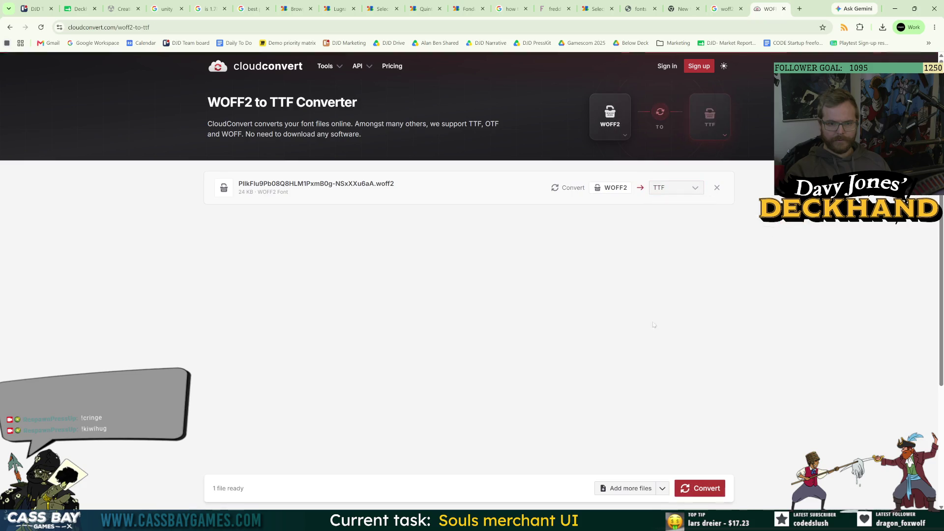
pyautogui.click(705, 491)
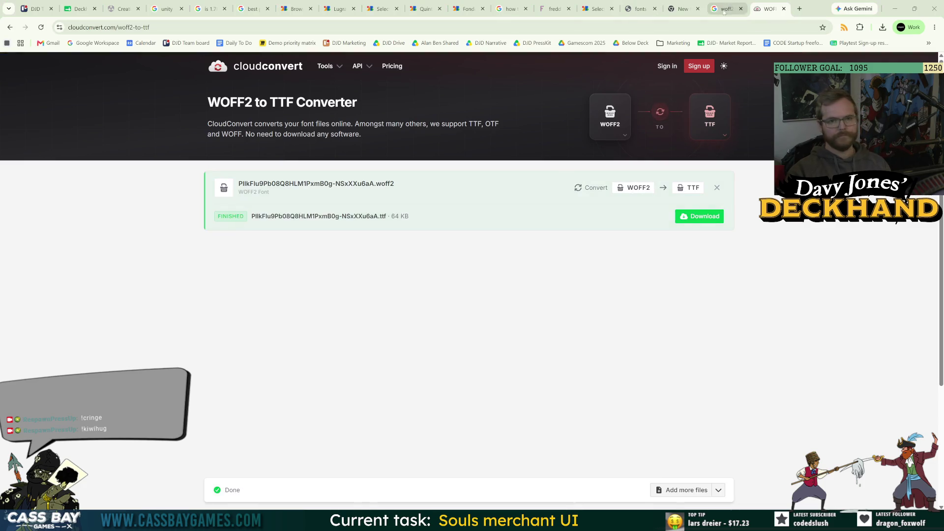
# Close the blank tab and look over the static font links blog post
pyautogui.click(691, 10)
pyautogui.click(701, 12)
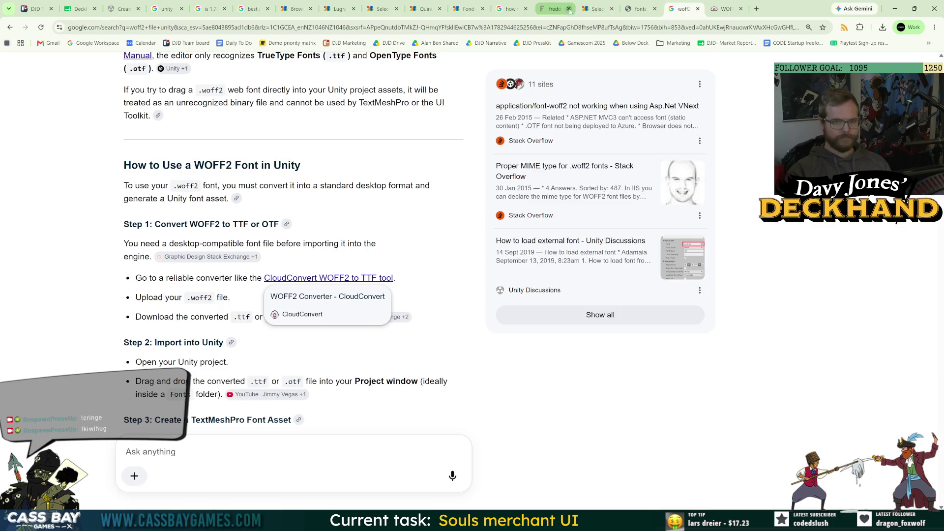
pyautogui.click(550, 7)
pyautogui.scroll(3, 562, 111)
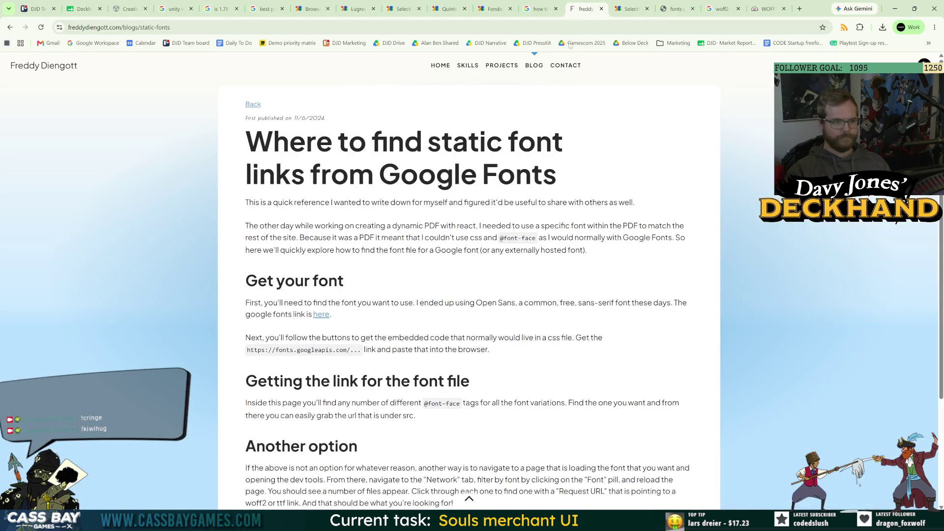
pyautogui.scroll(-3, 417, 334)
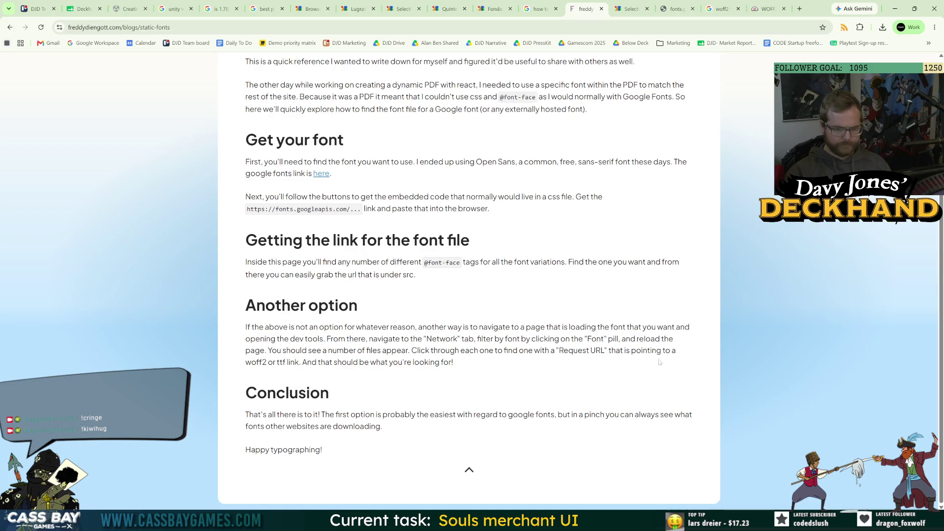
# Download the converted 64 KB TTF font and show it in the Downloads folder
pyautogui.click(763, 11)
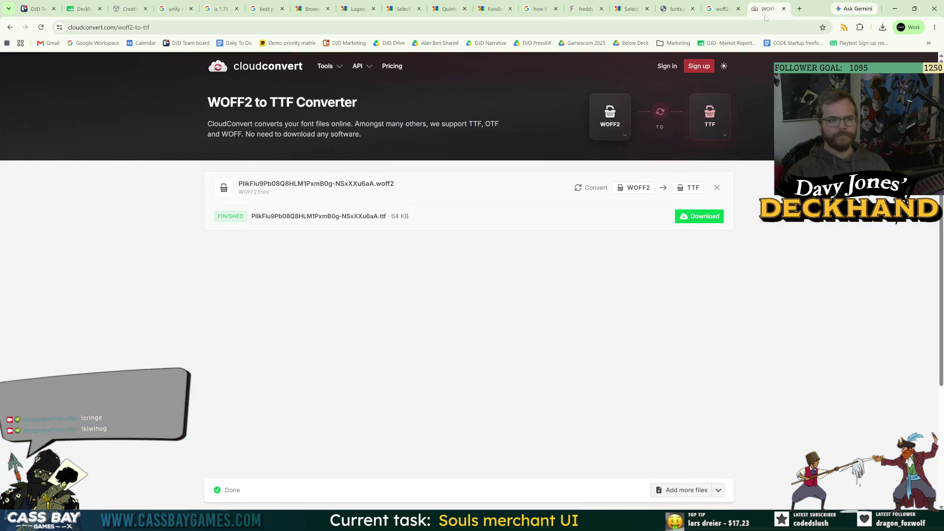
pyautogui.click(704, 217)
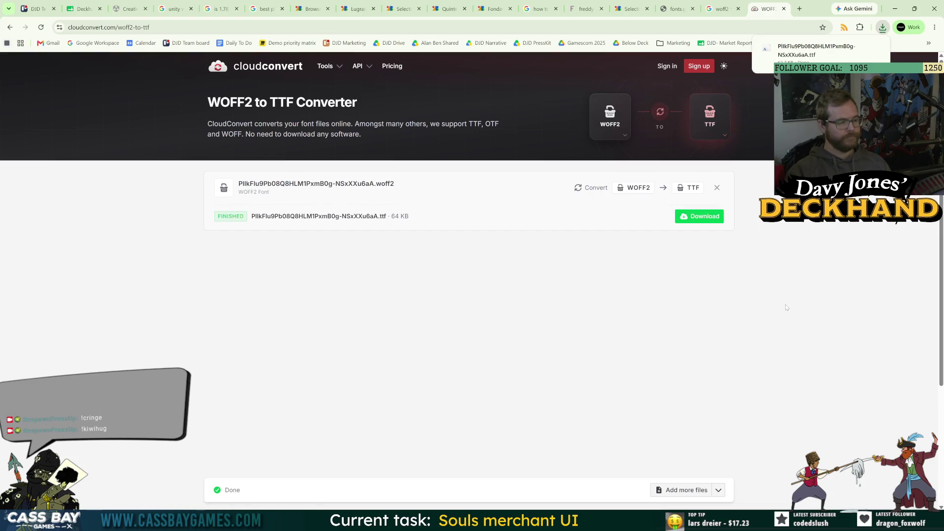
pyautogui.click(860, 49)
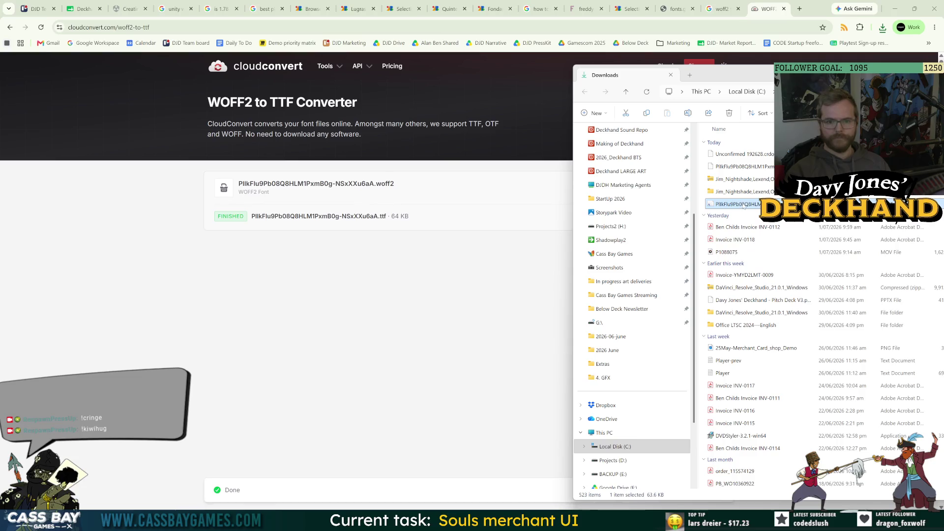
pyautogui.click(672, 9)
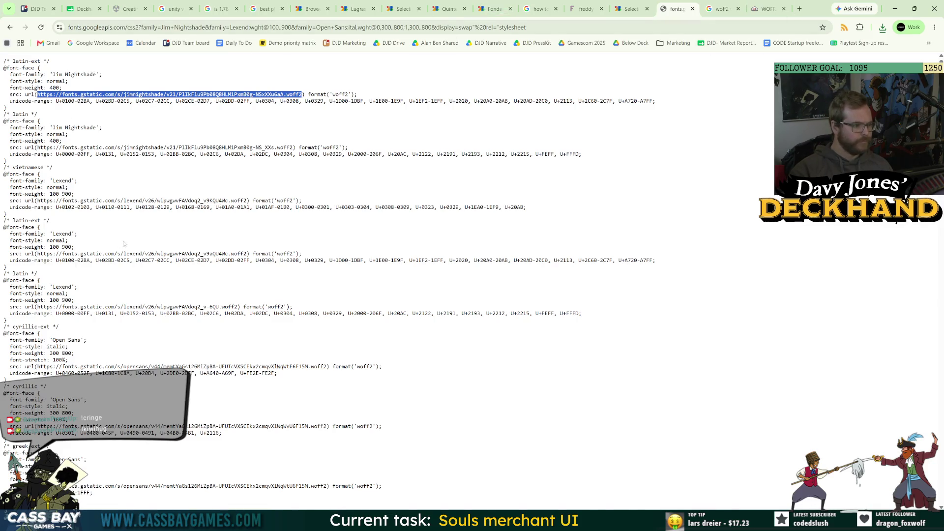
# Rename the converted TrueType font in Downloads to 'Jim Nightshade Normal'
pyautogui.scroll(-5, 124, 243)
pyautogui.scroll(-8, 140, 291)
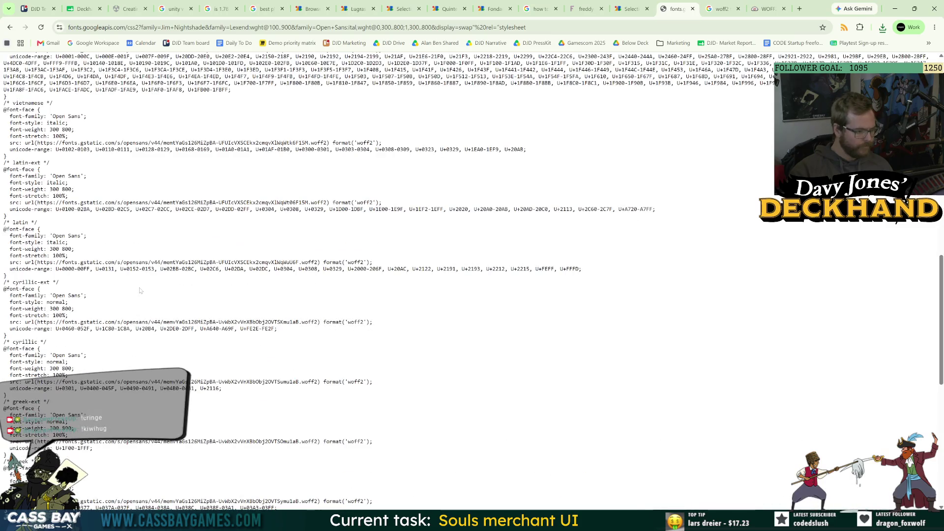
pyautogui.scroll(14, 160, 308)
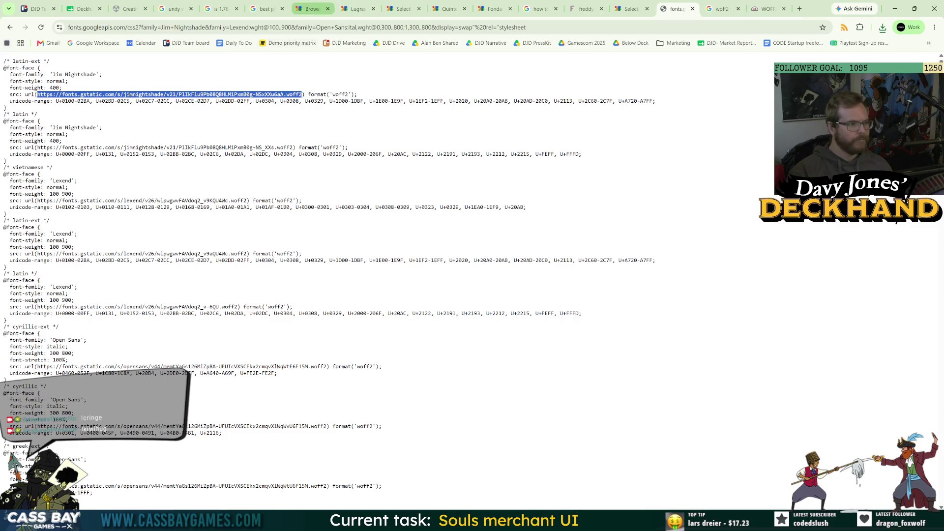
pyautogui.click(883, 27)
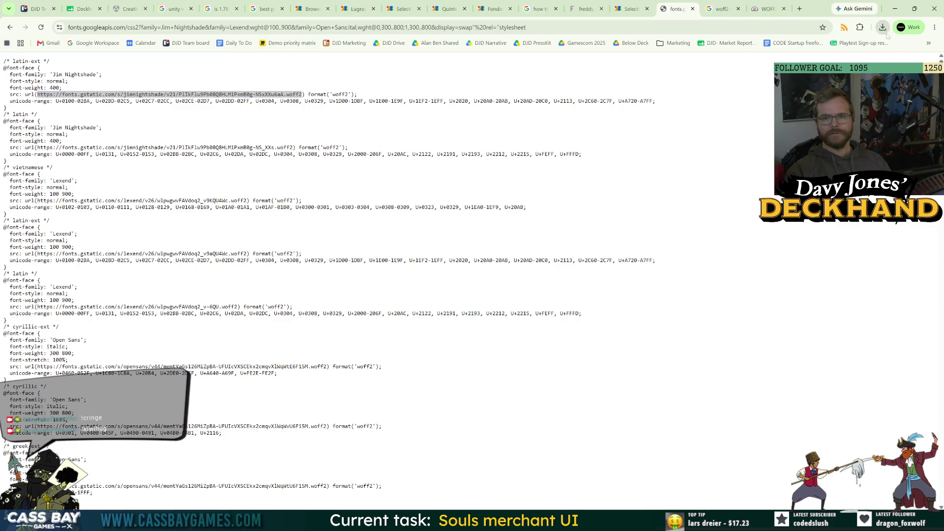
pyautogui.click(860, 61)
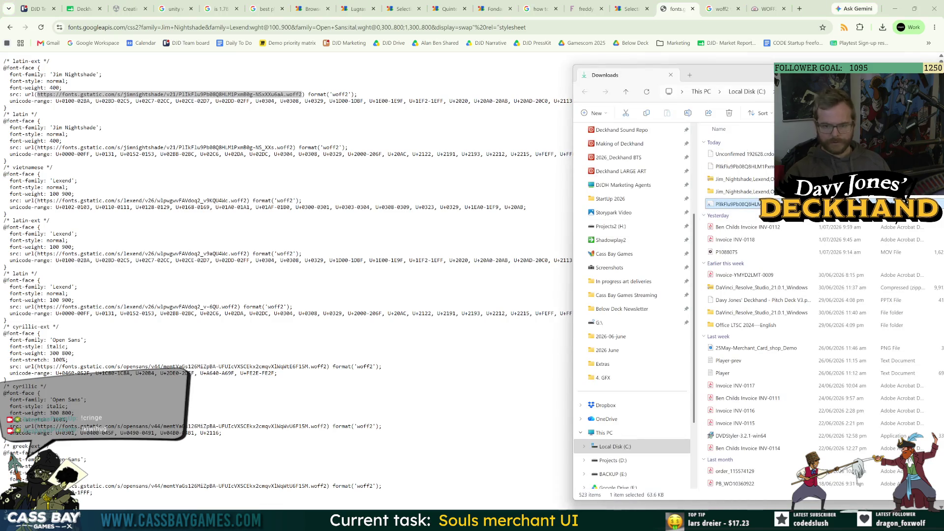
pyautogui.press('F2')
pyautogui.write('Jim')
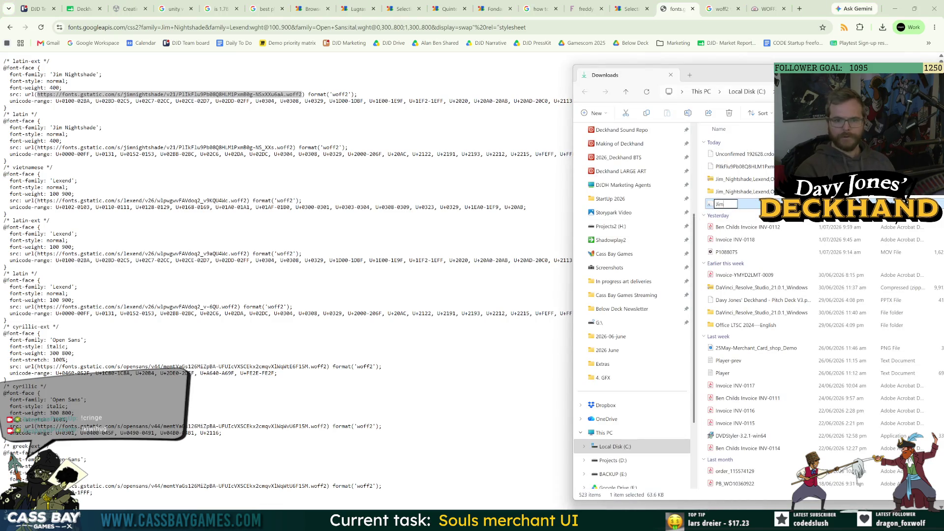
pyautogui.write(' Nightshade No')
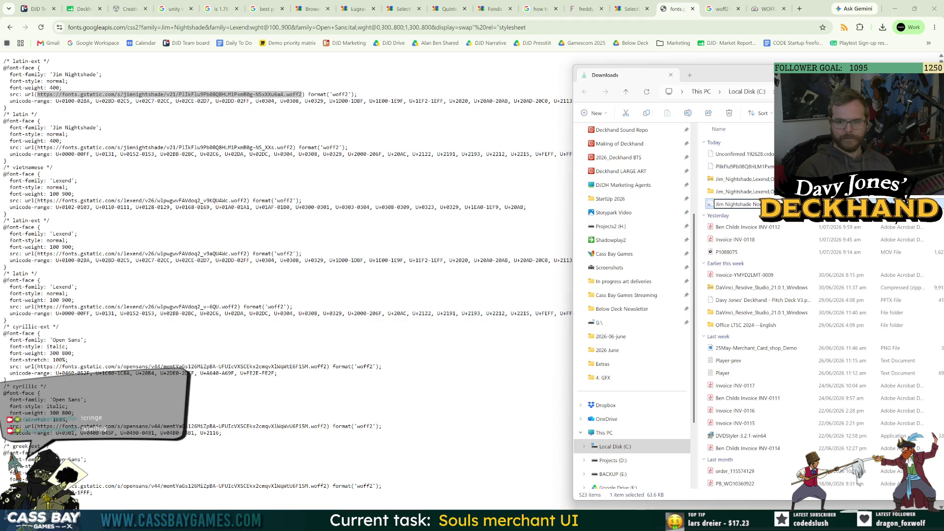
pyautogui.press('Return')
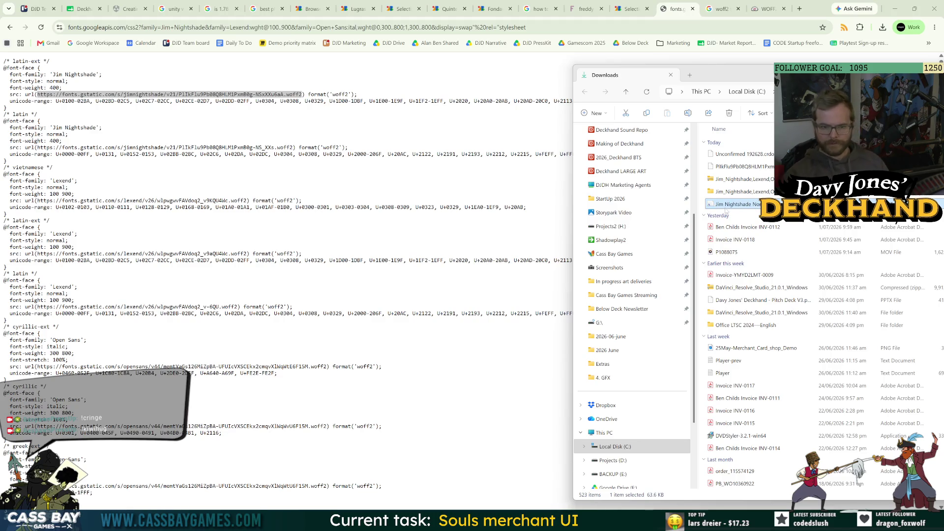
pyautogui.moveTo(804, 77); pyautogui.dragTo(651, 60)
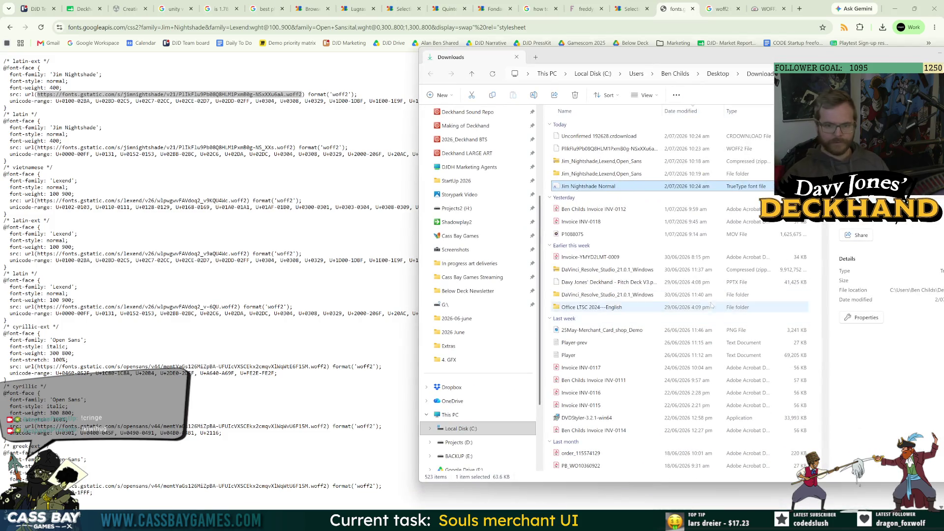
# Install Jim Nightshade Normal by dropping it onto Windows Font settings
pyautogui.press('super')
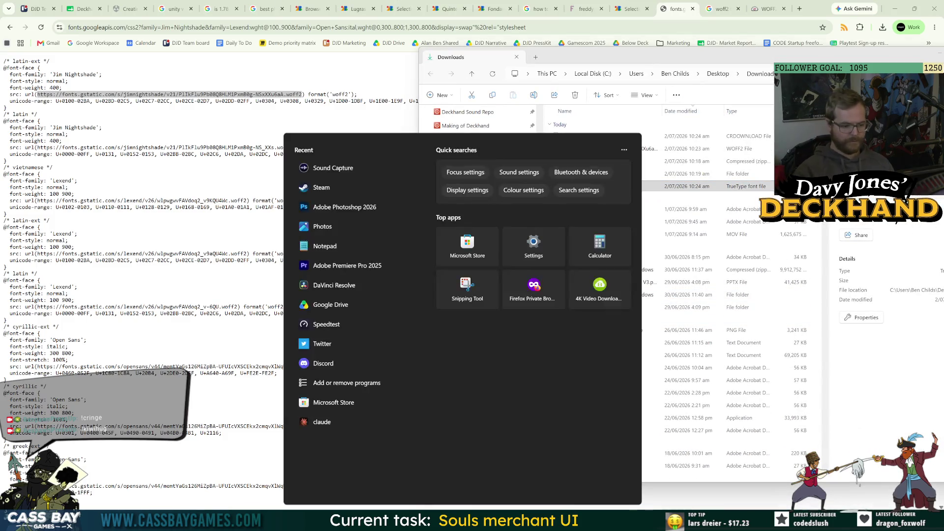
pyautogui.write('fonts')
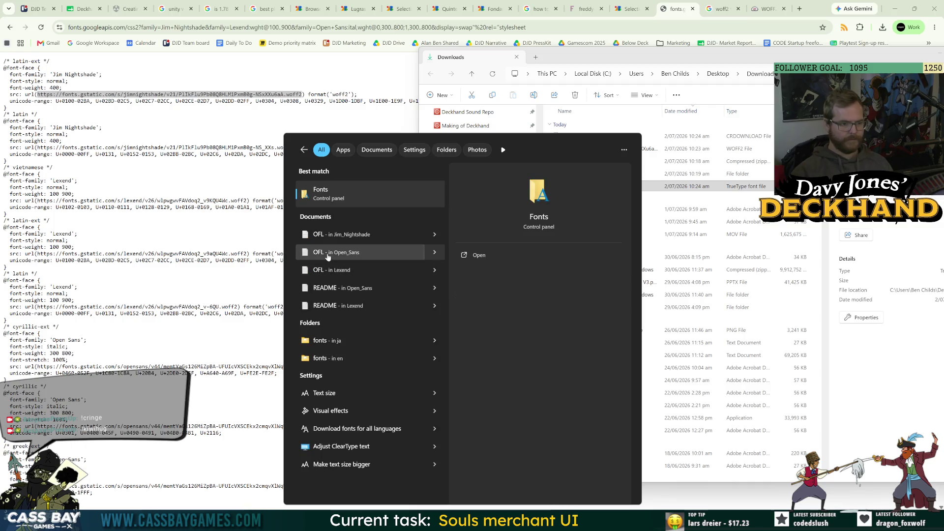
pyautogui.click(339, 196)
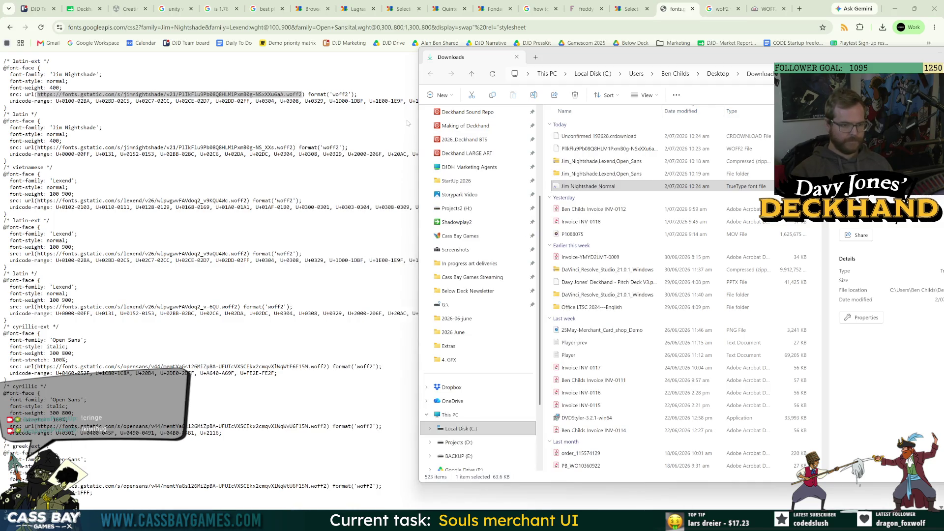
pyautogui.moveTo(760, 78); pyautogui.dragTo(305, 68)
pyautogui.moveTo(582, 184)
pyautogui.mouseDown()
pyautogui.moveTo(256, 212)
pyautogui.moveTo(230, 199)
pyautogui.moveTo(233, 216)
pyautogui.mouseUp()
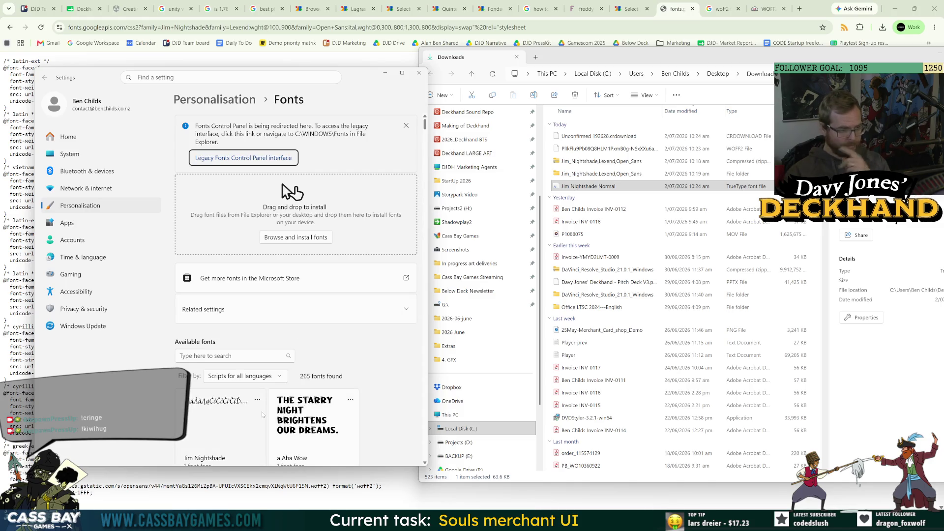
# Check Jim Nightshade's details in the installed fonts list, then return to the Unity fonts search results
pyautogui.scroll(-5, 262, 414)
pyautogui.click(212, 330)
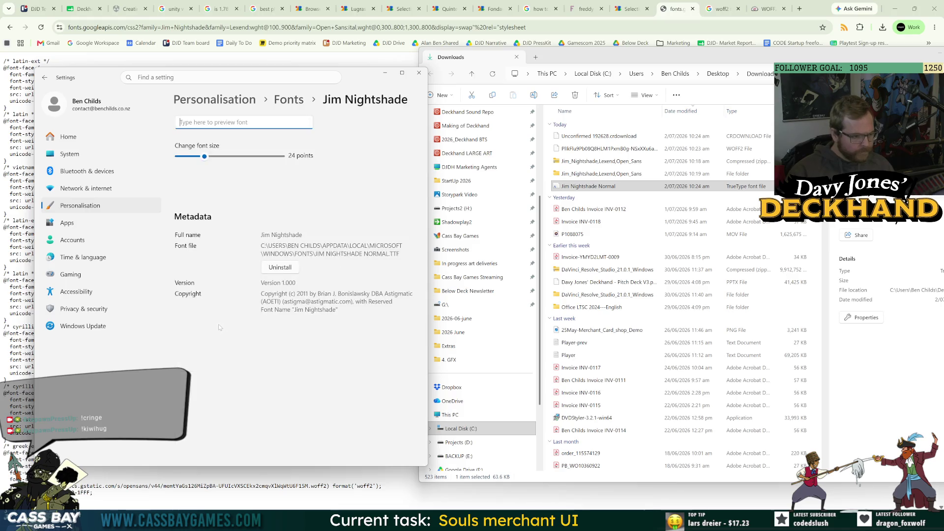
pyautogui.click(289, 99)
pyautogui.scroll(-5, 249, 422)
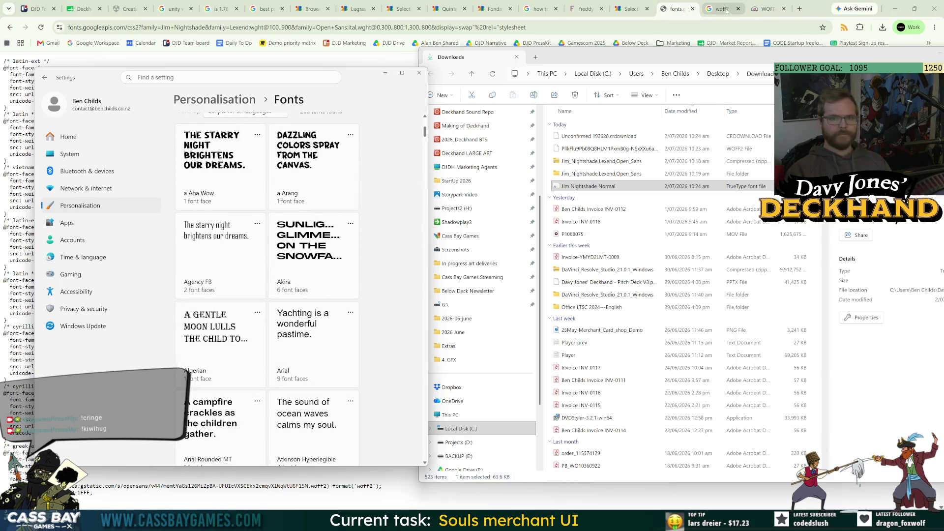
pyautogui.click(584, 187)
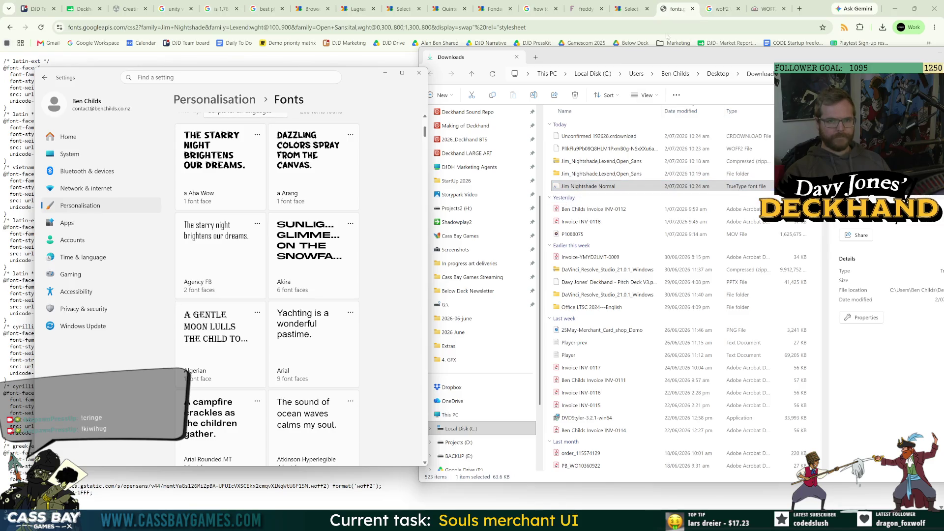
pyautogui.click(534, 10)
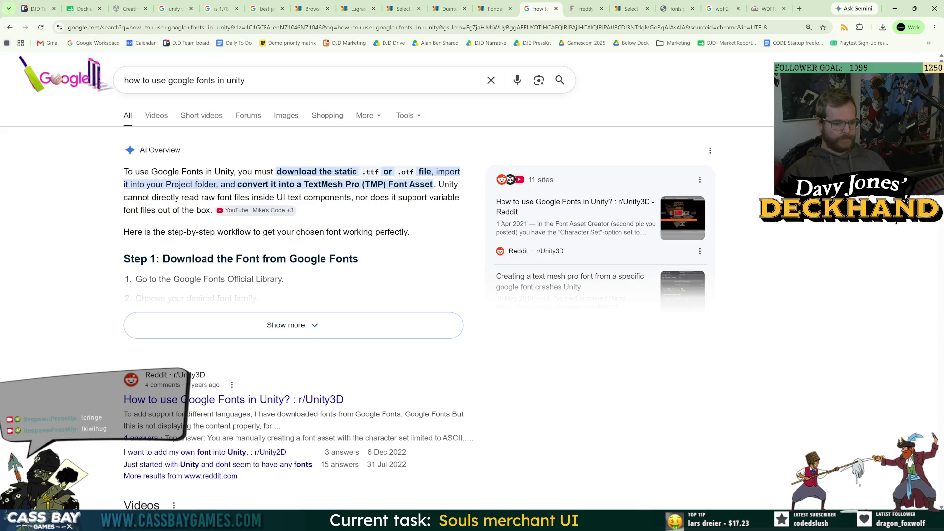
# Open the Assets/Fonts folder in the Unity Project window
pyautogui.hotkey('alt', 'Tab')
pyautogui.click(84, 233)
pyautogui.write('font')
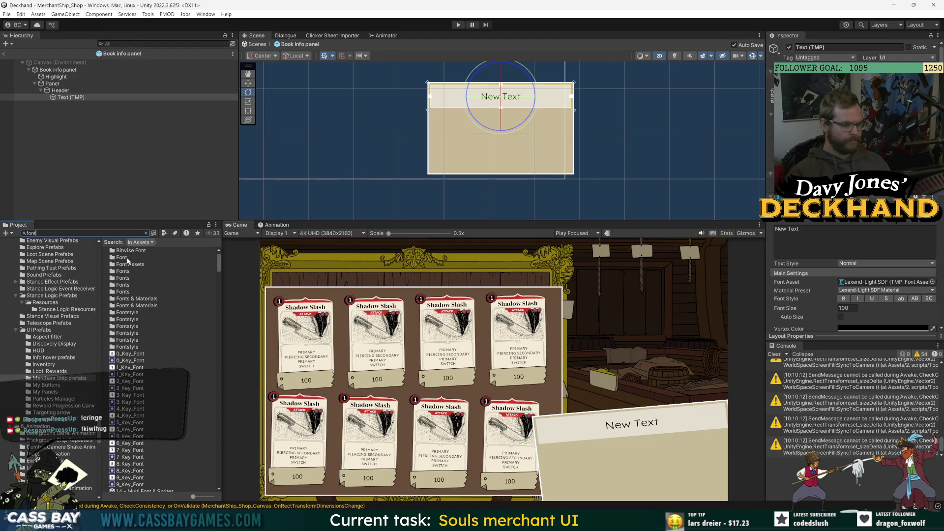
pyautogui.write('s')
pyautogui.click(133, 255)
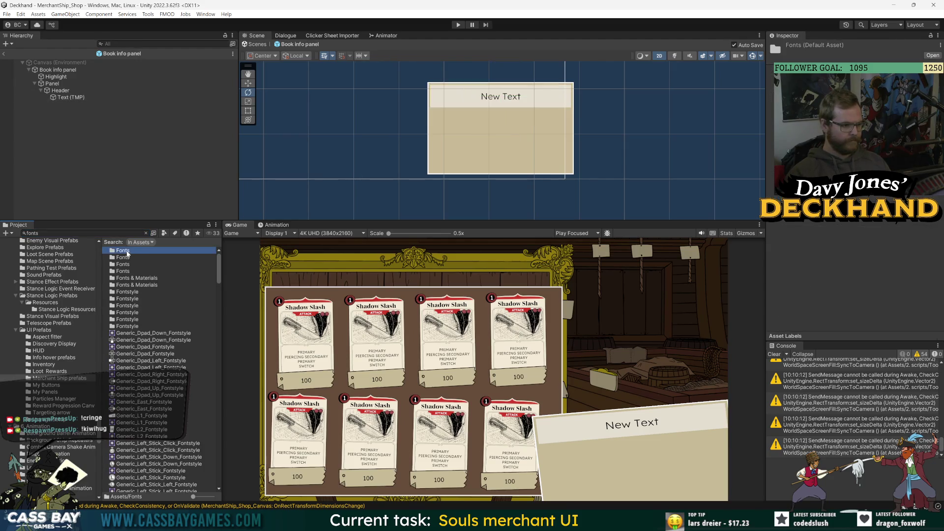
pyautogui.doubleClick(127, 253)
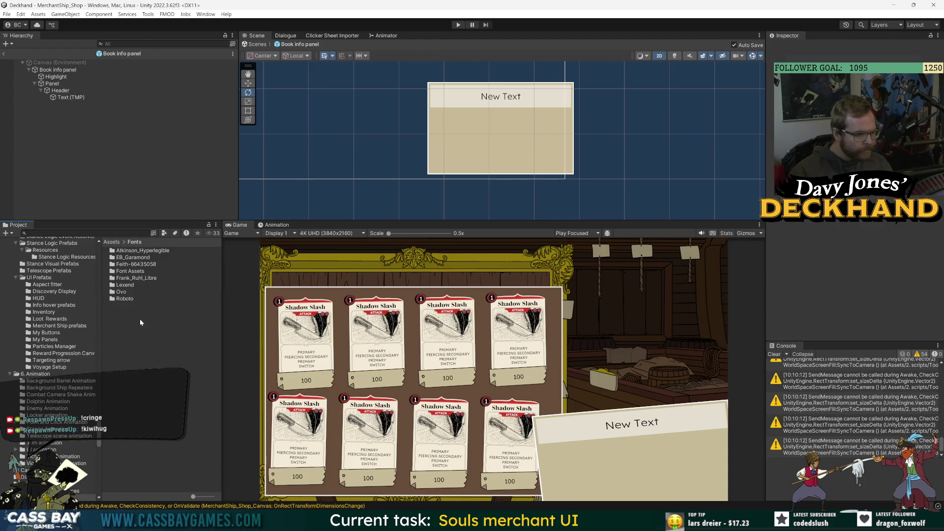
# Import the Jim Nightshade Normal font from Downloads into Assets/Fonts
pyautogui.hotkey('alt', 'Tab')
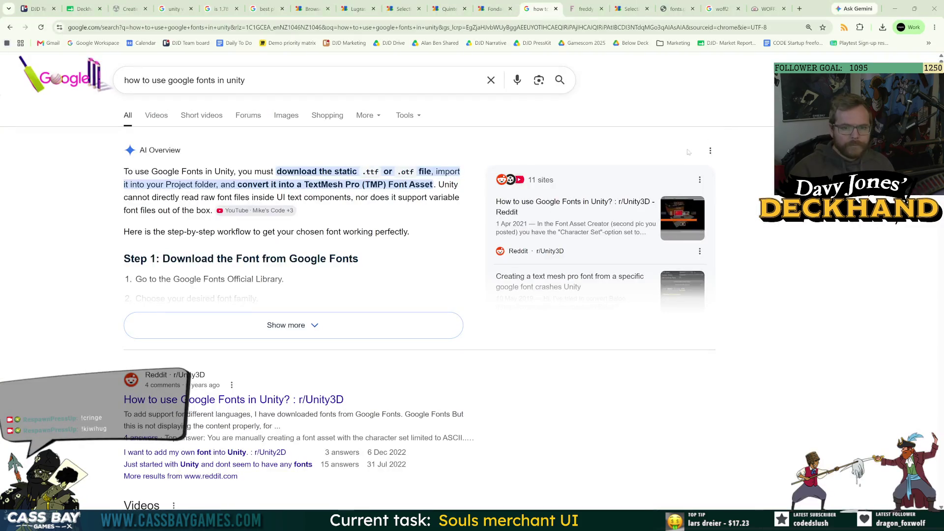
pyautogui.hotkey('alt', 'Tab')
pyautogui.hotkey('alt', 'Tab')
pyautogui.press('Tab')
pyautogui.hotkey('alt', 'Tab')
pyautogui.press('Tab')
pyautogui.press('Tab')
pyautogui.press('Tab')
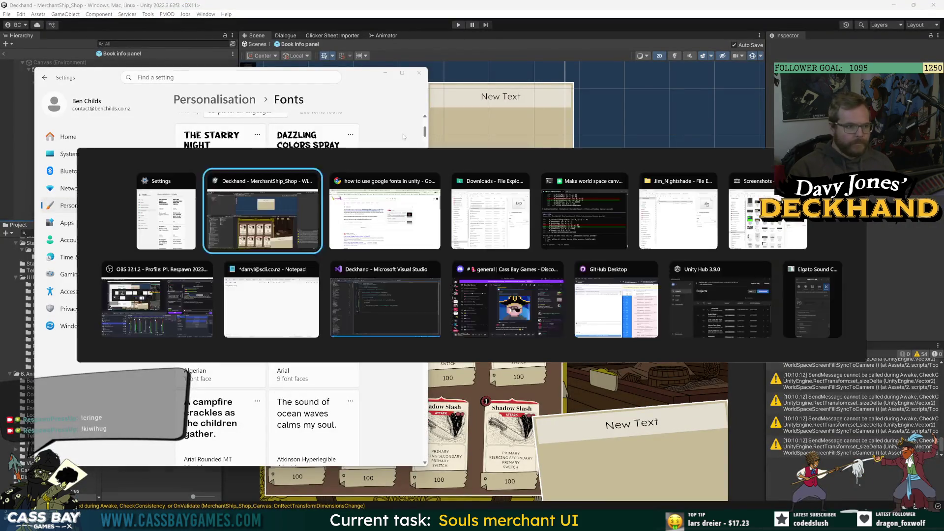
pyautogui.click(282, 199)
pyautogui.hotkey('alt', 'Tab')
pyautogui.click(492, 207)
pyautogui.moveTo(572, 187)
pyautogui.mouseDown()
pyautogui.moveTo(173, 372)
pyautogui.moveTo(131, 307)
pyautogui.mouseUp()
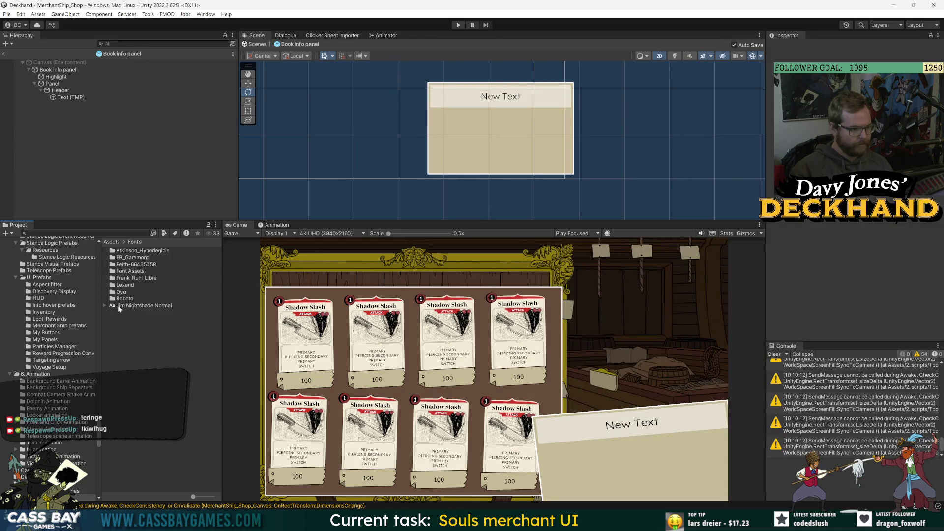
# Create a 'Jim Nightshade' folder in Fonts and move the font into it
pyautogui.rightClick(130, 318)
pyautogui.moveTo(197, 67)
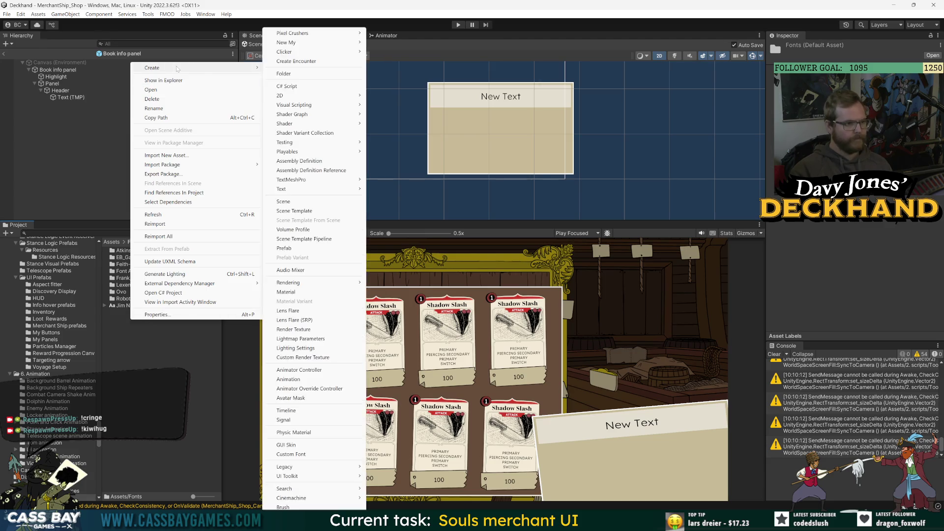
pyautogui.click(296, 74)
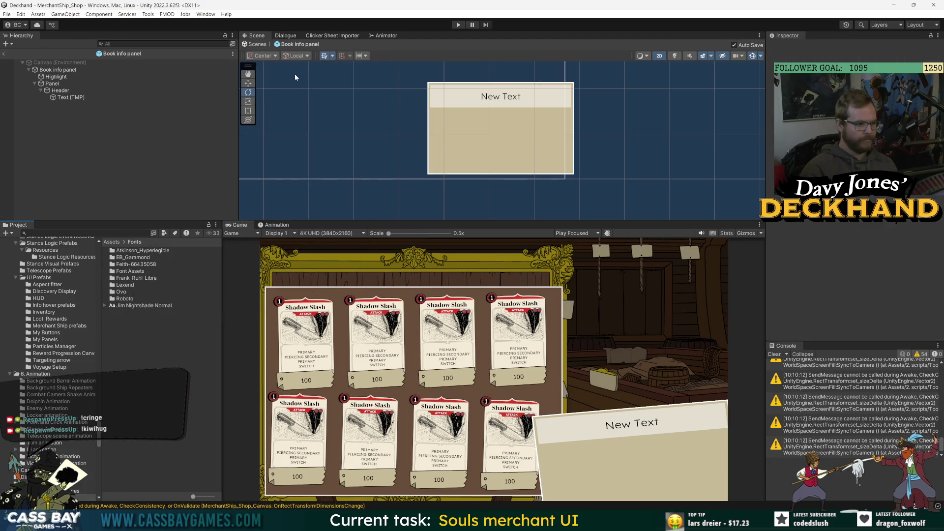
pyautogui.rightClick(137, 371)
pyautogui.moveTo(157, 113)
pyautogui.click(296, 74)
pyautogui.write('Jim Nightshade')
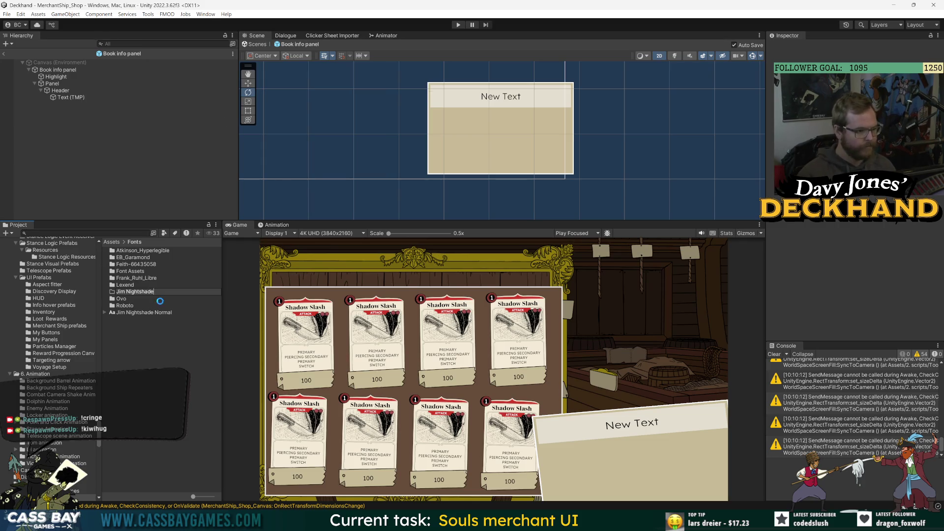
pyautogui.press('Return')
pyautogui.moveTo(136, 312); pyautogui.dragTo(132, 286)
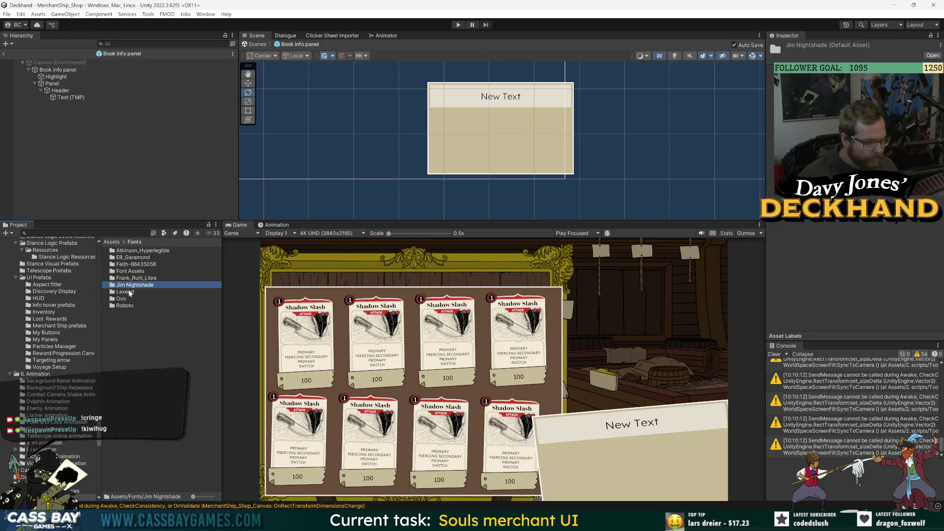
# Inspect the Jim Nightshade folder's font asset with its material and texture
pyautogui.doubleClick(129, 292)
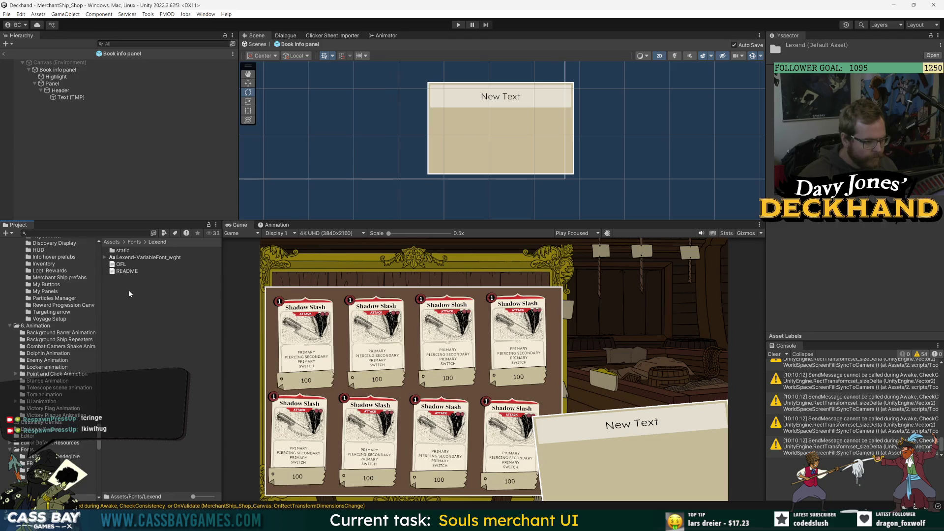
pyautogui.click(134, 242)
pyautogui.doubleClick(132, 290)
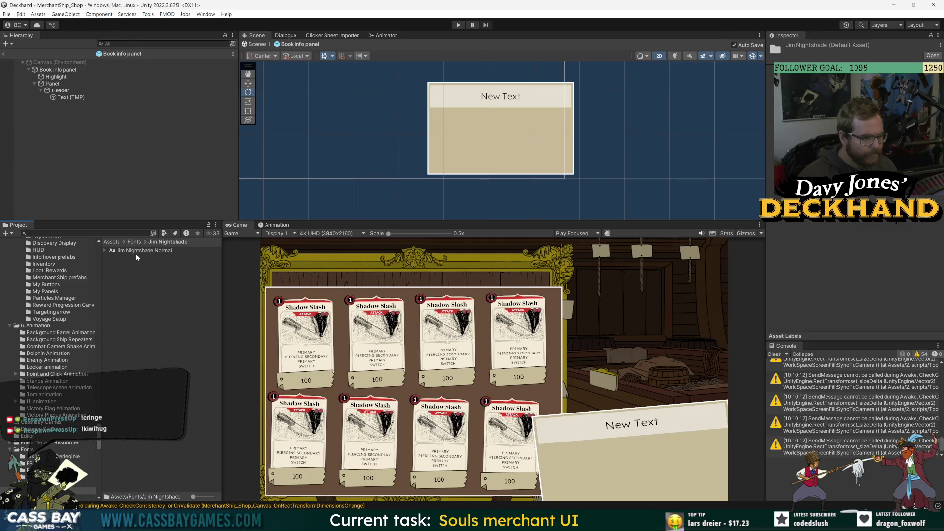
pyautogui.click(138, 251)
pyautogui.click(106, 251)
pyautogui.click(143, 306)
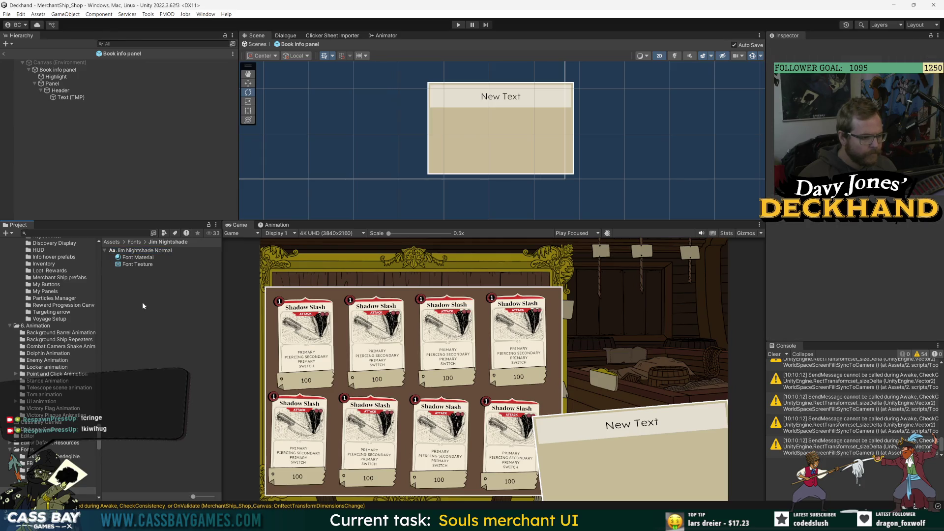
pyautogui.click(455, 523)
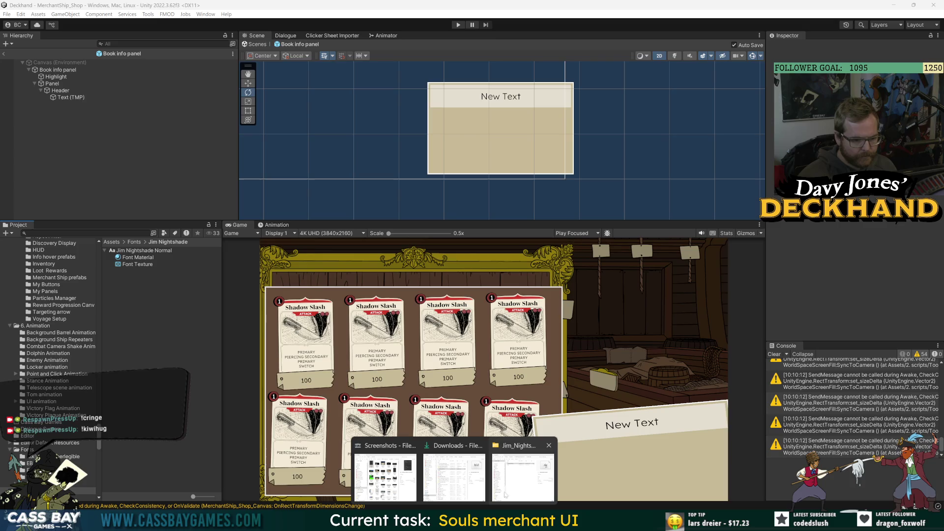
pyautogui.click(522, 479)
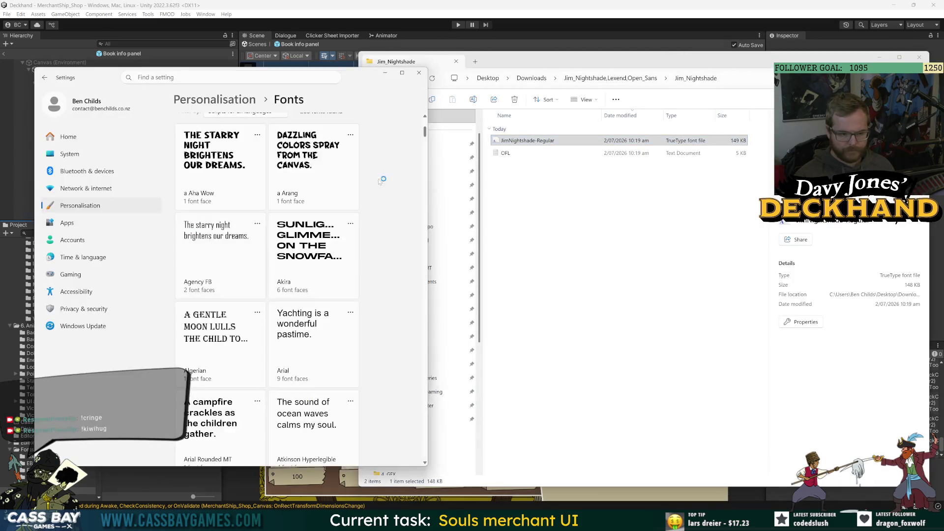
# Search installed fonts for 'jim' and confirm Jim Nightshade's details in Windows Settings
pyautogui.write('jim')
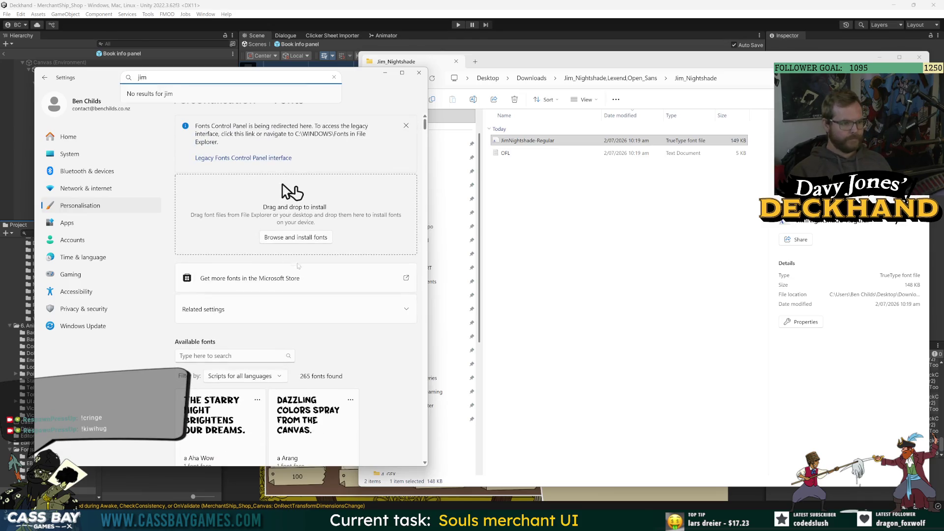
pyautogui.scroll(-3, 346, 361)
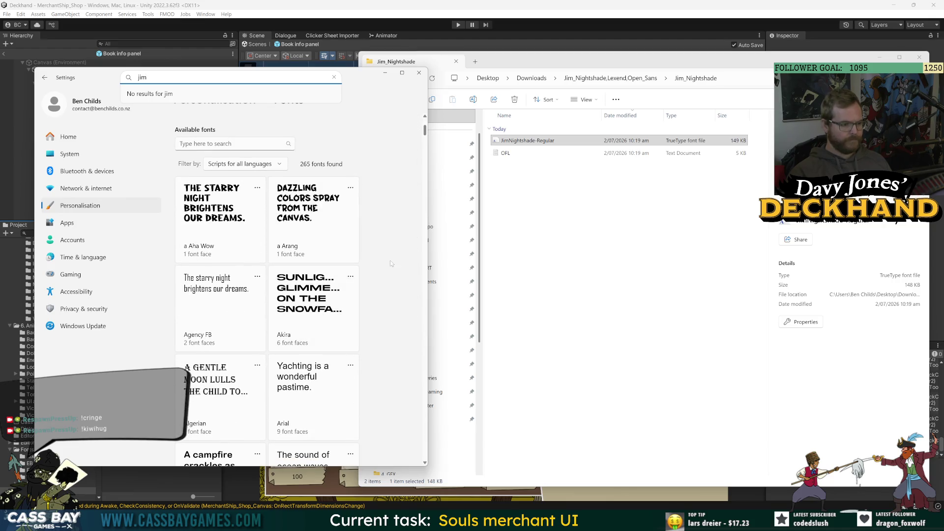
pyautogui.click(231, 143)
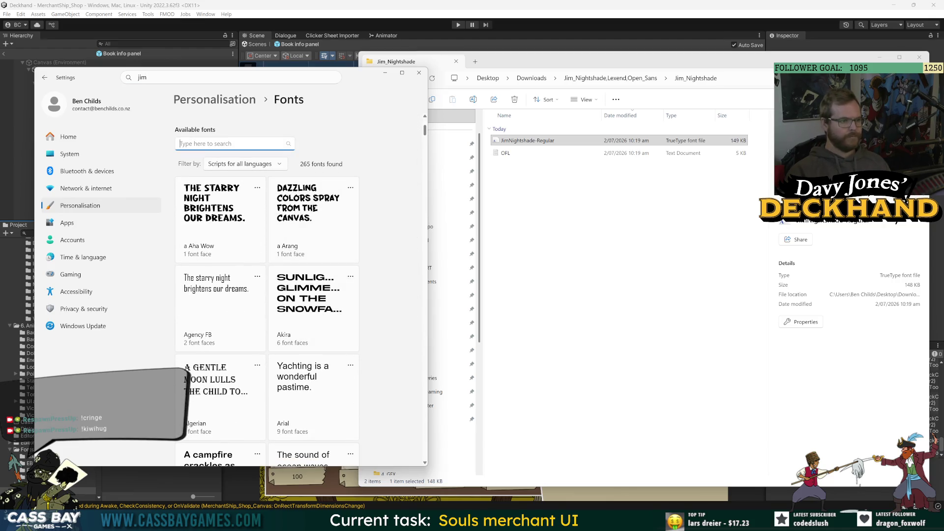
pyautogui.write('jim')
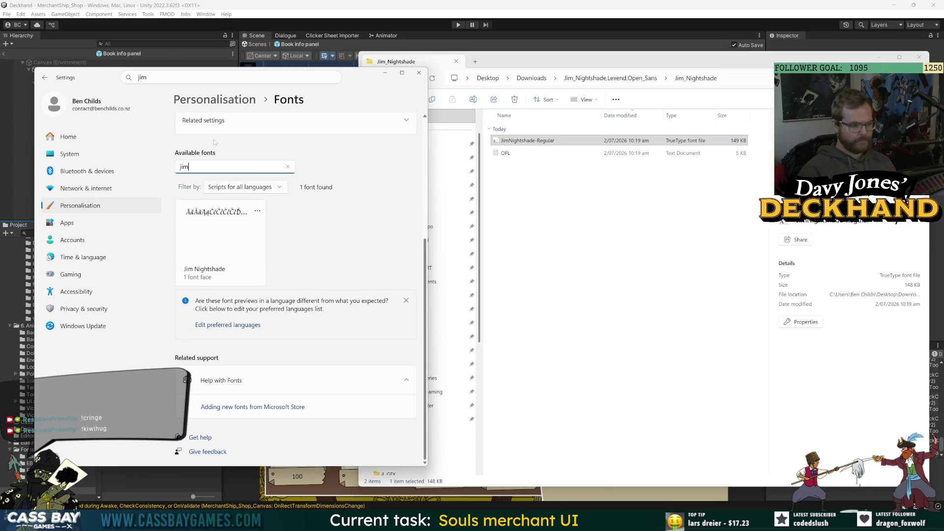
pyautogui.click(250, 248)
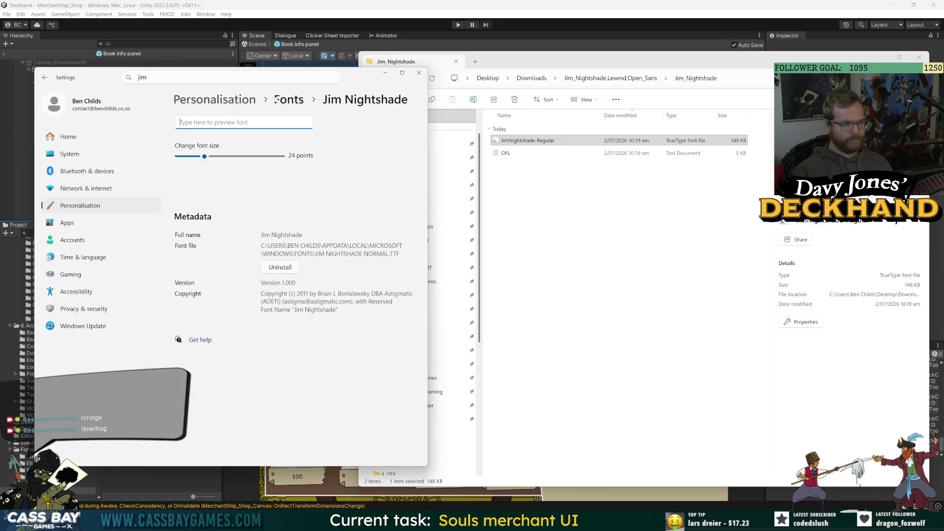
pyautogui.click(289, 100)
pyautogui.hotkey('alt', 'Tab')
pyautogui.click(560, 196)
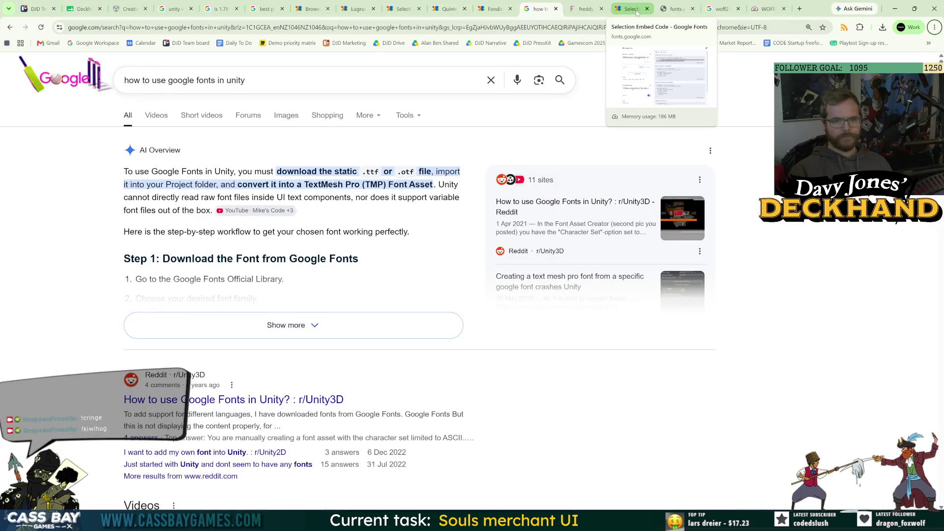
# Search 'dafont' from the address bar and open the DaFont website
pyautogui.click(767, 9)
pyautogui.hotkey('ctrl', 'l')
pyautogui.write('dafont')
pyautogui.press('Return')
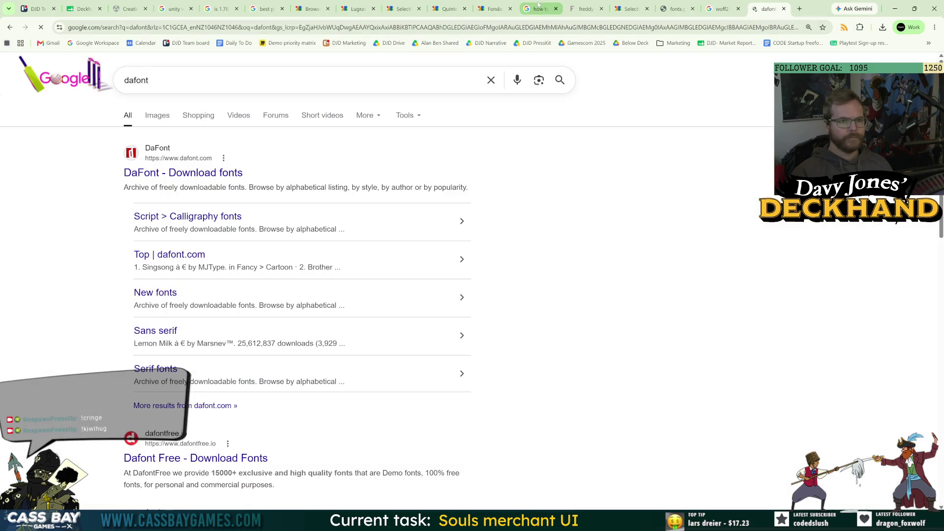
pyautogui.click(539, 5)
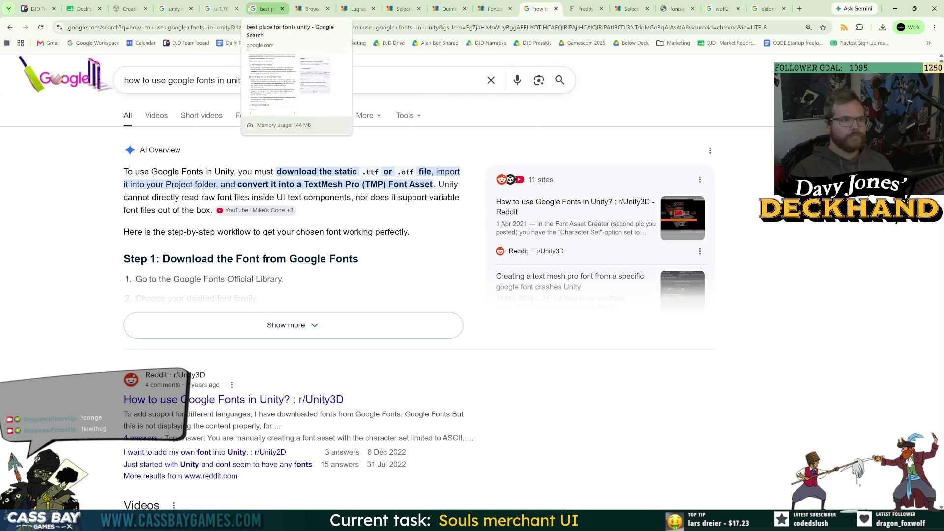
pyautogui.click(265, 9)
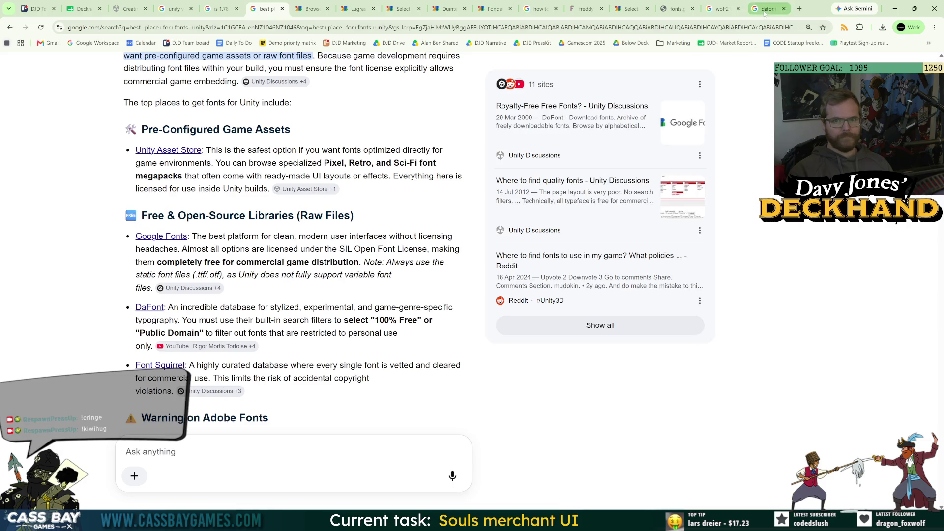
pyautogui.click(767, 8)
pyautogui.click(159, 177)
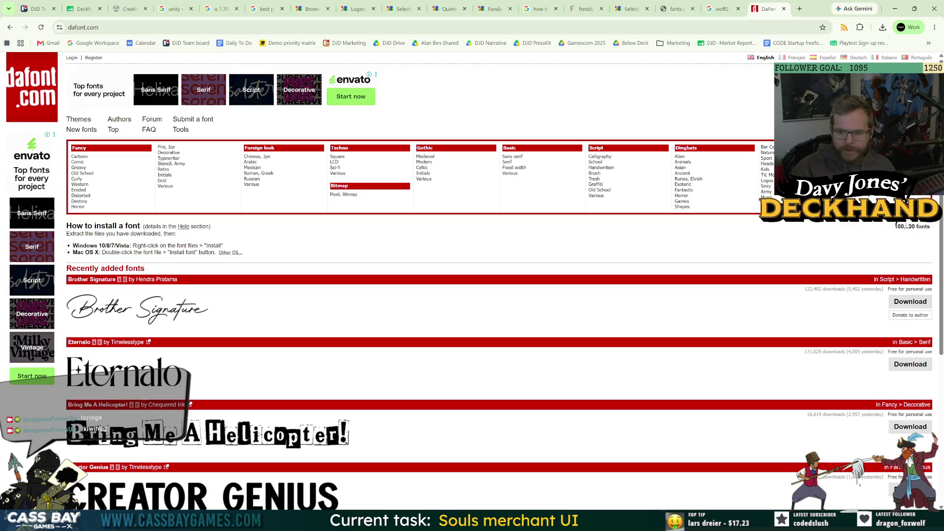
# Browse DaFont's Script > Handwritten fonts filtered to 100% Free
pyautogui.click(606, 157)
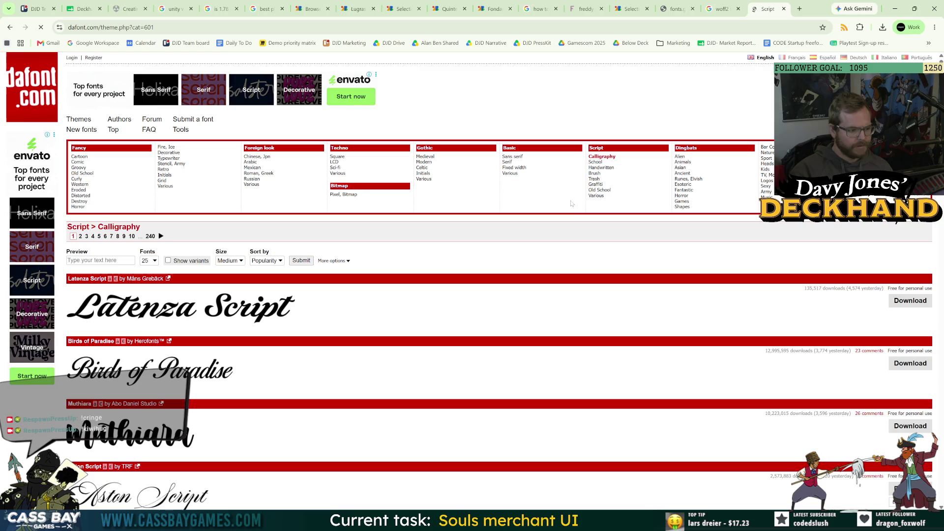
pyautogui.click(601, 168)
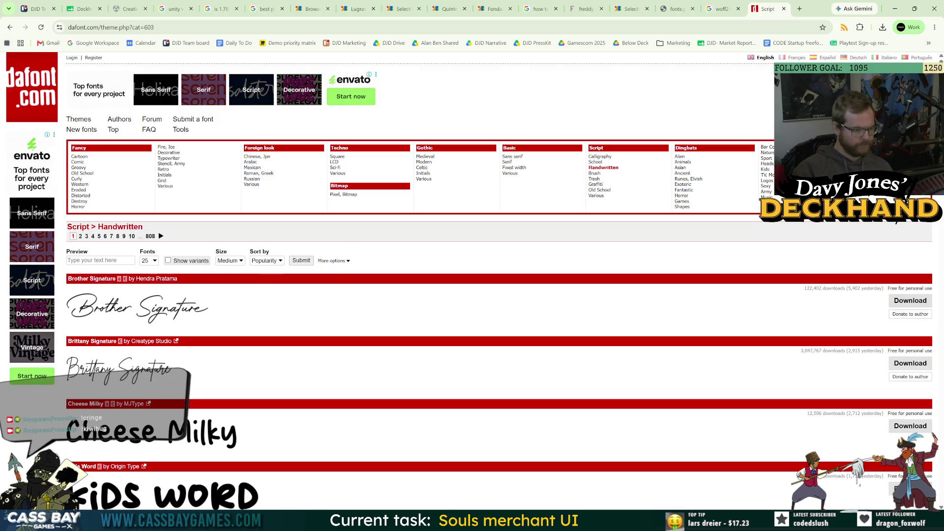
pyautogui.click(334, 260)
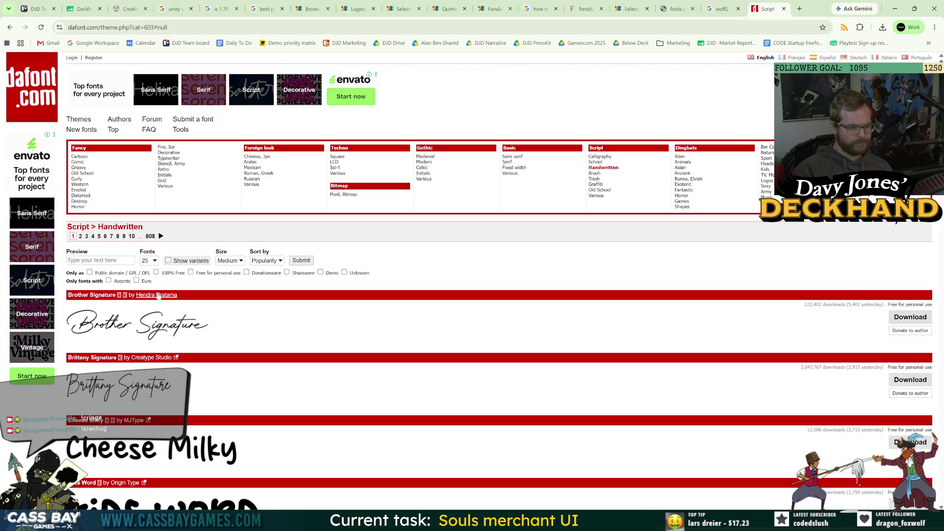
pyautogui.click(156, 273)
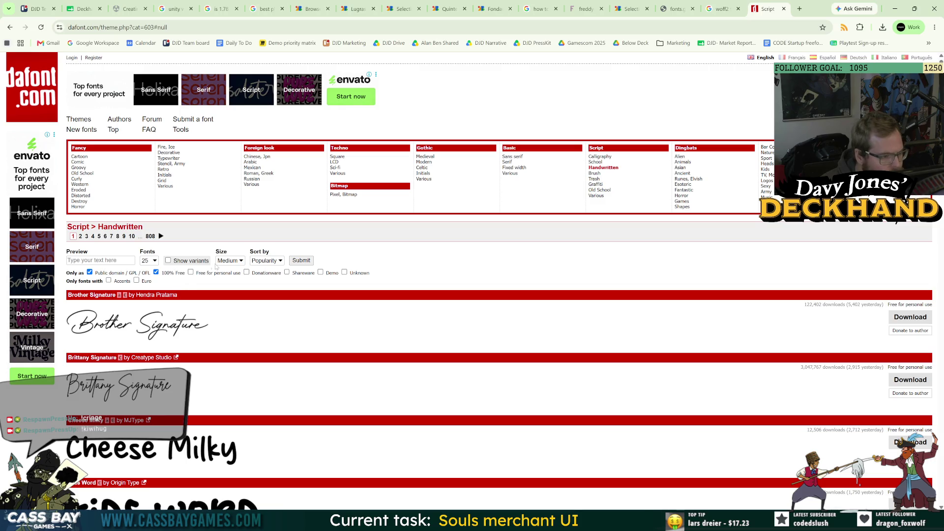
pyautogui.scroll(-4, 163, 406)
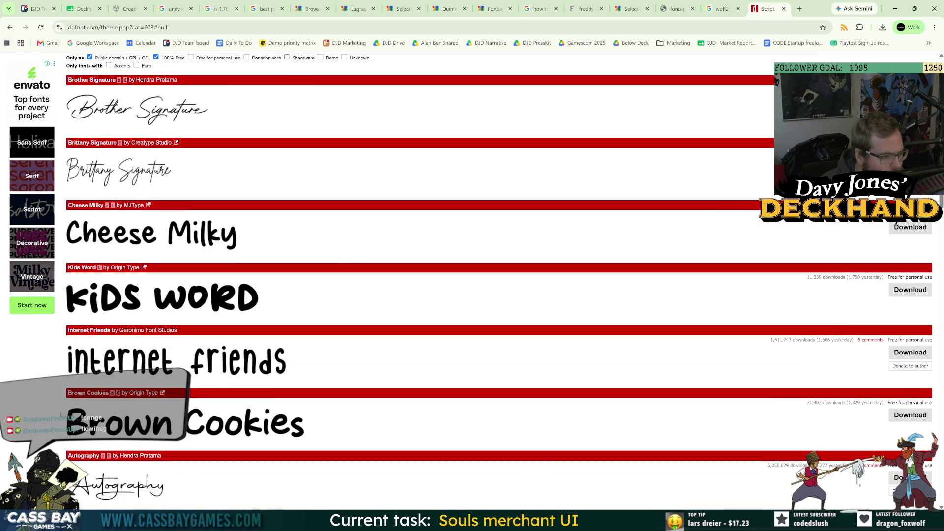
pyautogui.scroll(-3, 98, 365)
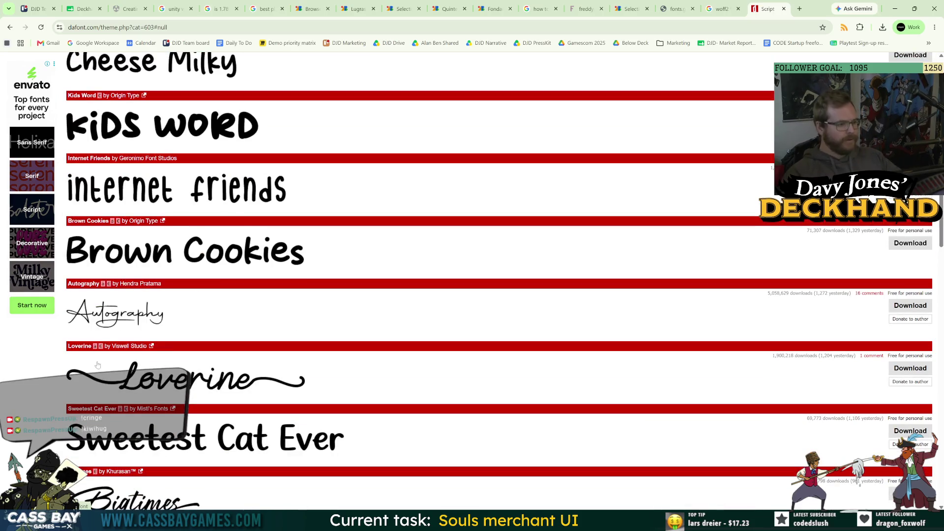
pyautogui.scroll(-4, 100, 374)
pyautogui.scroll(-6, 24, 376)
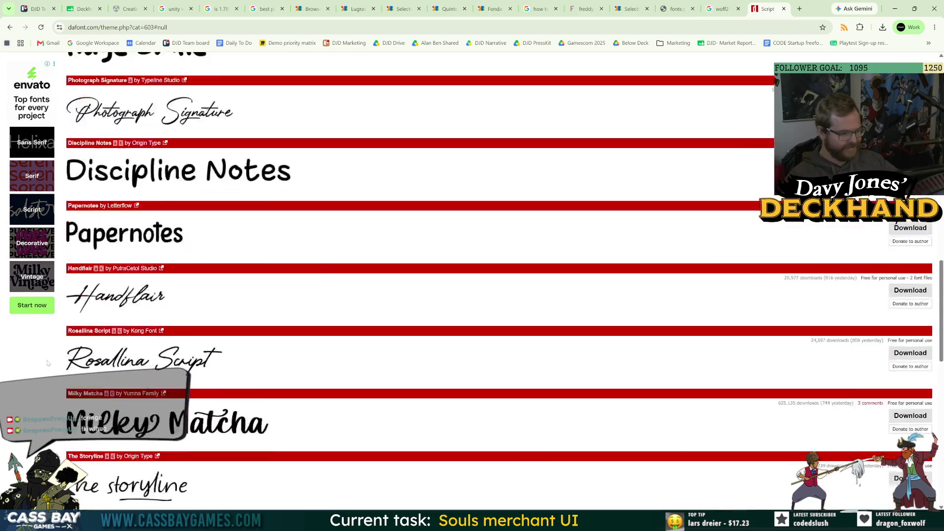
pyautogui.scroll(-4, 24, 375)
pyautogui.scroll(-5, 24, 363)
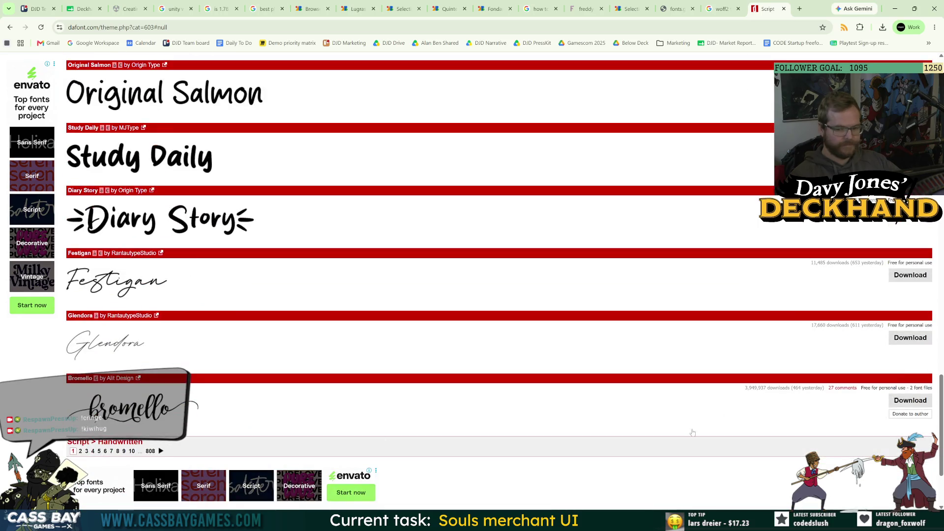
pyautogui.scroll(20, 80, 455)
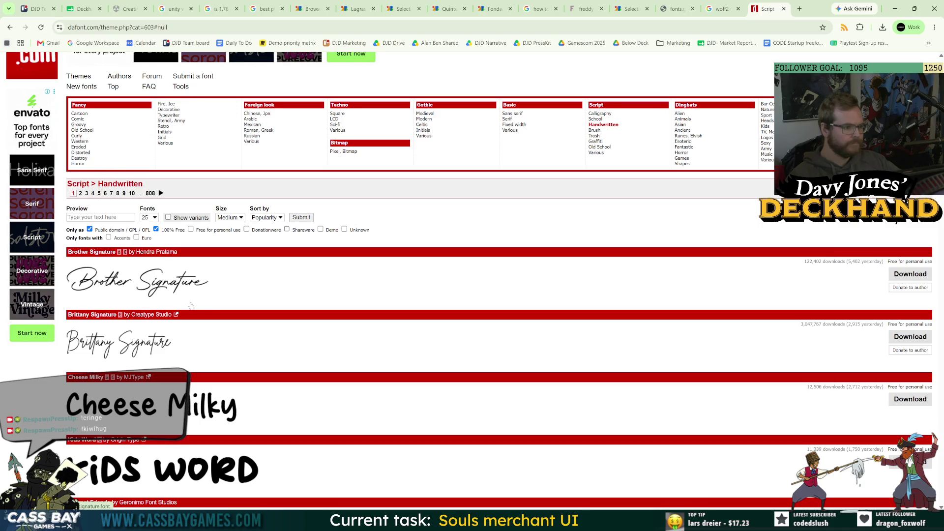
pyautogui.scroll(-20, 453, 288)
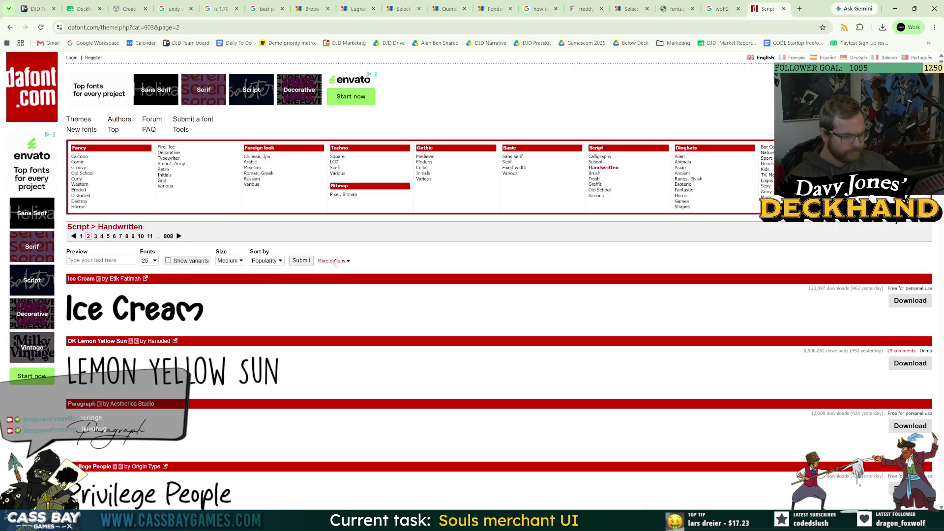
# Submit the filter with 200 fonts per page, Medium size and Popularity sort
pyautogui.click(335, 261)
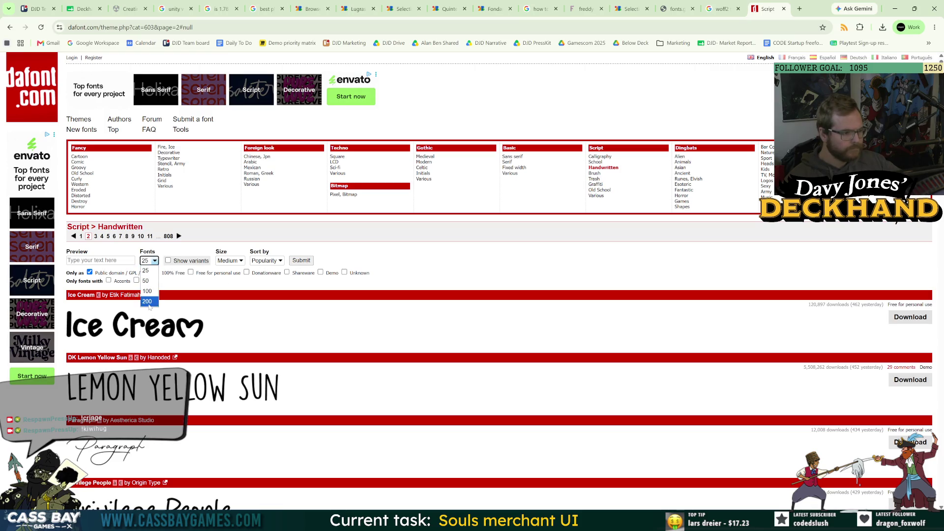
pyautogui.click(240, 261)
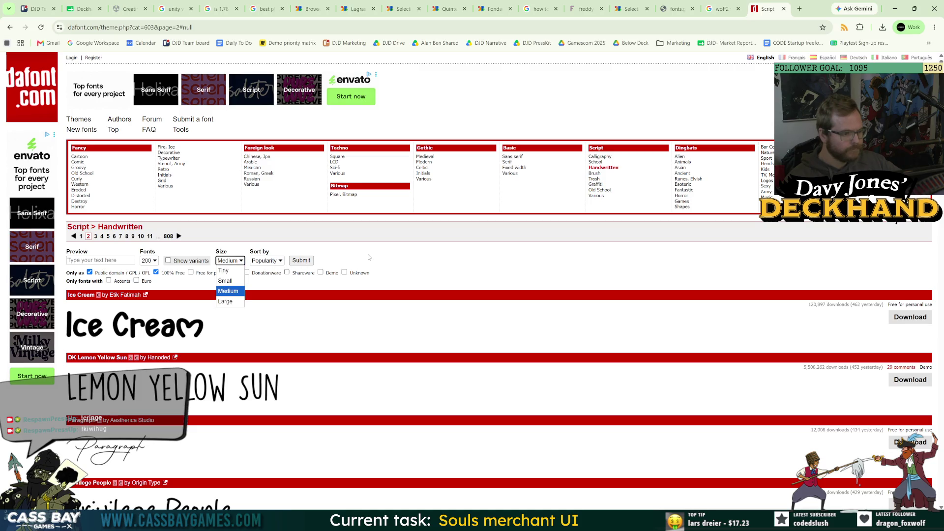
pyautogui.click(195, 264)
pyautogui.click(278, 260)
pyautogui.click(383, 265)
pyautogui.click(300, 261)
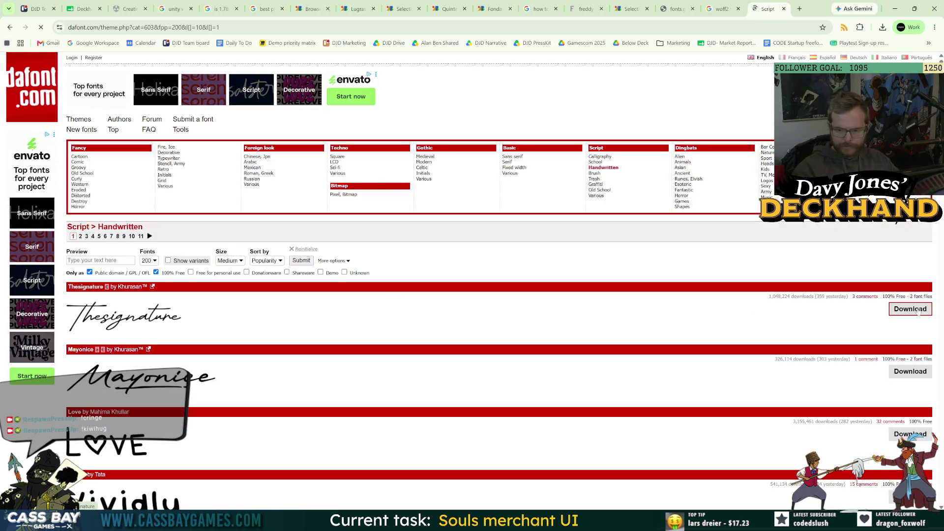
# Open the Lemon Tuesday and Snow White font pages from the Script list in new tabs
pyautogui.scroll(-4, 306, 425)
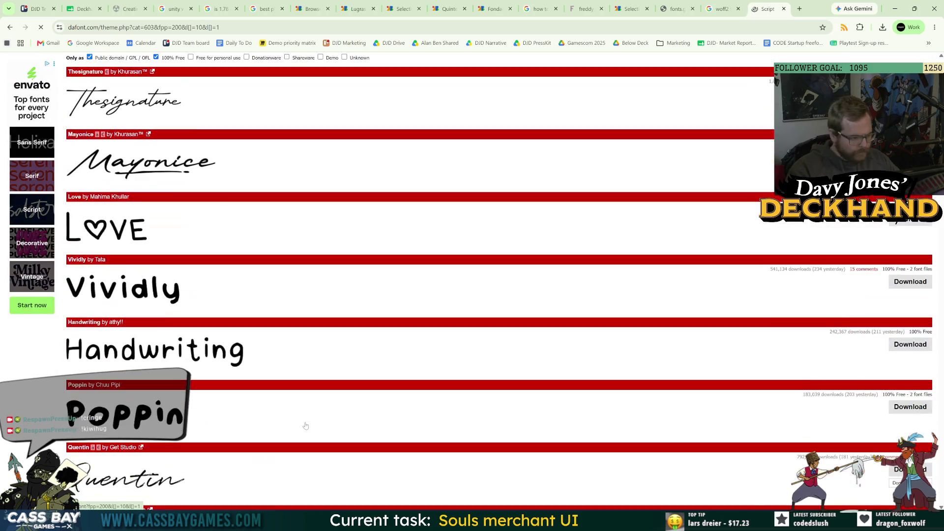
pyautogui.scroll(-4, 323, 413)
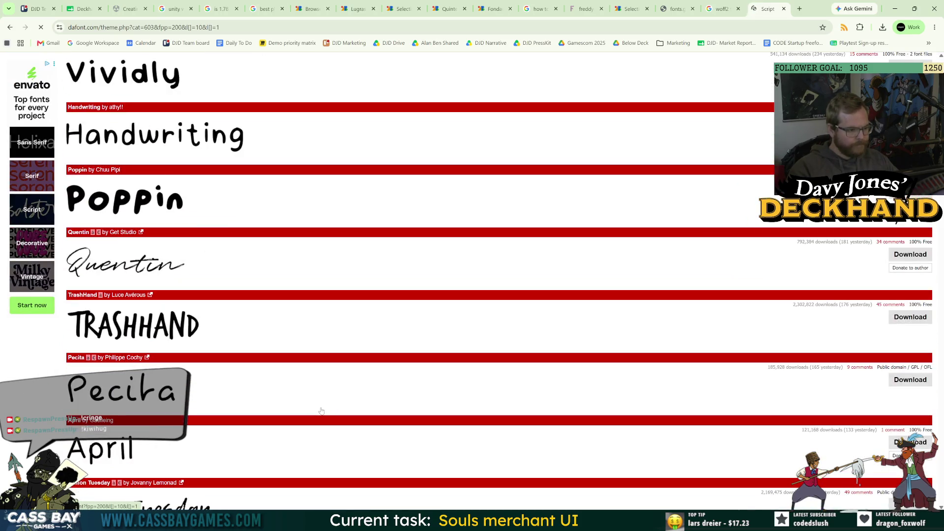
pyautogui.scroll(-4, 320, 410)
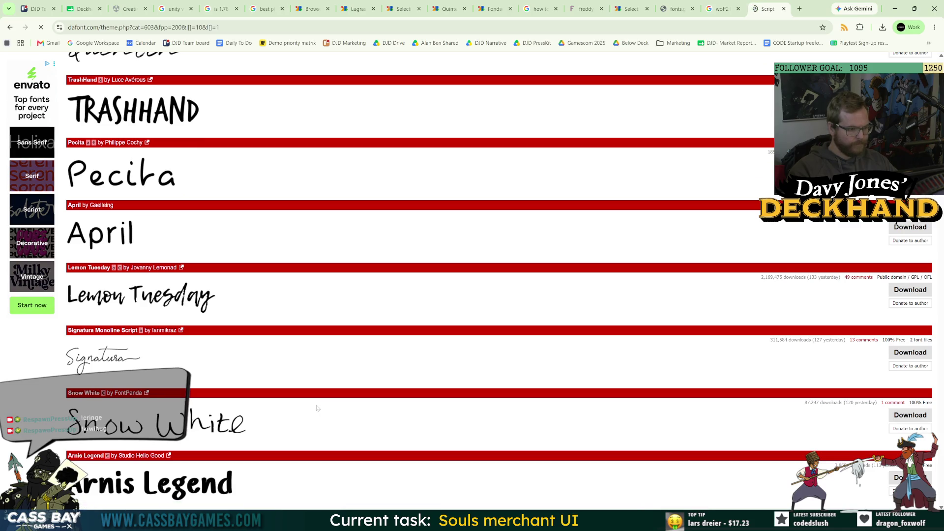
pyautogui.rightClick(154, 305)
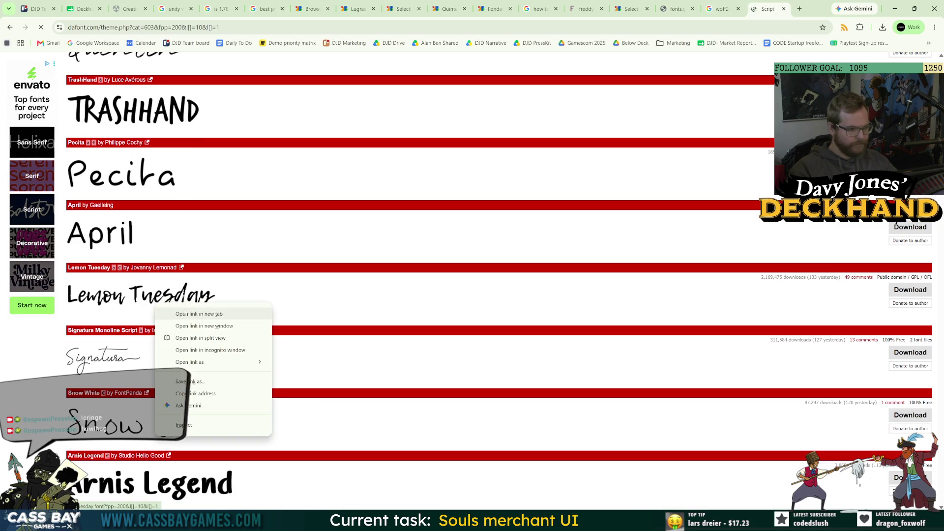
pyautogui.click(182, 310)
pyautogui.scroll(-3, 328, 350)
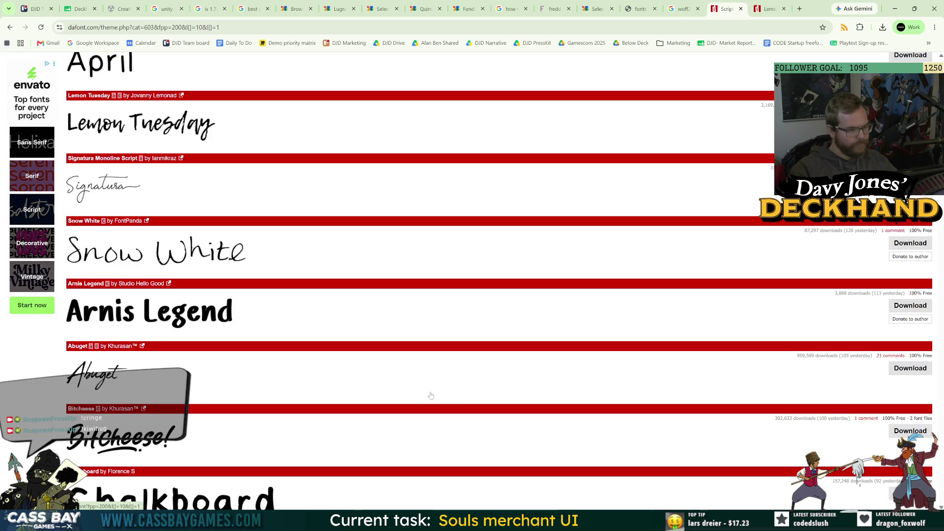
pyautogui.rightClick(193, 257)
pyautogui.click(204, 268)
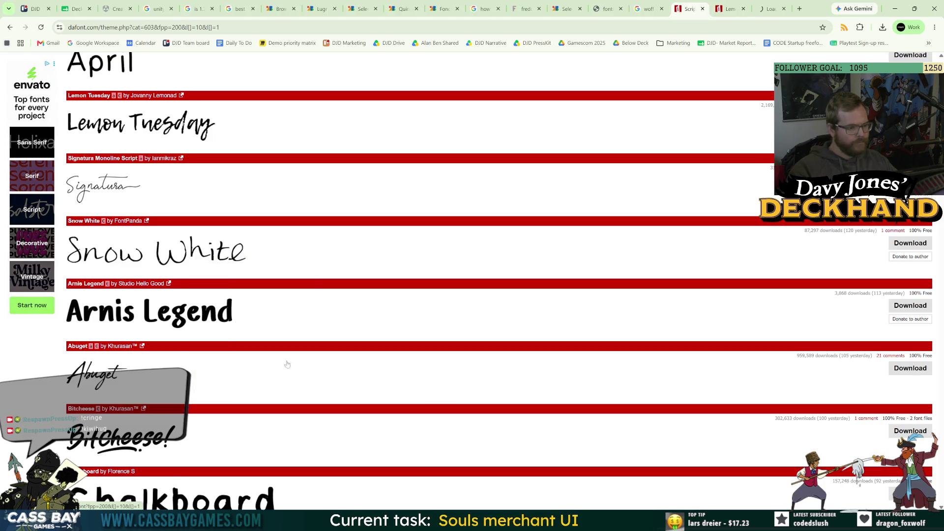
# Scroll further down the Script list and open JP Hand Slanted in a new tab
pyautogui.scroll(-4, 292, 349)
pyautogui.scroll(-5, 294, 348)
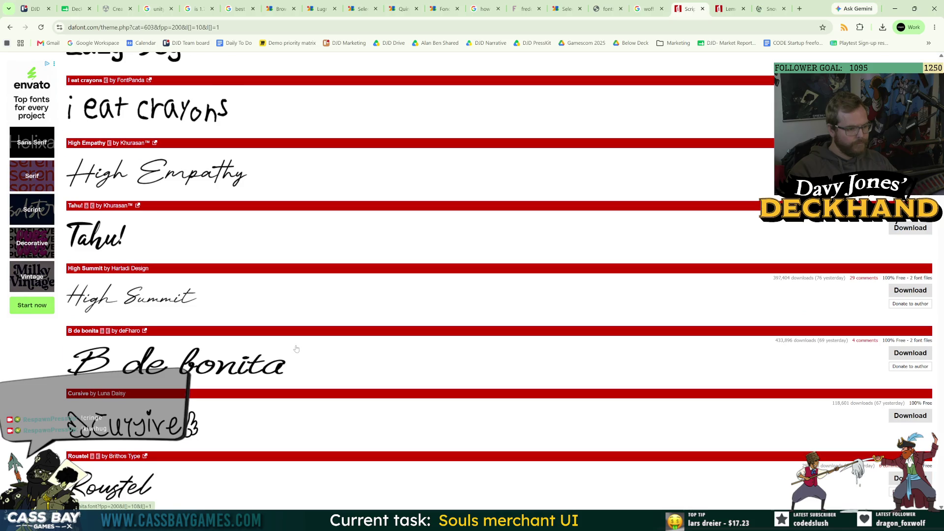
pyautogui.scroll(-4, 297, 348)
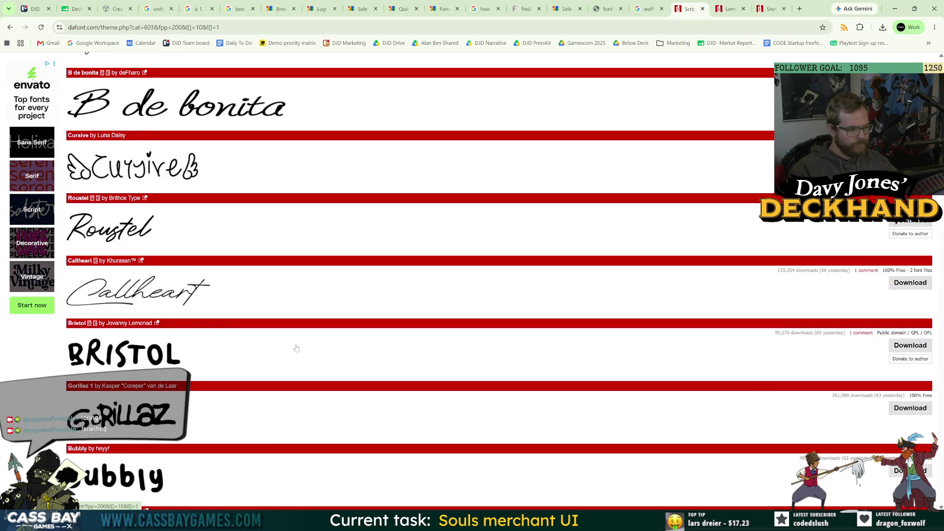
pyautogui.scroll(-5, 296, 348)
pyautogui.scroll(1, 302, 349)
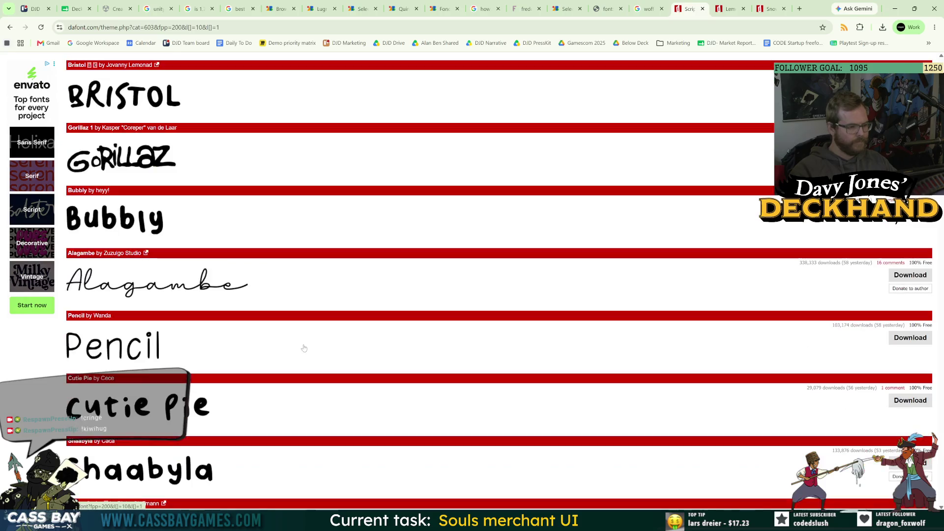
pyautogui.scroll(-5, 303, 351)
pyautogui.scroll(-4, 304, 356)
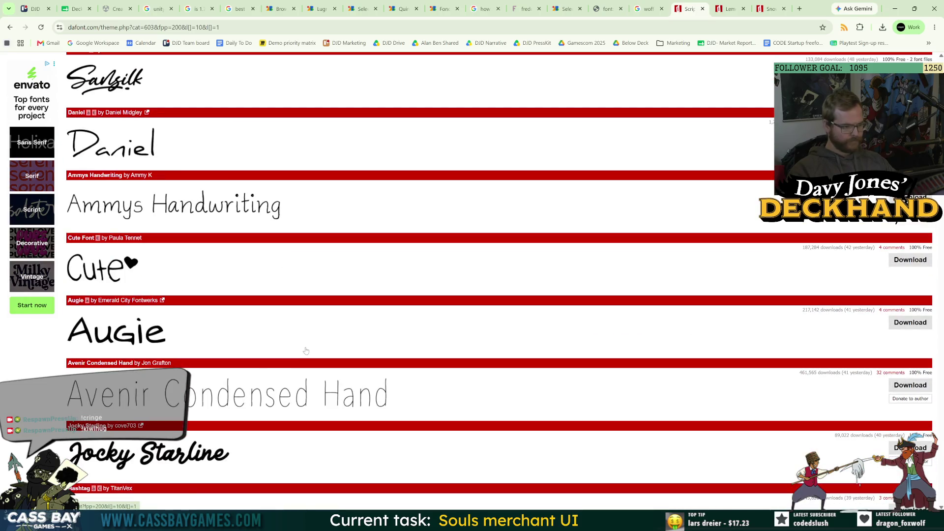
pyautogui.scroll(-5, 305, 349)
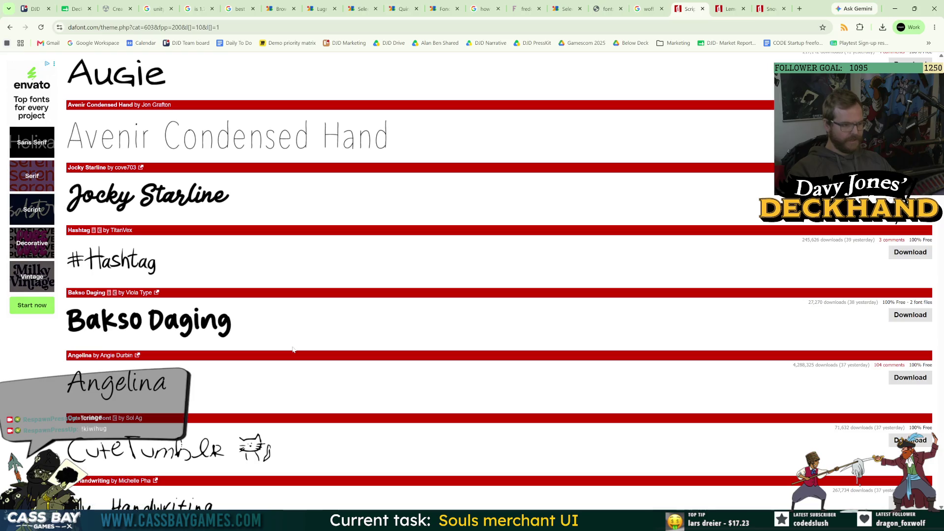
pyautogui.scroll(-4, 298, 350)
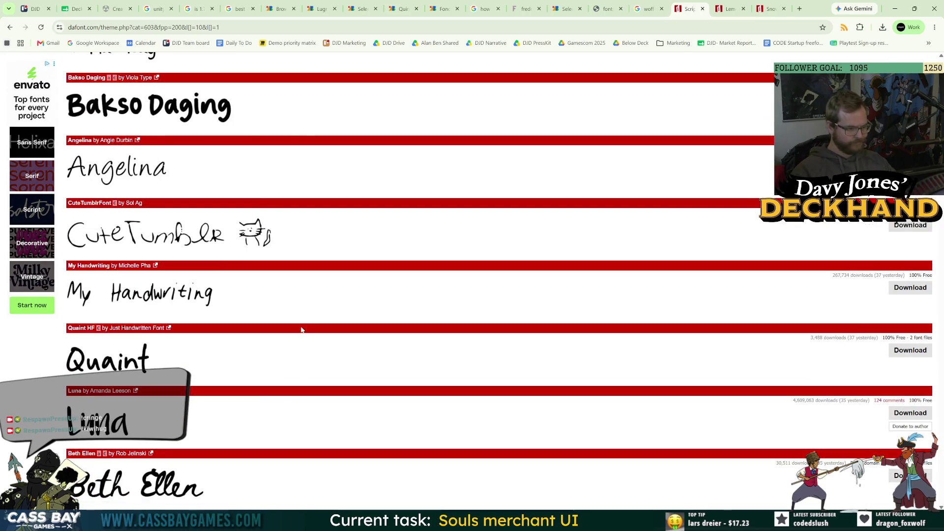
pyautogui.scroll(-4, 305, 321)
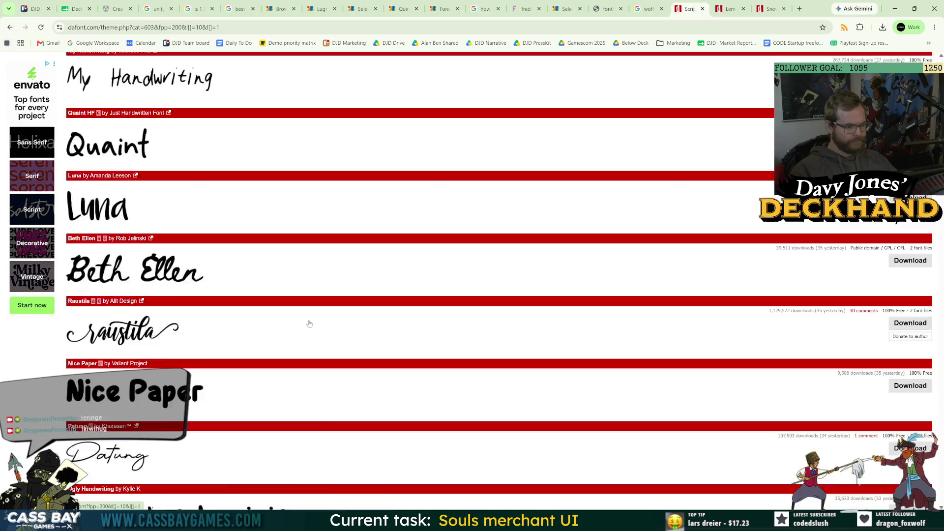
pyautogui.scroll(-6, 309, 324)
pyautogui.scroll(-4, 285, 325)
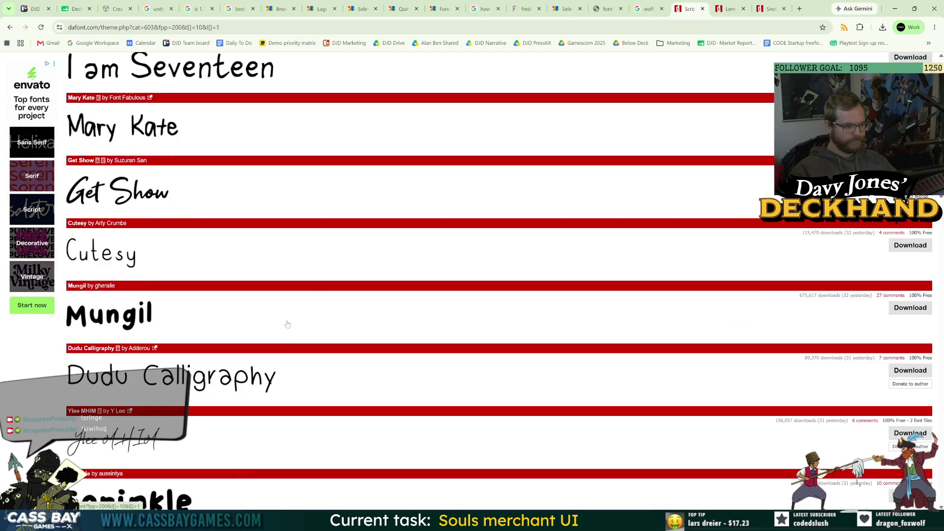
pyautogui.scroll(-5, 288, 324)
pyautogui.scroll(-6, 287, 323)
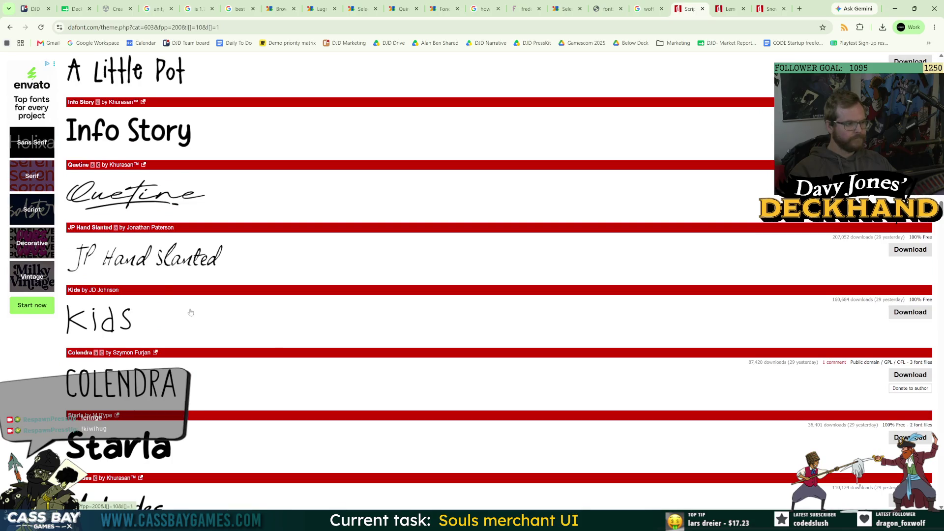
pyautogui.rightClick(156, 262)
pyautogui.click(187, 266)
pyautogui.scroll(-6, 244, 362)
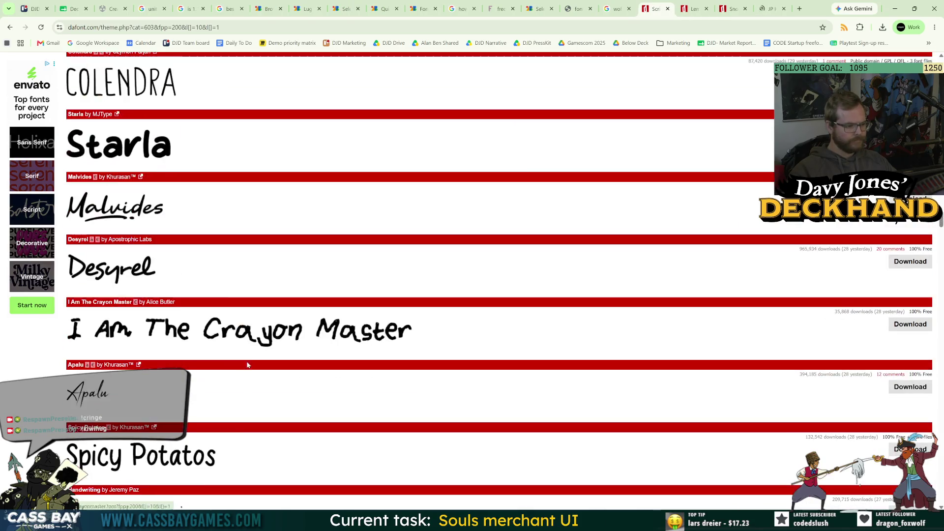
pyautogui.scroll(-5, 245, 362)
pyautogui.scroll(-6, 243, 359)
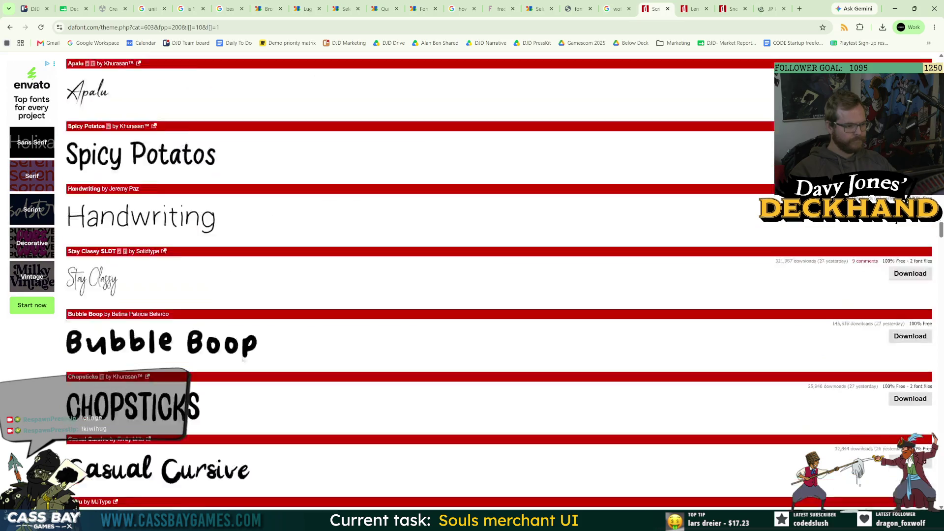
pyautogui.scroll(-6, 241, 359)
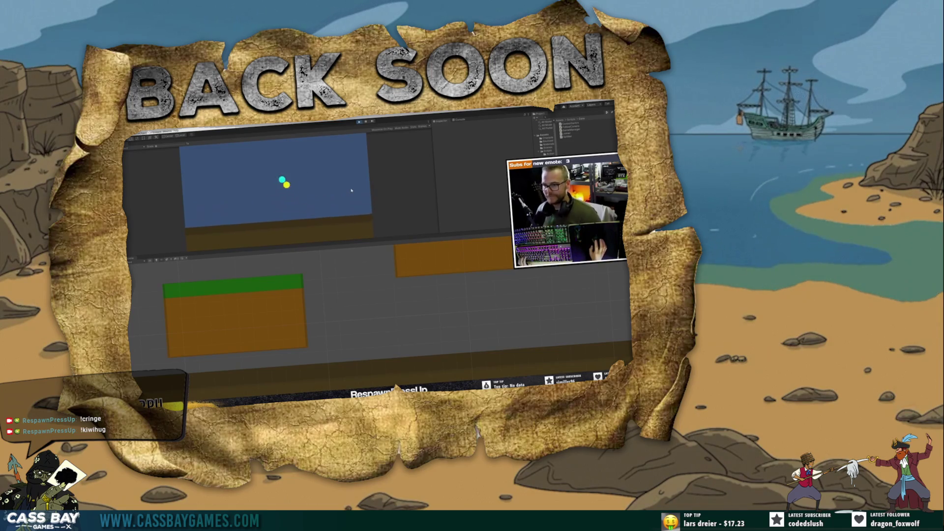
pyautogui.scroll(-4, 345, 278)
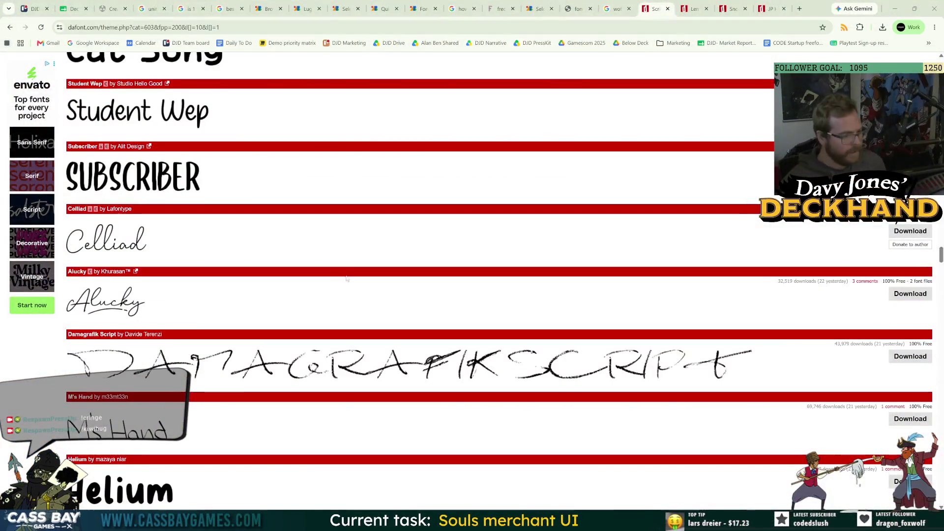
pyautogui.scroll(-5, 346, 278)
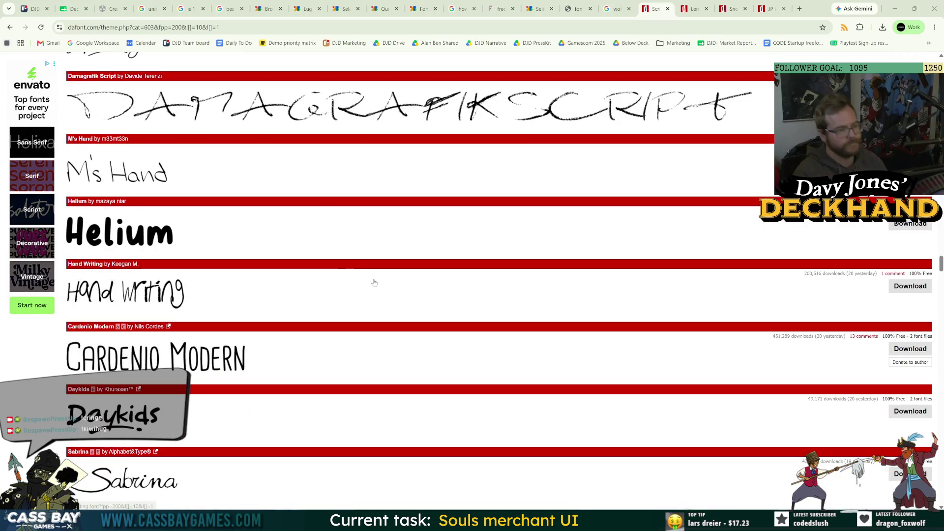
pyautogui.scroll(-11, 246, 286)
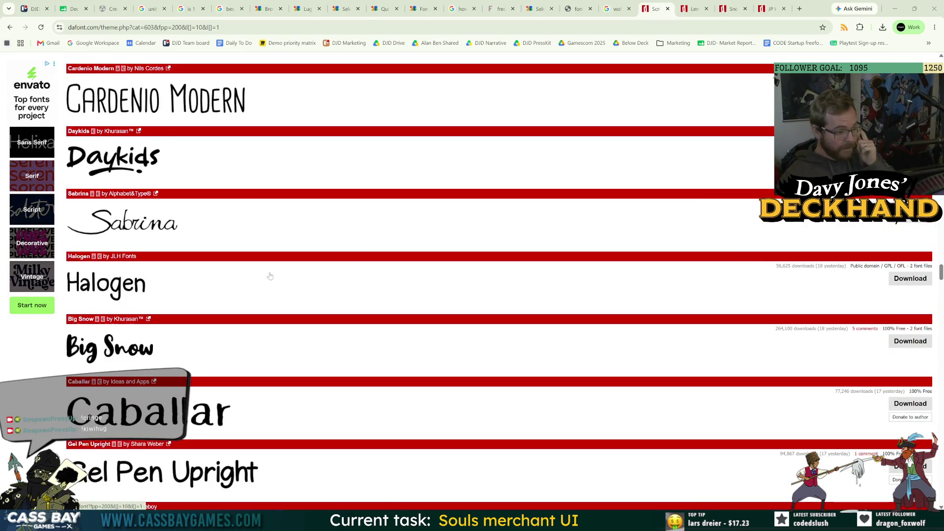
pyautogui.scroll(-7, 270, 278)
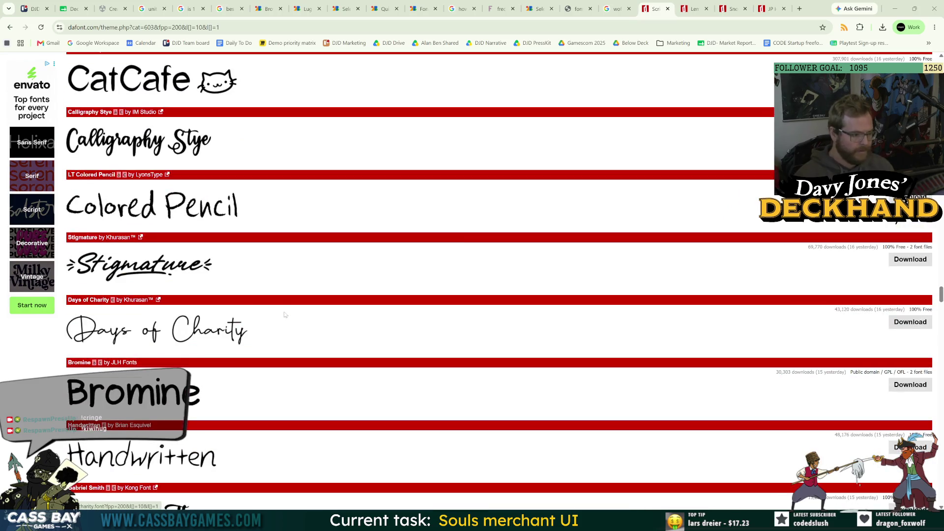
pyautogui.scroll(-12, 285, 315)
pyautogui.scroll(-6, 290, 314)
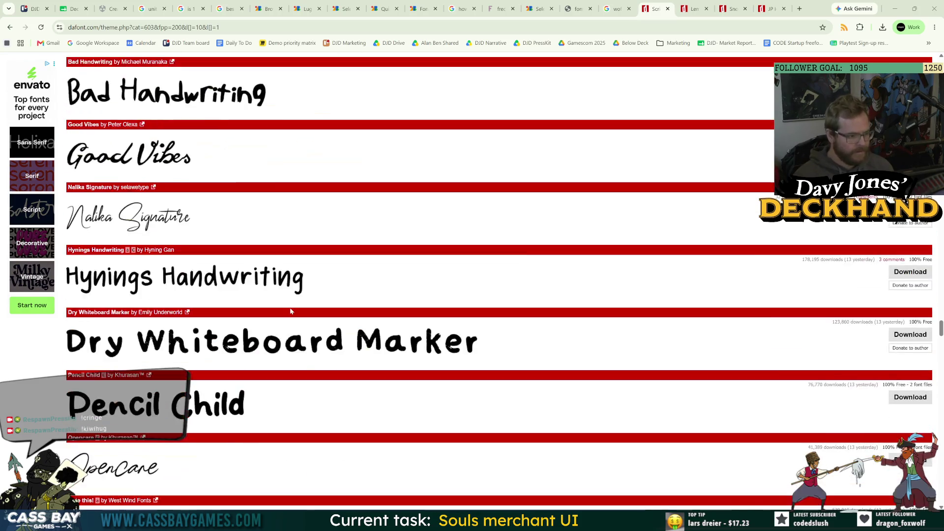
pyautogui.scroll(-14, 295, 313)
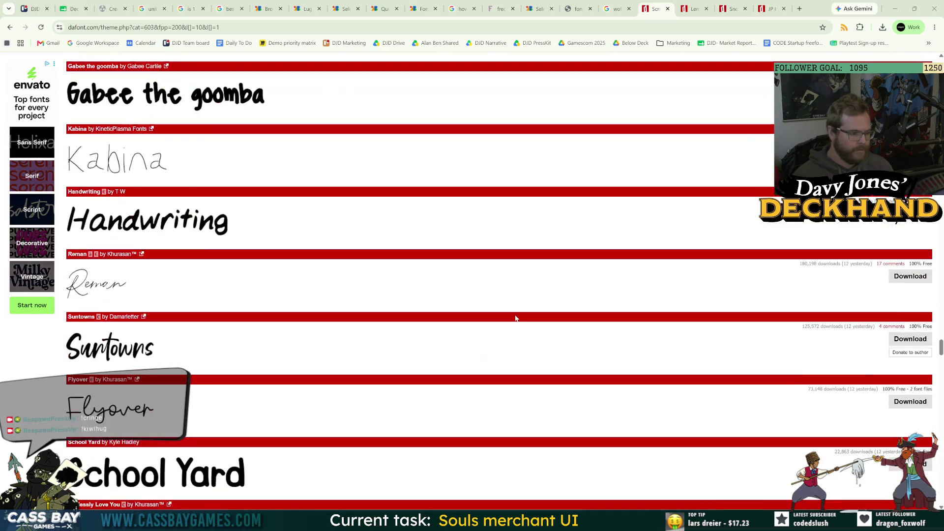
pyautogui.scroll(-3, 516, 318)
pyautogui.scroll(-10, 490, 344)
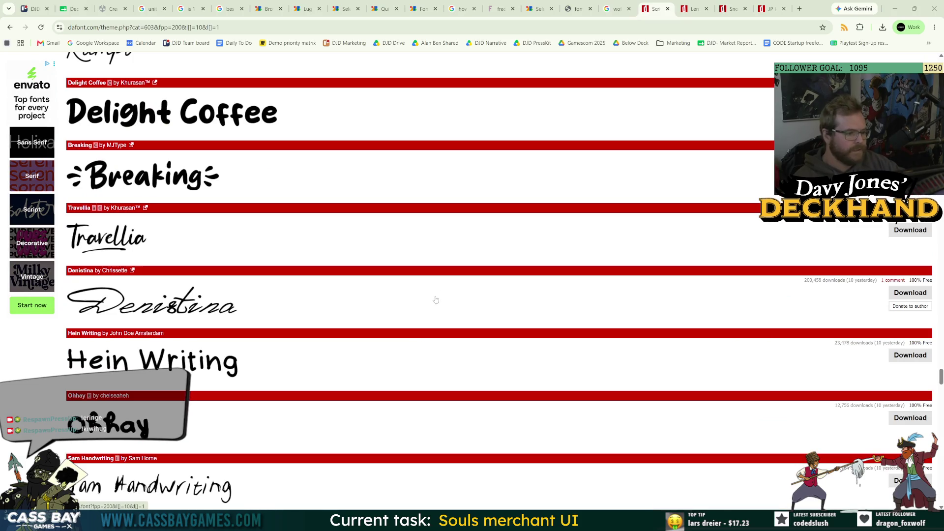
pyautogui.scroll(-6, 435, 294)
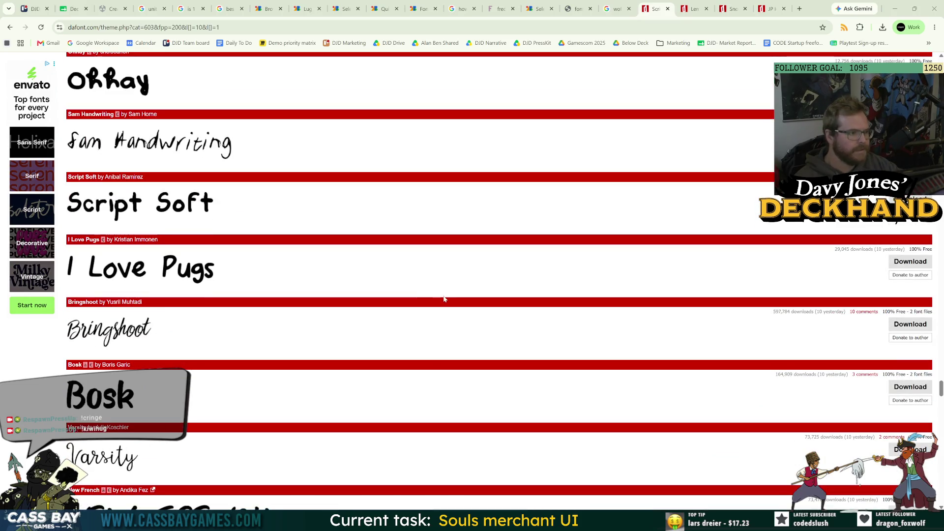
pyautogui.scroll(-6, 442, 298)
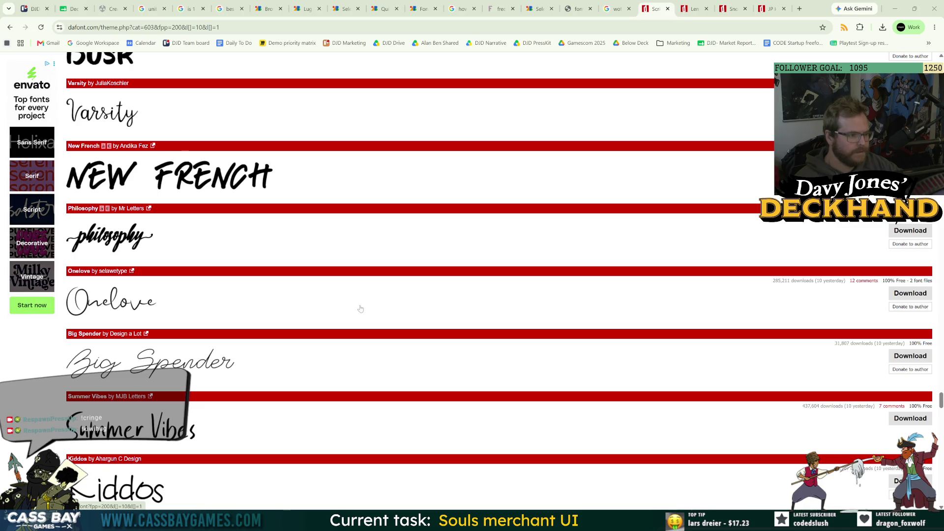
pyautogui.scroll(-6, 361, 308)
pyautogui.scroll(-6, 361, 307)
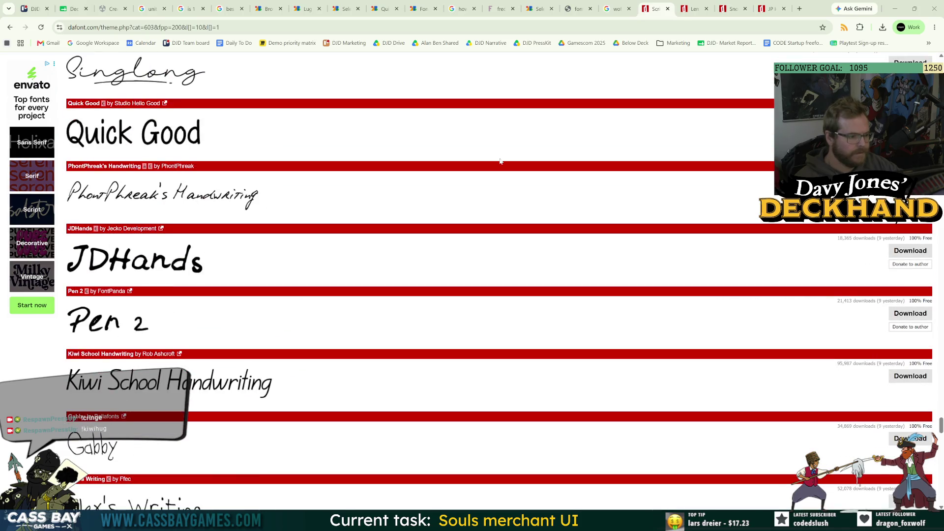
pyautogui.click(695, 11)
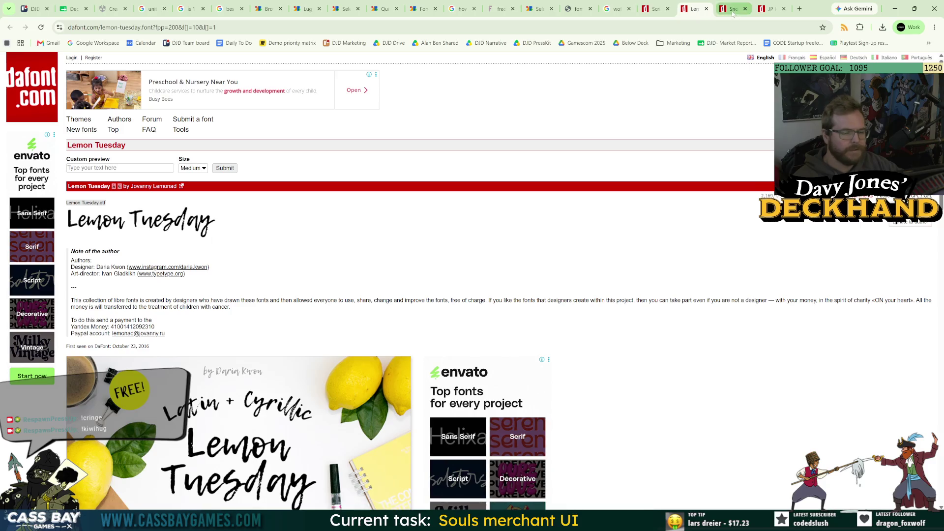
# Glance at the Snow White and JP Hand Slanted tabs, then return to the Script font list
pyautogui.click(732, 10)
pyautogui.click(772, 10)
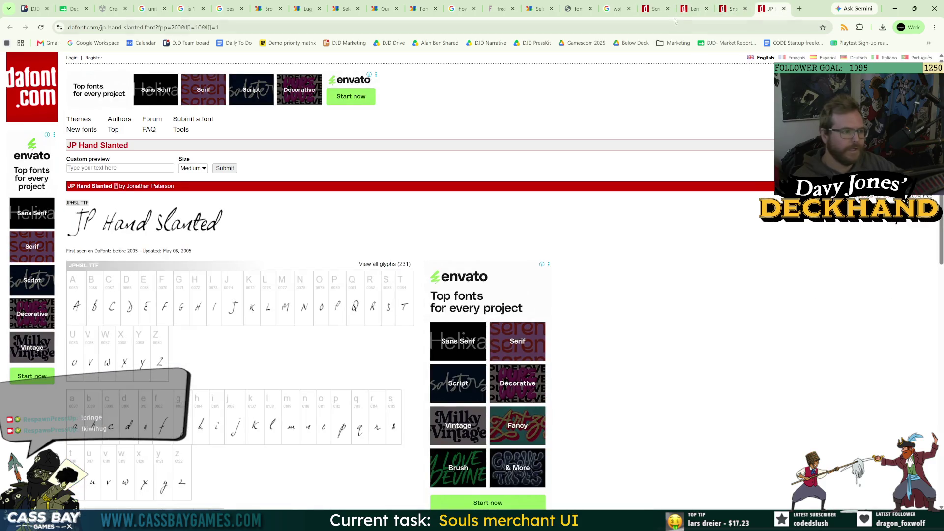
pyautogui.click(656, 9)
pyautogui.scroll(-8, 284, 371)
pyautogui.scroll(-5, 284, 371)
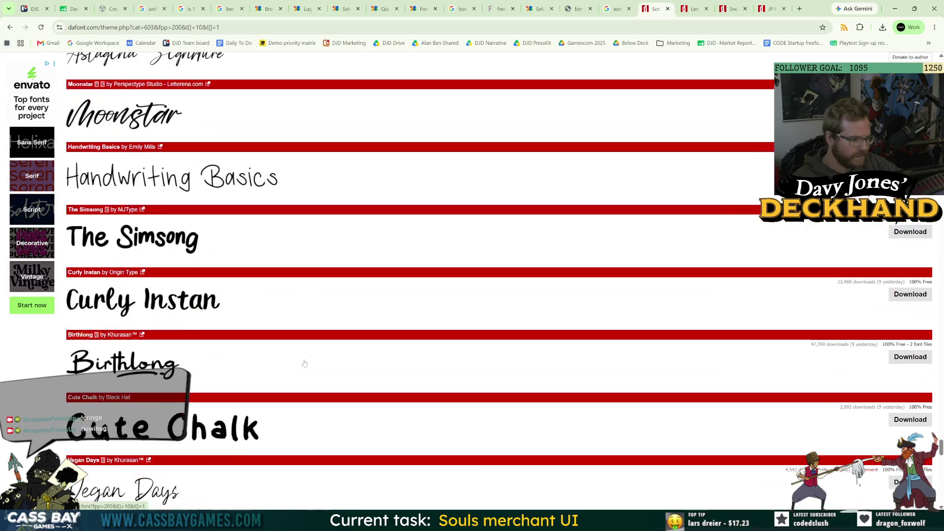
pyautogui.scroll(-7, 229, 307)
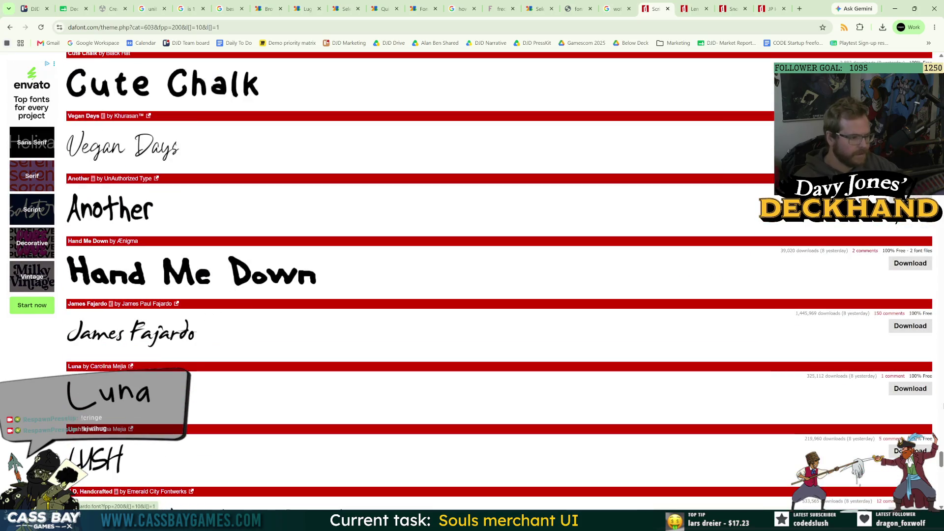
pyautogui.scroll(20, 176, 192)
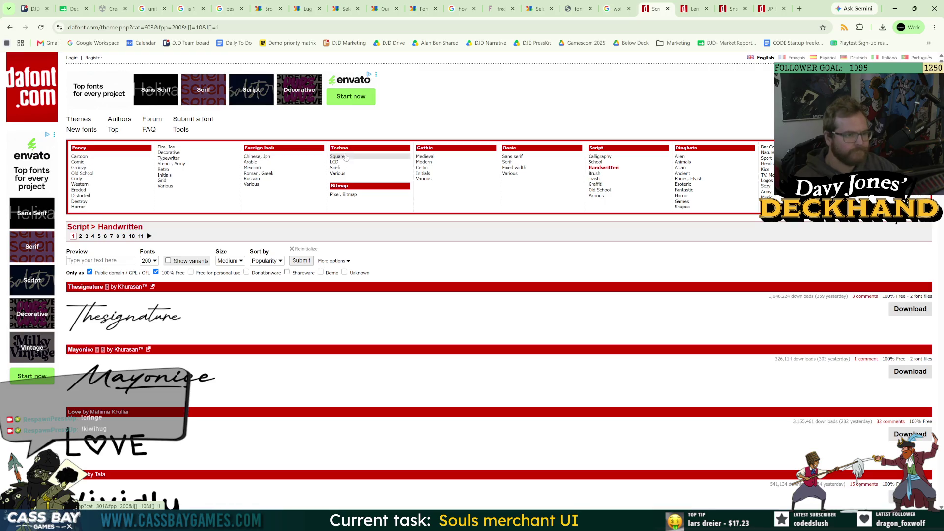
# Browse the Gothic Initials fonts such as Royal Initialen and Medieval Victorians
pyautogui.click(433, 159)
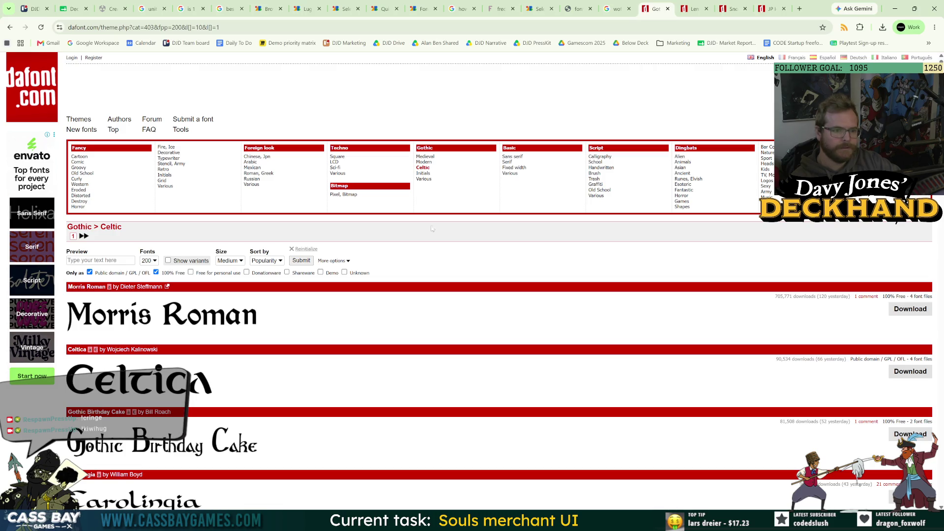
pyautogui.scroll(-5, 444, 204)
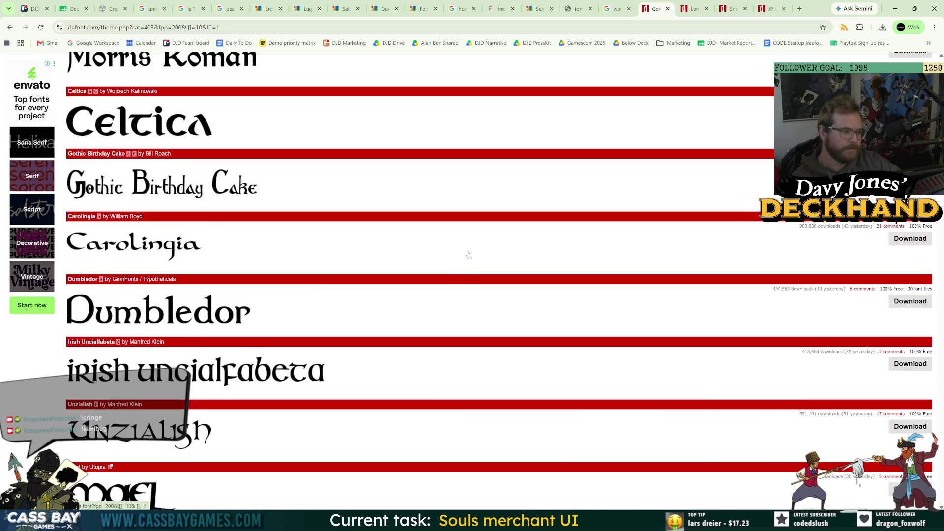
pyautogui.scroll(-6, 469, 254)
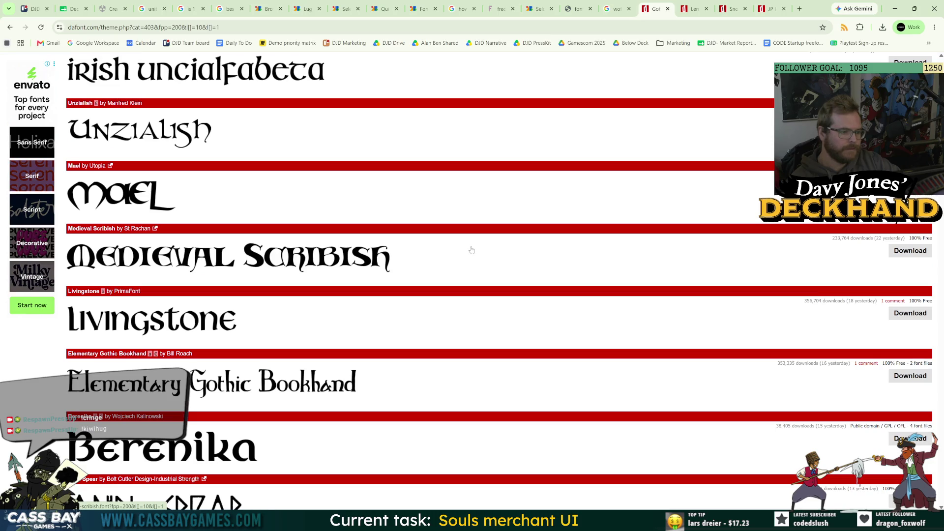
pyautogui.scroll(-8, 469, 246)
pyautogui.scroll(20, 467, 242)
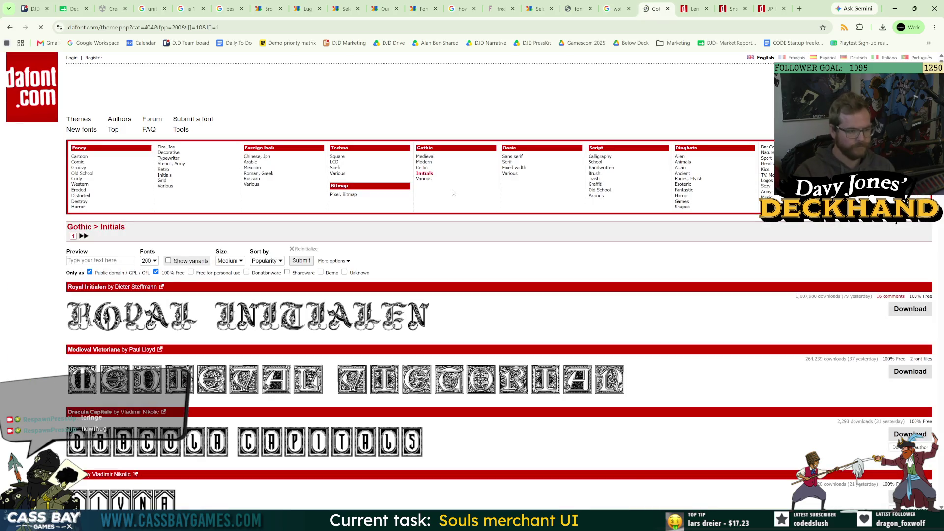
pyautogui.scroll(-6, 443, 265)
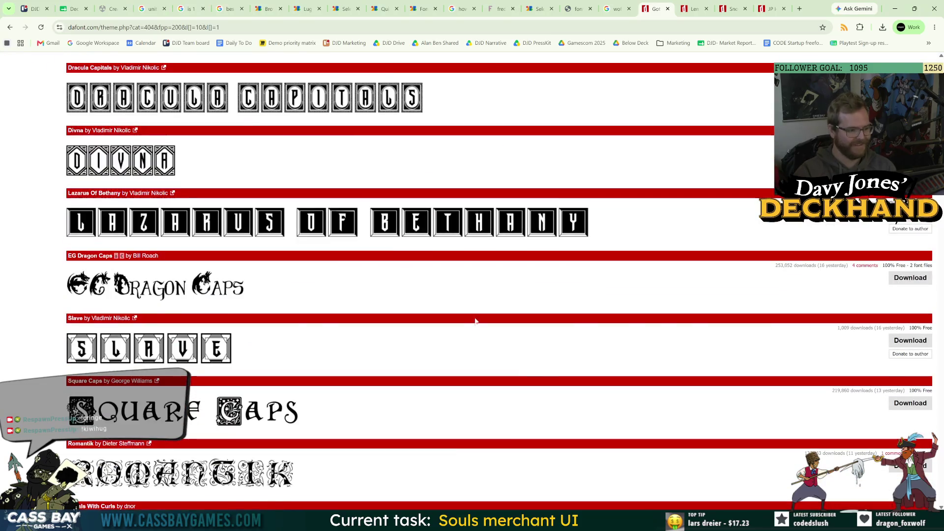
pyautogui.scroll(8, 535, 257)
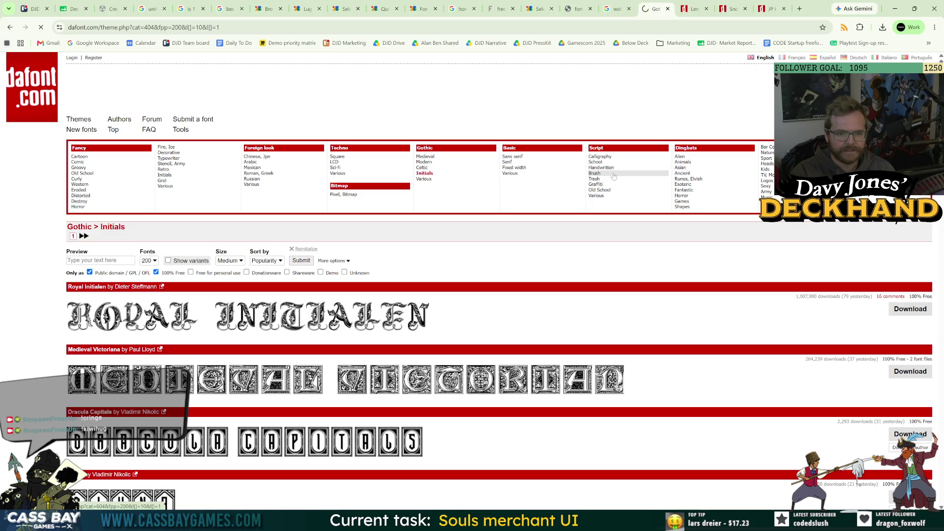
pyautogui.click(614, 175)
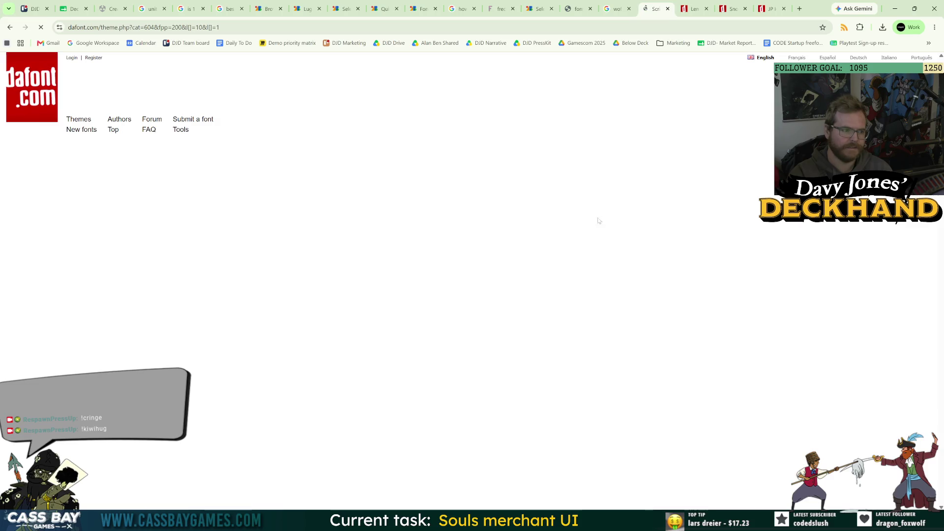
# Scroll through the Script > Brush fonts, past Brusher, Hey August and BlowBrush
pyautogui.scroll(-5, 485, 285)
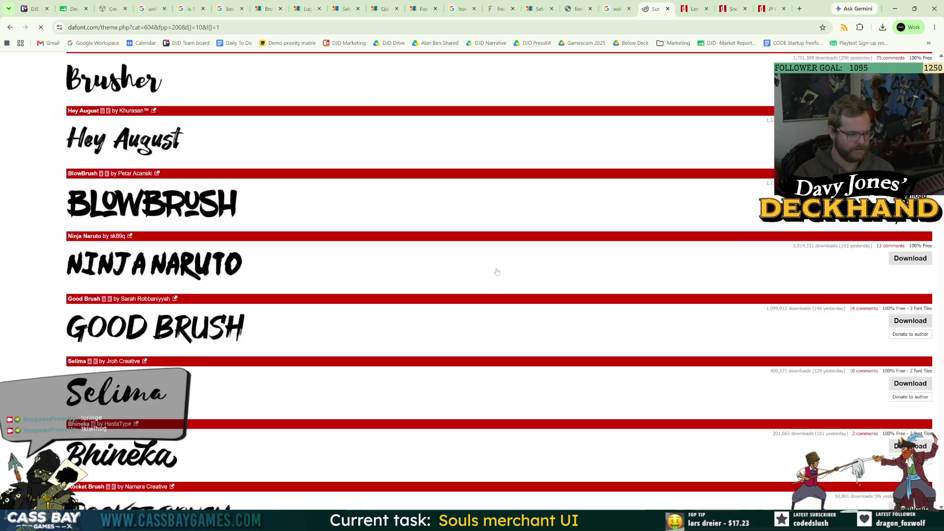
pyautogui.scroll(-5, 518, 287)
pyautogui.scroll(-5, 485, 316)
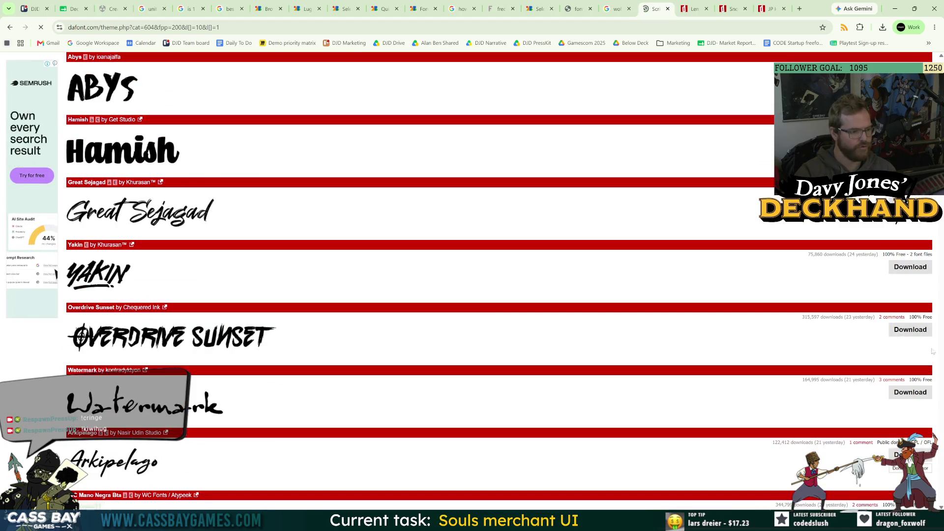
pyautogui.scroll(-8, 937, 366)
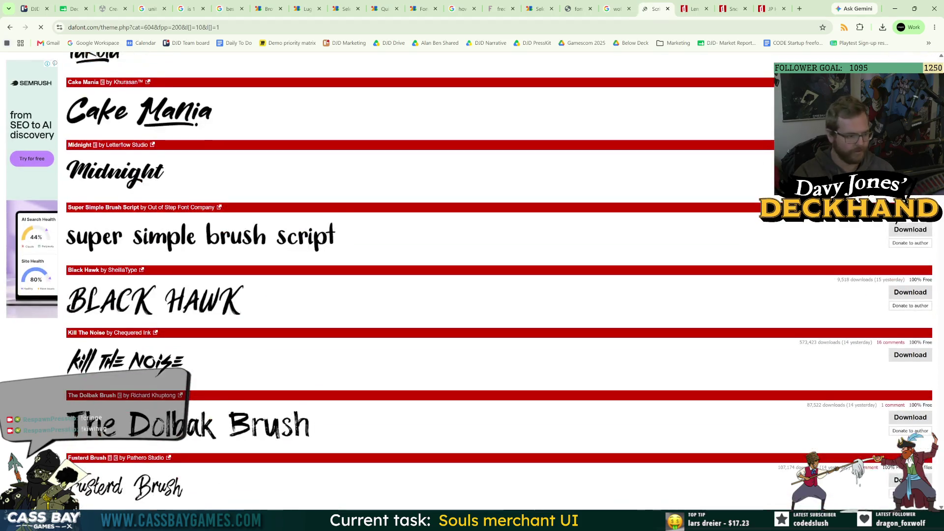
pyautogui.scroll(-5, 895, 222)
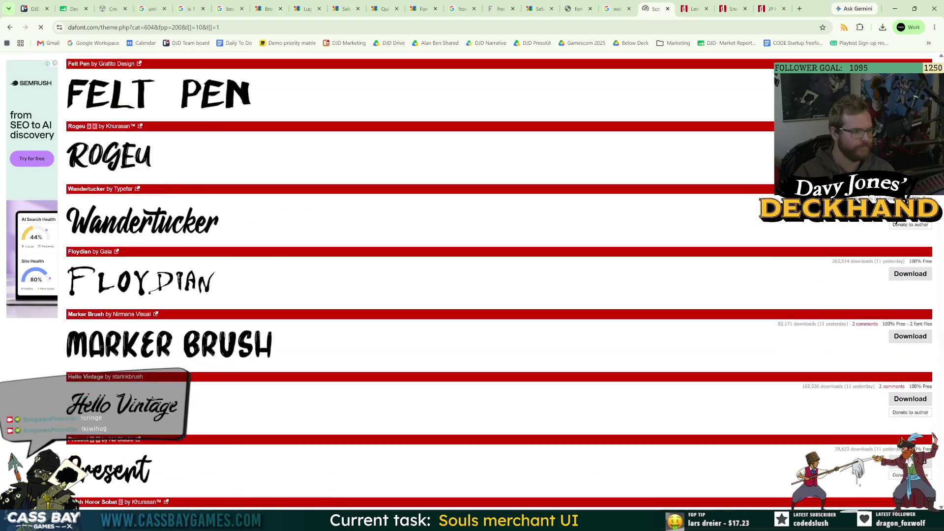
pyautogui.scroll(-4, 896, 222)
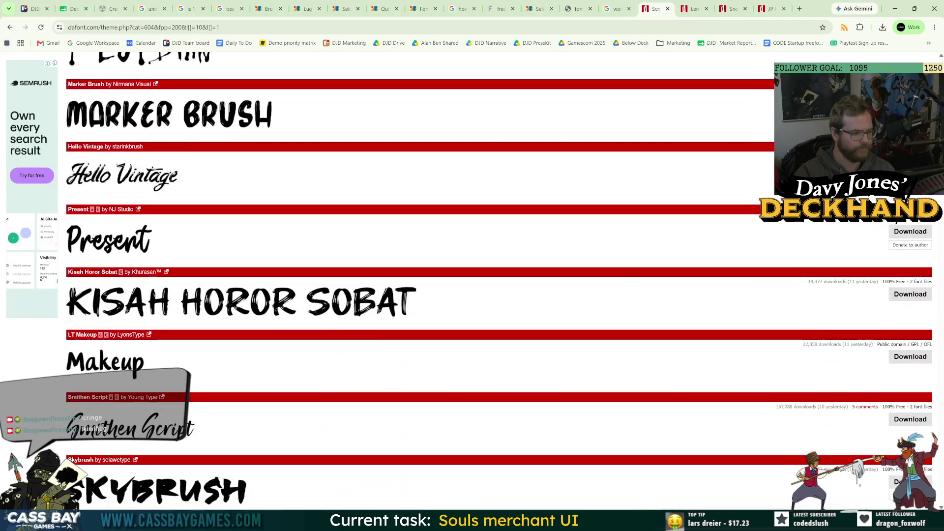
pyautogui.scroll(-3, 28, 253)
pyautogui.scroll(-15, 28, 253)
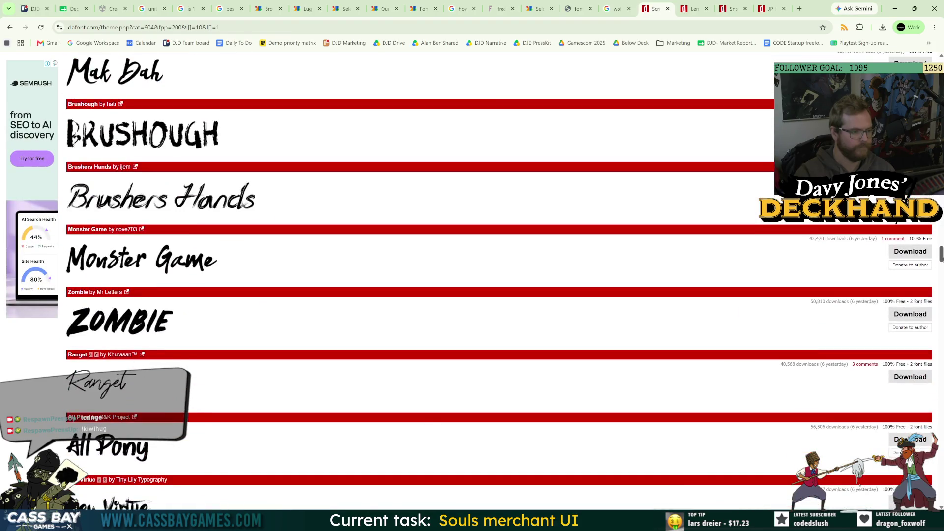
pyautogui.scroll(-5, 29, 253)
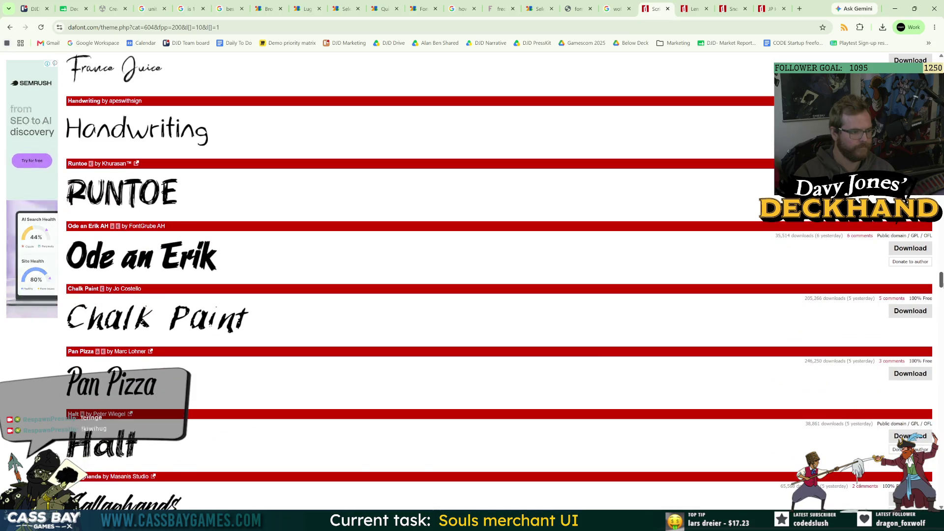
pyautogui.scroll(-5, 499, 280)
pyautogui.scroll(10, 579, 166)
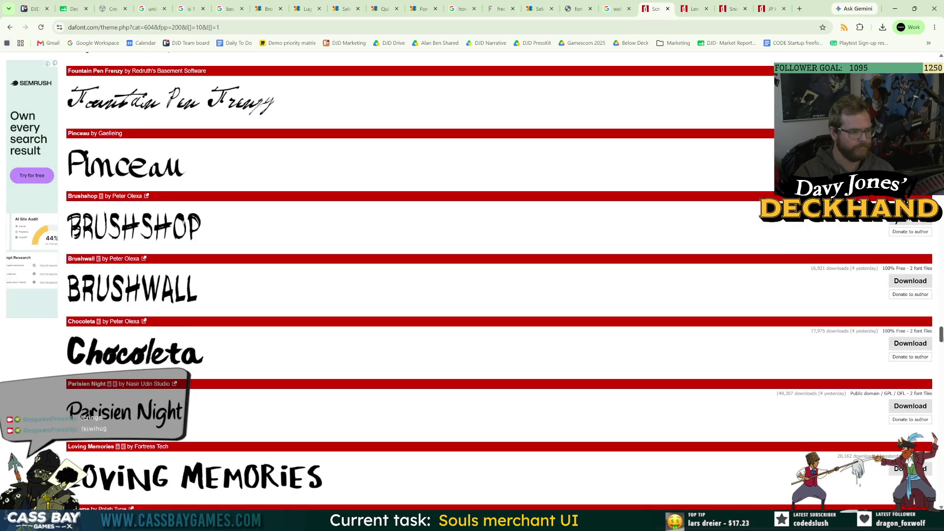
pyautogui.scroll(10, 579, 166)
pyautogui.click(605, 157)
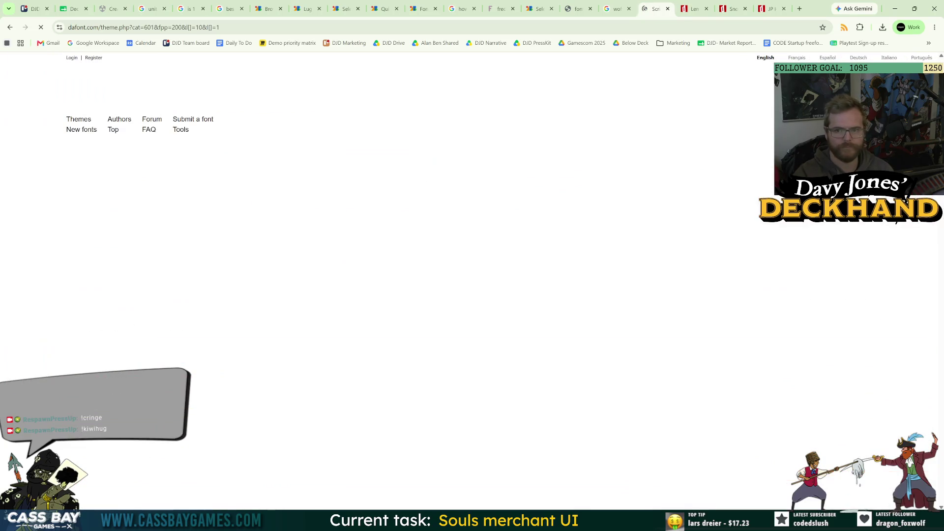
pyautogui.scroll(-5, 394, 282)
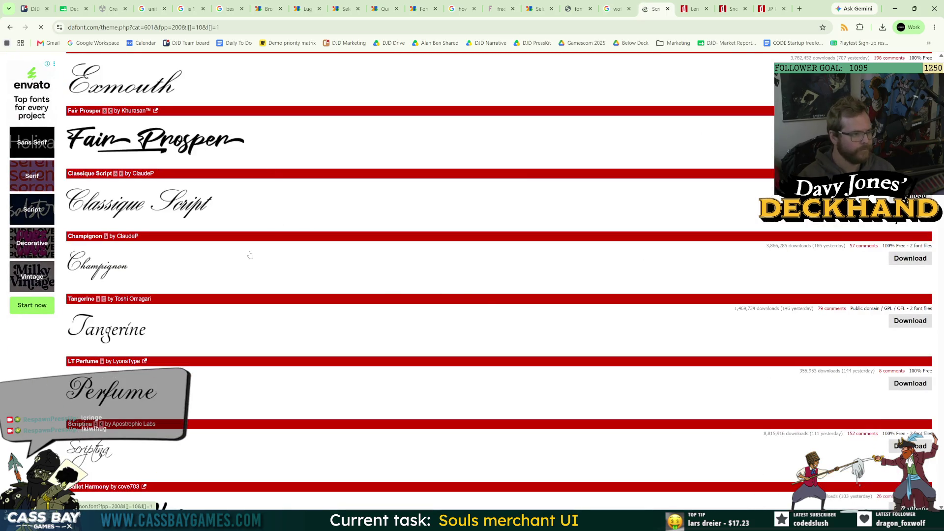
pyautogui.scroll(-5, 233, 315)
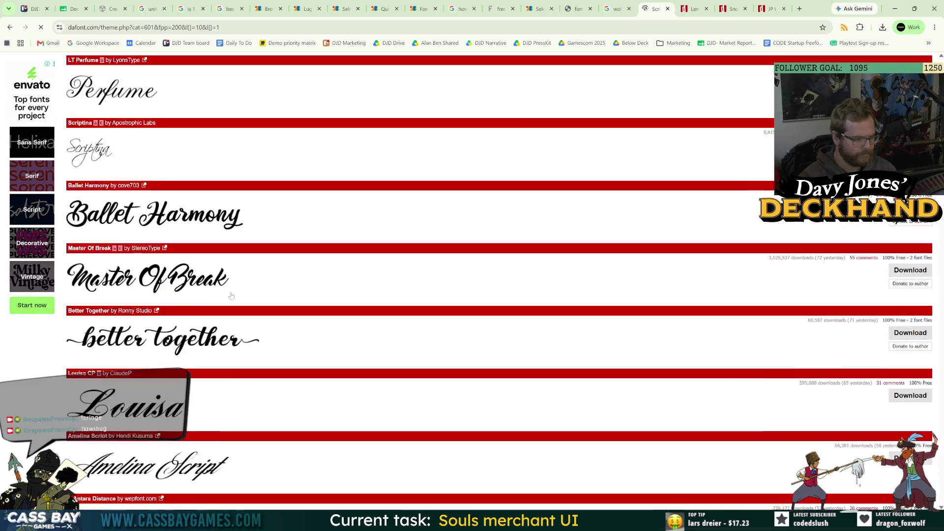
pyautogui.scroll(-6, 236, 349)
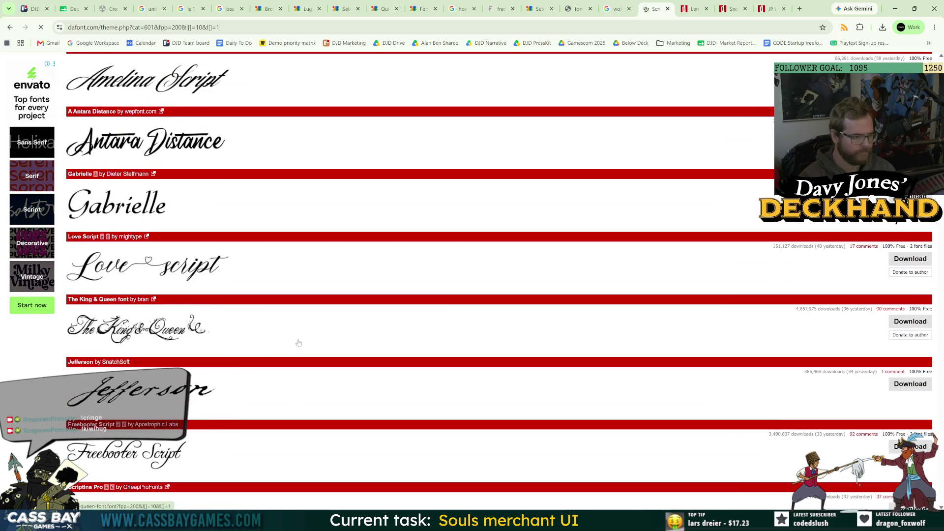
pyautogui.rightClick(132, 203)
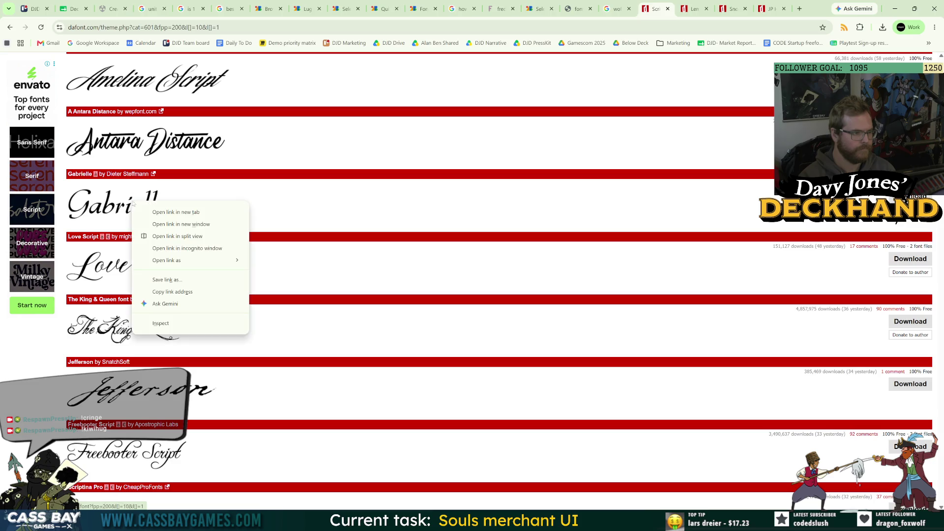
pyautogui.click(169, 212)
pyautogui.scroll(-5, 241, 318)
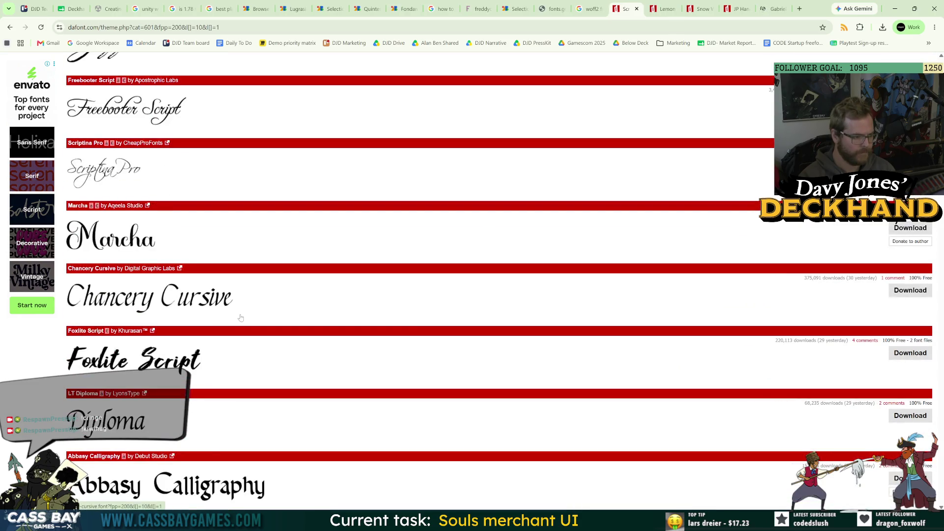
pyautogui.scroll(-5, 241, 318)
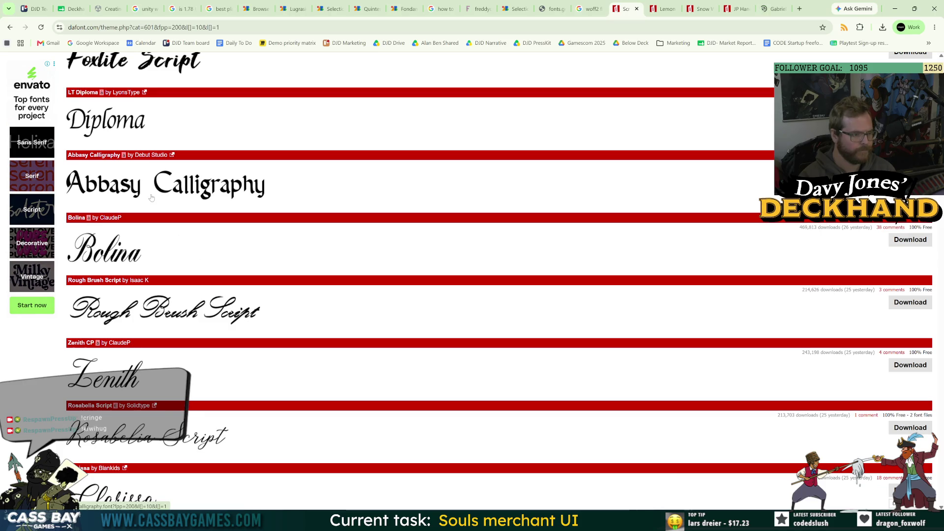
pyautogui.rightClick(203, 192)
pyautogui.click(221, 196)
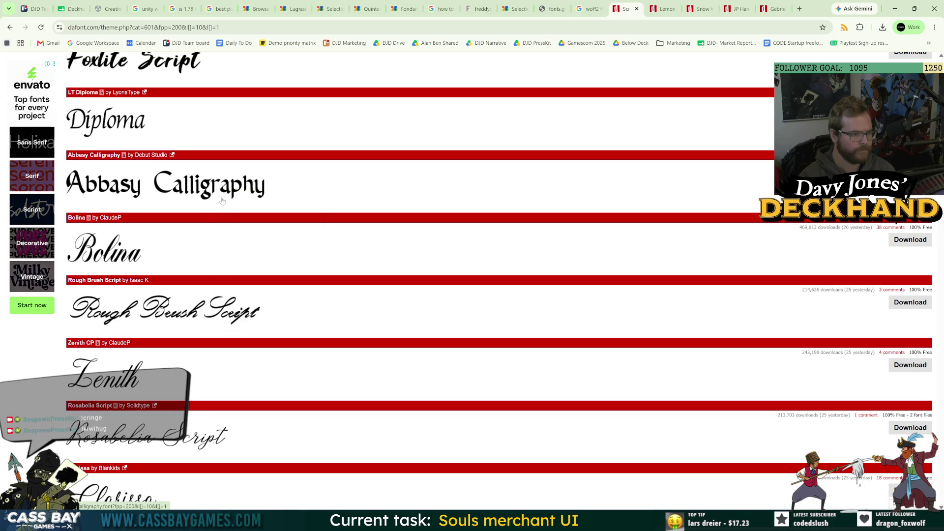
pyautogui.scroll(-5, 247, 352)
pyautogui.scroll(-5, 247, 352)
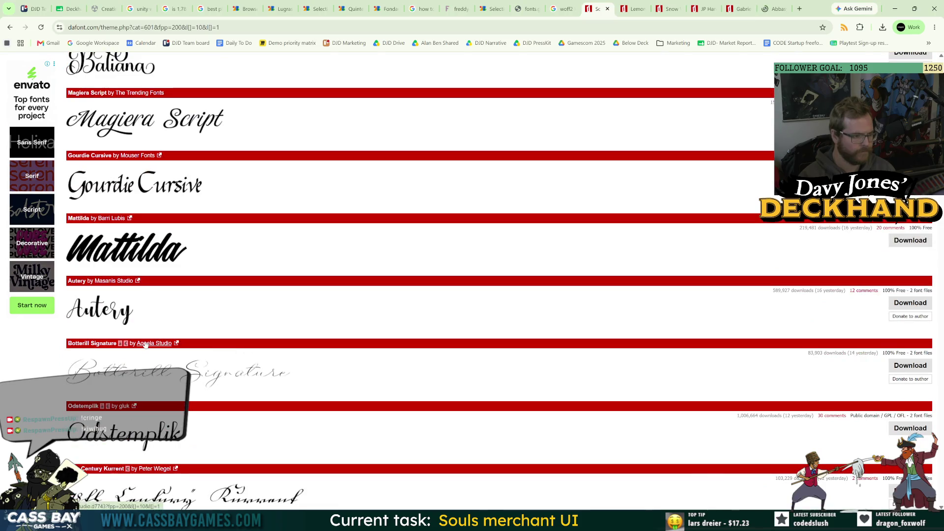
pyautogui.scroll(-3, 263, 341)
pyautogui.scroll(-12, 263, 340)
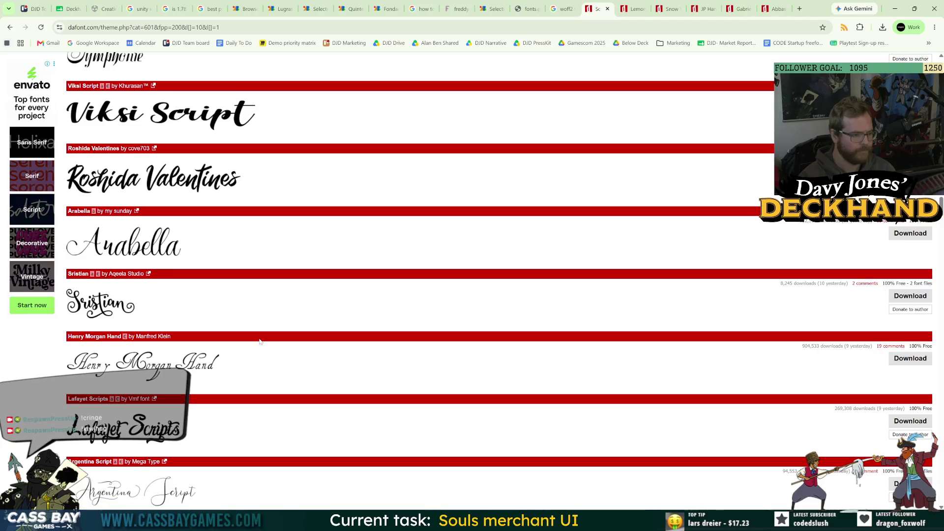
pyautogui.scroll(-7, 264, 342)
pyautogui.scroll(-6, 319, 339)
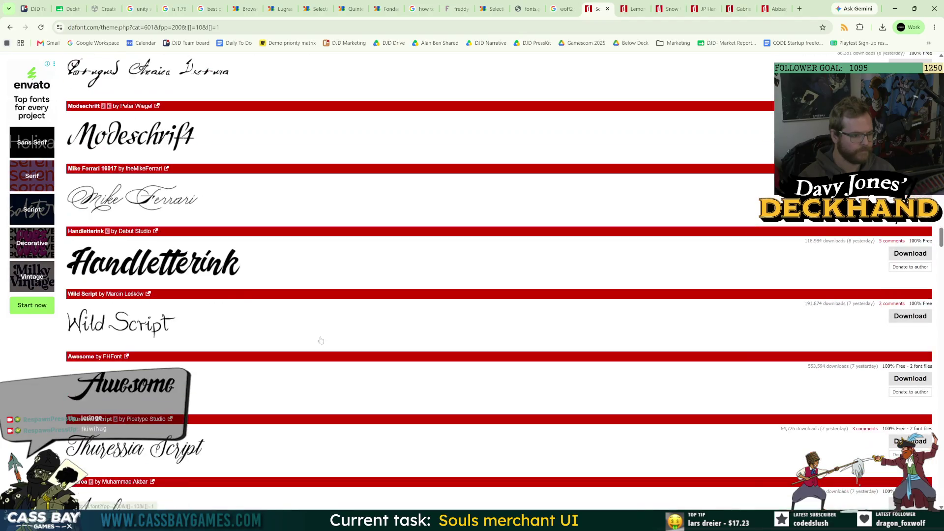
pyautogui.scroll(4, 319, 339)
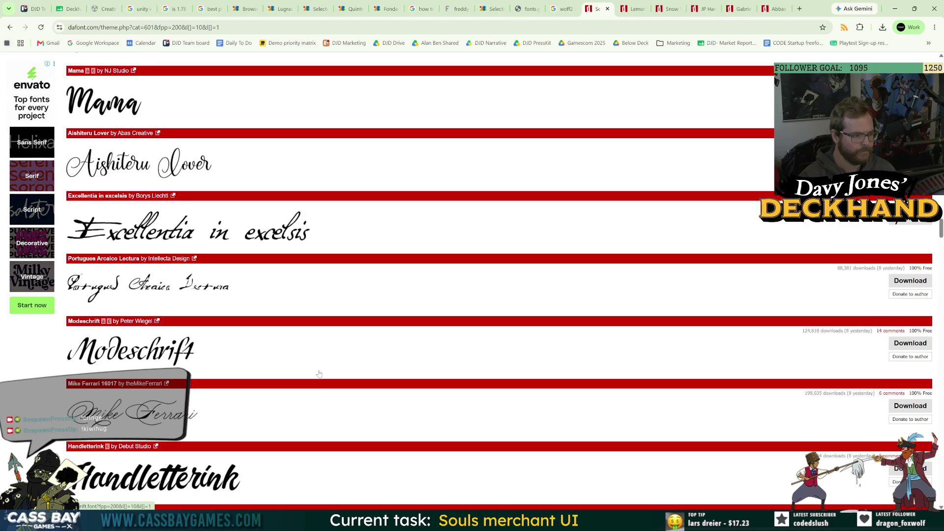
pyautogui.scroll(-17, 330, 366)
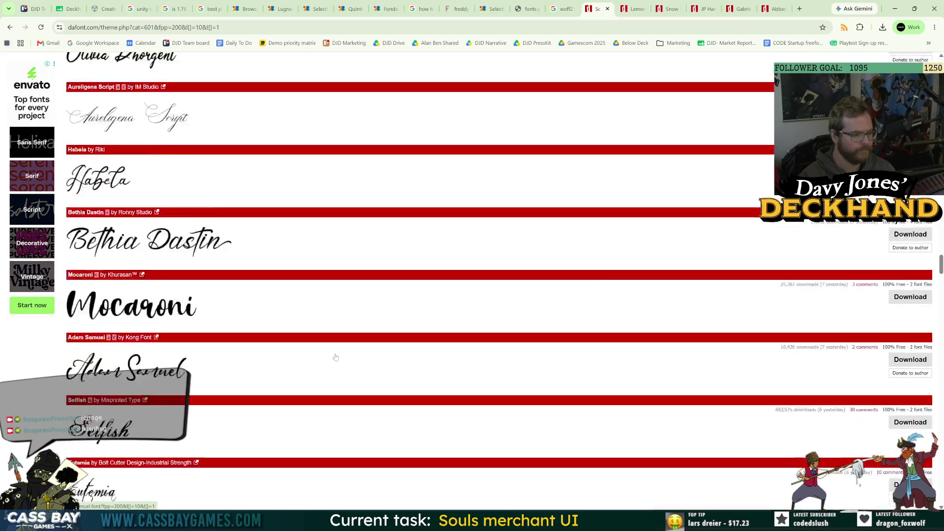
pyautogui.scroll(-14, 339, 354)
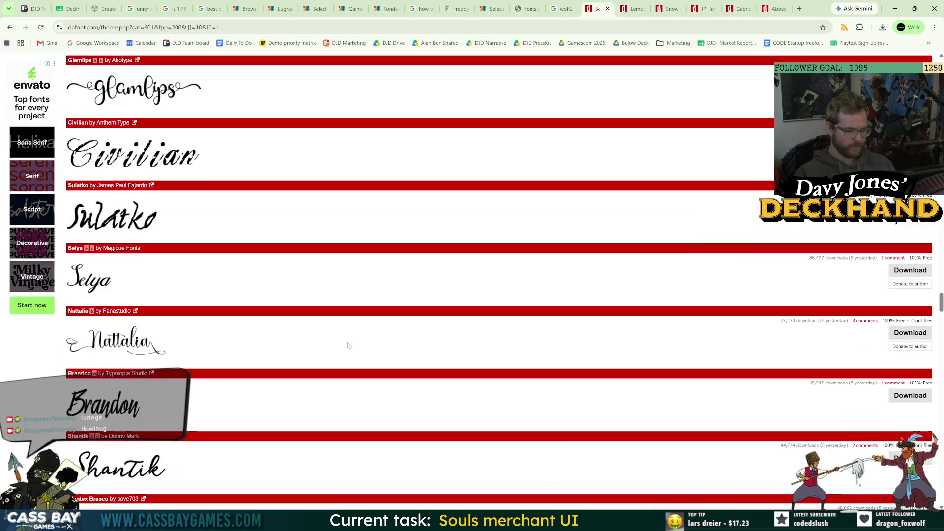
pyautogui.scroll(-6, 295, 246)
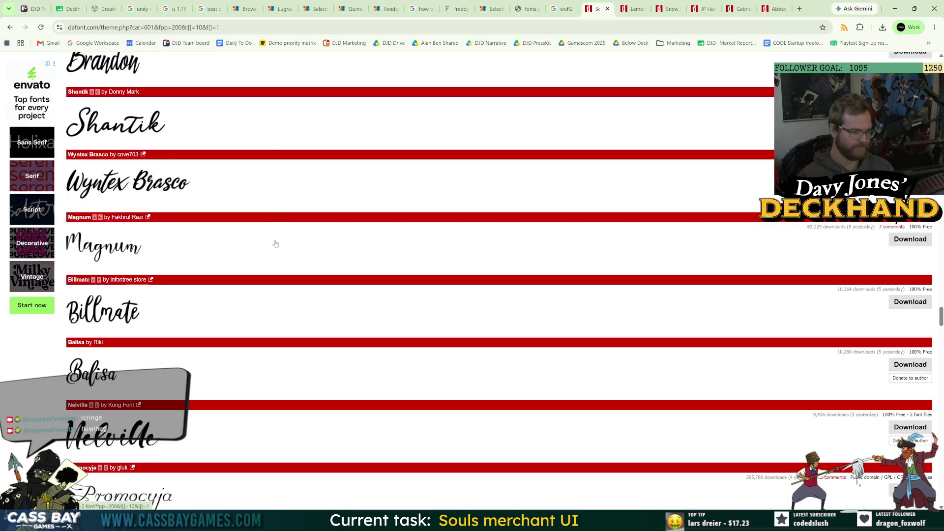
pyautogui.scroll(-7, 276, 243)
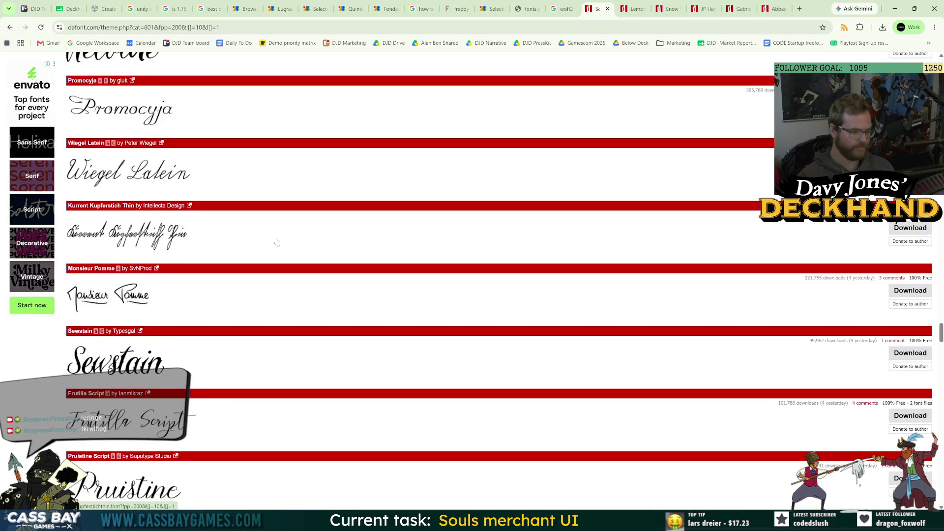
pyautogui.scroll(-5, 278, 240)
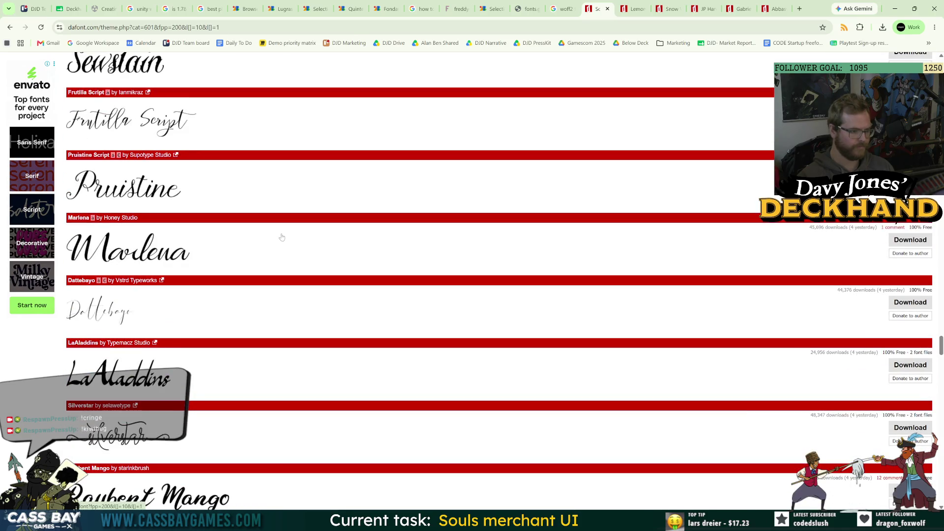
pyautogui.scroll(-4, 282, 238)
pyautogui.scroll(-6, 293, 228)
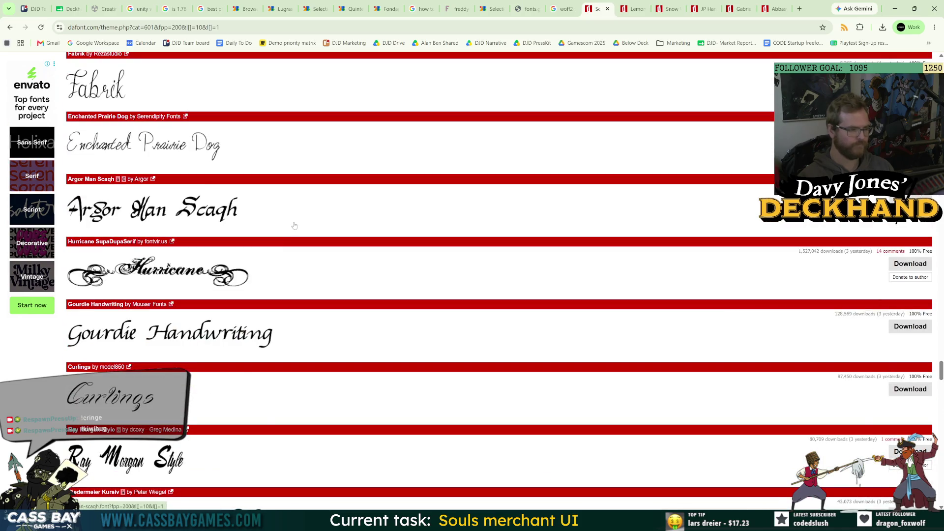
pyautogui.scroll(-5, 284, 237)
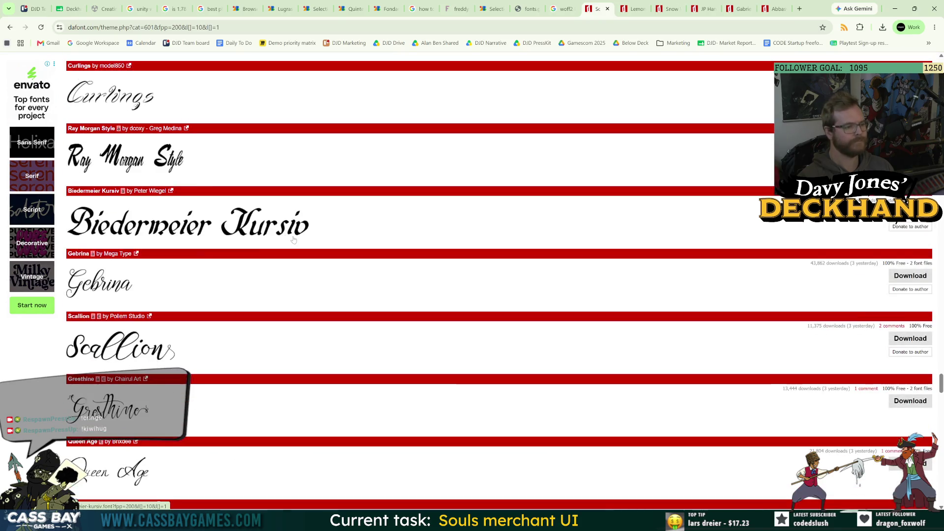
pyautogui.scroll(-5, 293, 239)
pyautogui.scroll(-5, 297, 237)
pyautogui.scroll(-5, 300, 235)
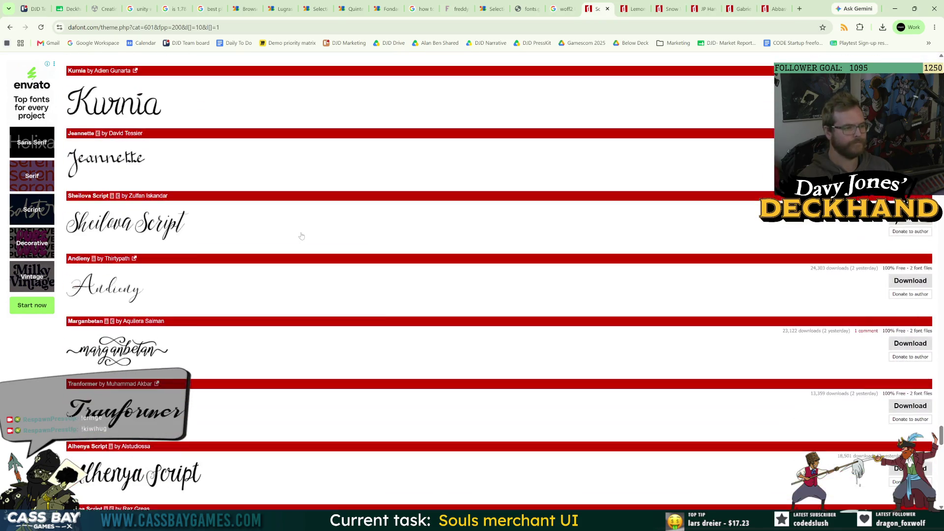
pyautogui.scroll(-5, 302, 236)
pyautogui.scroll(-5, 301, 235)
pyautogui.scroll(-5, 301, 235)
pyautogui.scroll(-5, 301, 234)
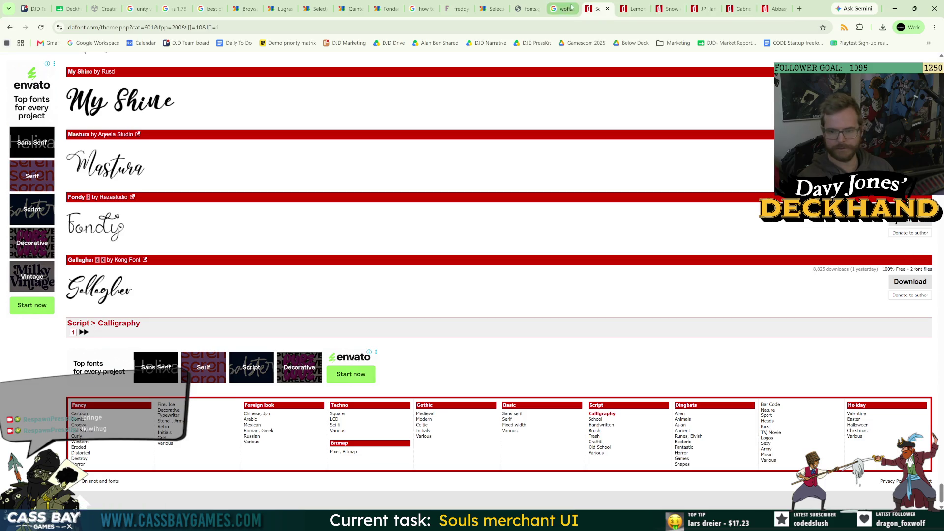
pyautogui.click(628, 14)
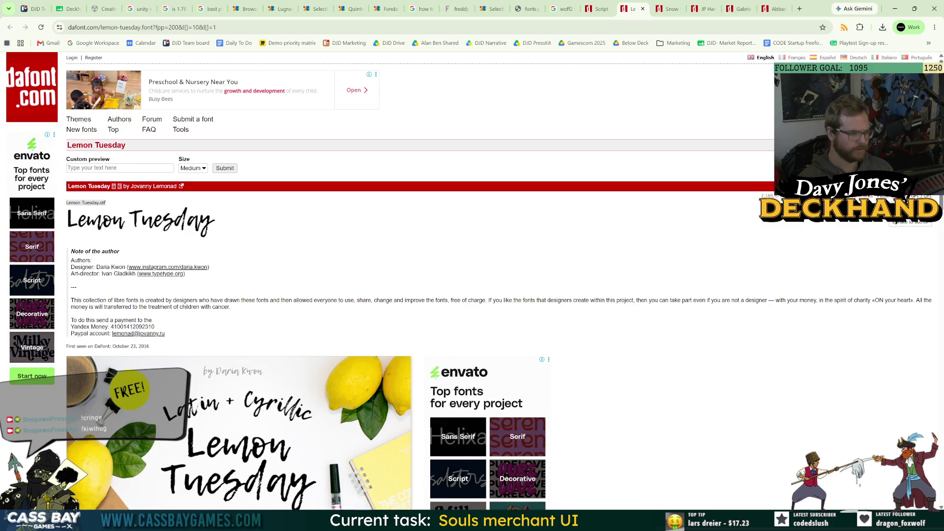
# Compare the Snow White and Lemon Tuesday pages, then close the Lemon Tuesday tab
pyautogui.click(664, 9)
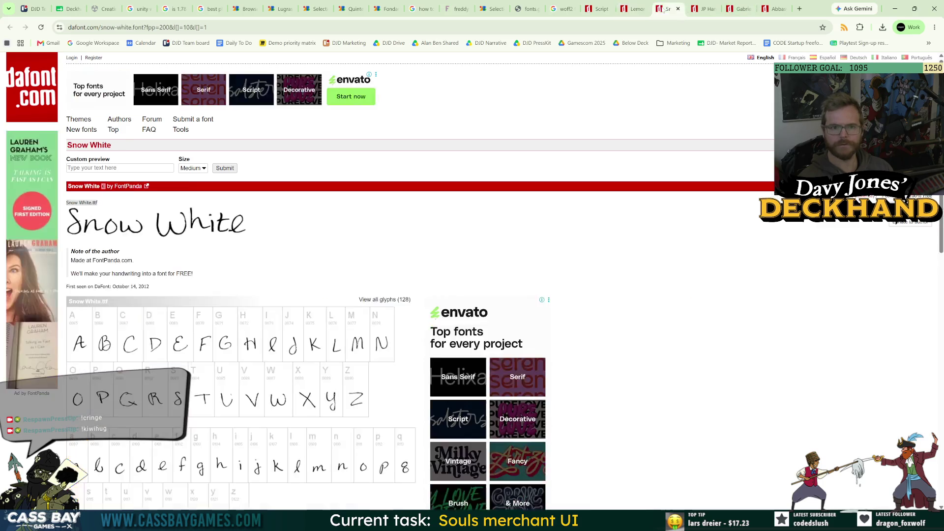
pyautogui.click(632, 10)
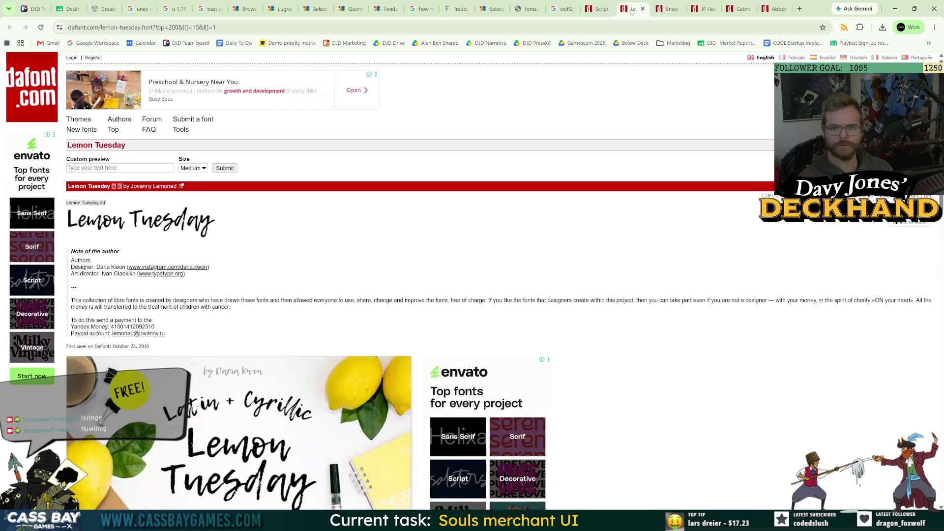
pyautogui.click(642, 9)
pyautogui.click(666, 10)
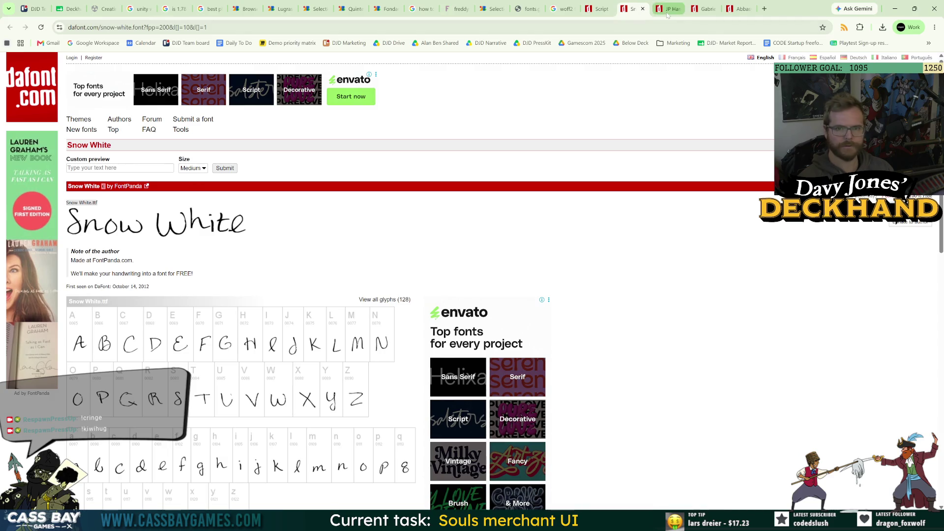
# Bring up the Gabrielle font page and its Custom preview field before returning to Unity
pyautogui.click(704, 10)
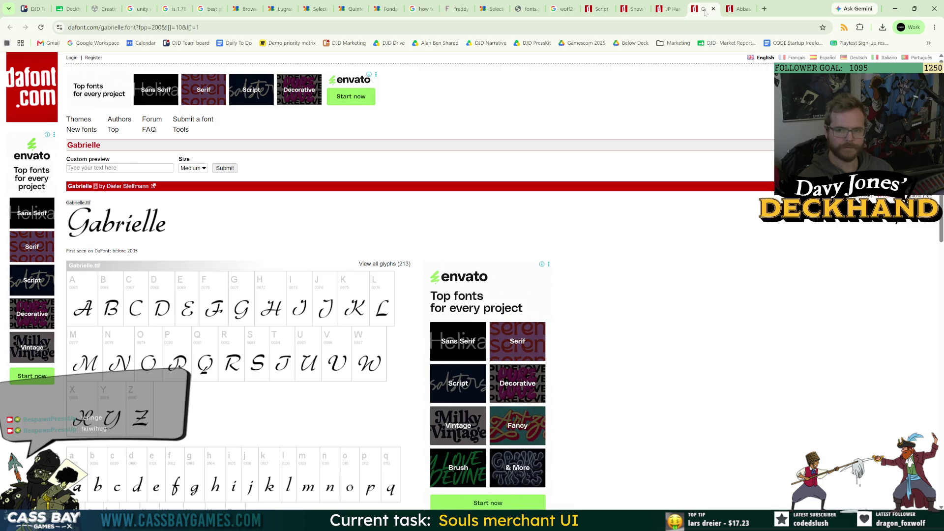
pyautogui.scroll(-10, 263, 348)
pyautogui.scroll(10, 129, 179)
pyautogui.click(118, 156)
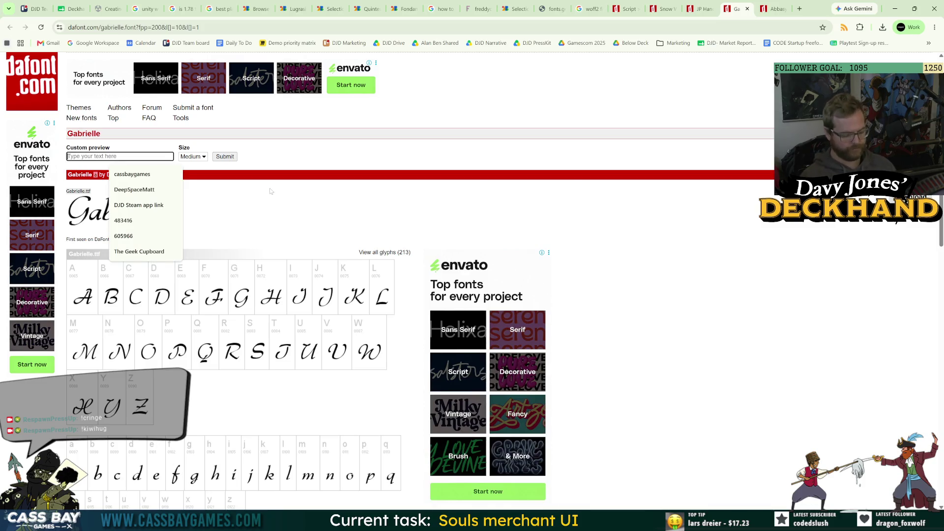
pyautogui.hotkey('alt', 'Tab')
pyautogui.hotkey('alt', 'Tab')
pyautogui.hotkey('alt', 'Tab')
pyautogui.hotkey('alt', 'Tab')
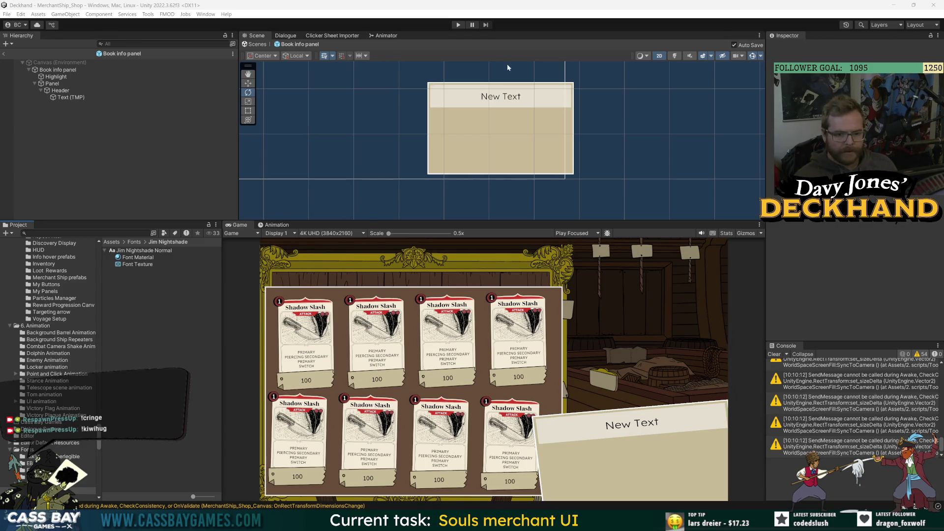
# Set the Header's Text (TMP) to 'Shadow Slash' and enter it as Gabrielle's preview text
pyautogui.click(117, 97)
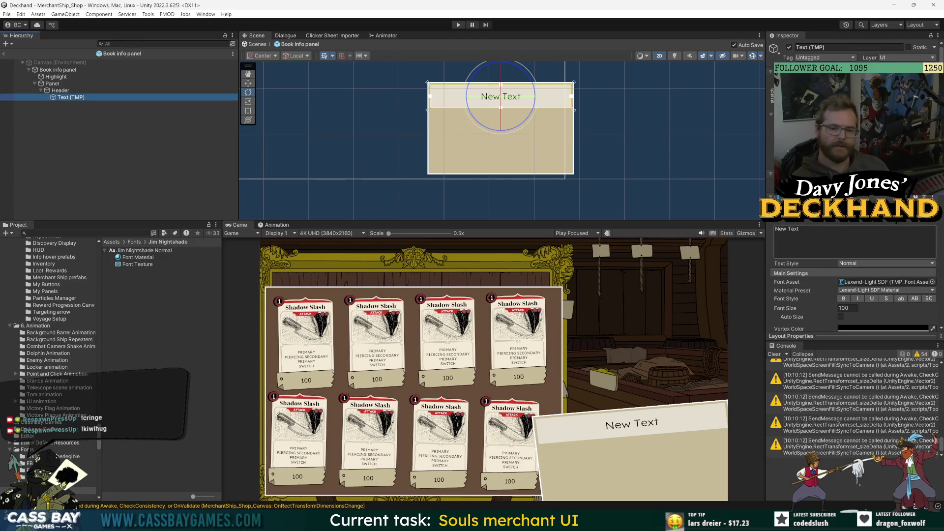
pyautogui.write('Shadow Slash')
pyautogui.hotkey('alt', 'Tab')
pyautogui.hotkey('alt', 'Tab')
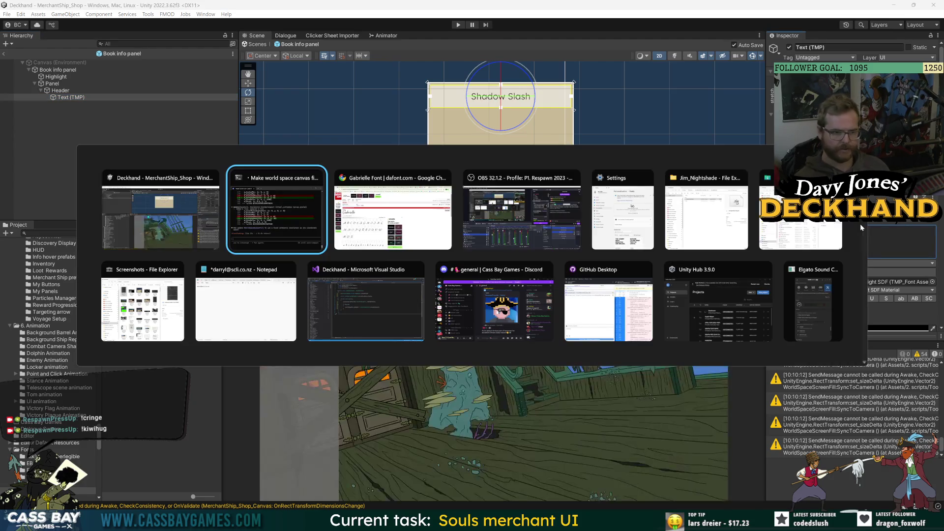
pyautogui.write('Shadow Slash')
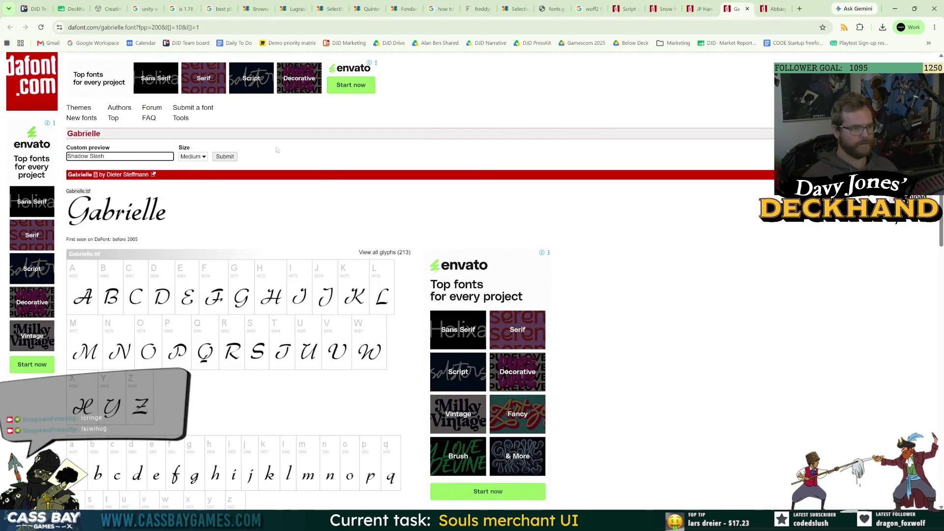
# Preview 'Shadow Slash' in Gabrielle and Abbasy Calligraphy, then show the Abbasy zip in its folder
pyautogui.click(225, 156)
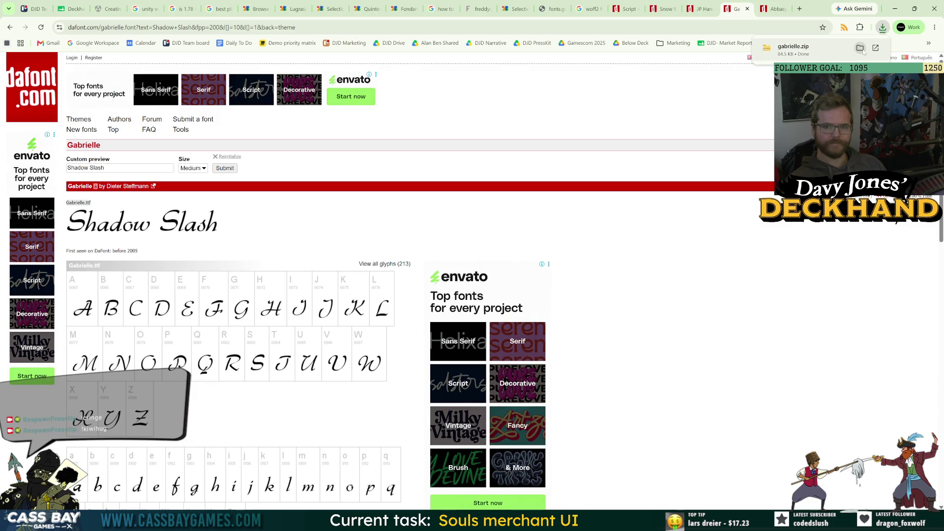
pyautogui.click(773, 14)
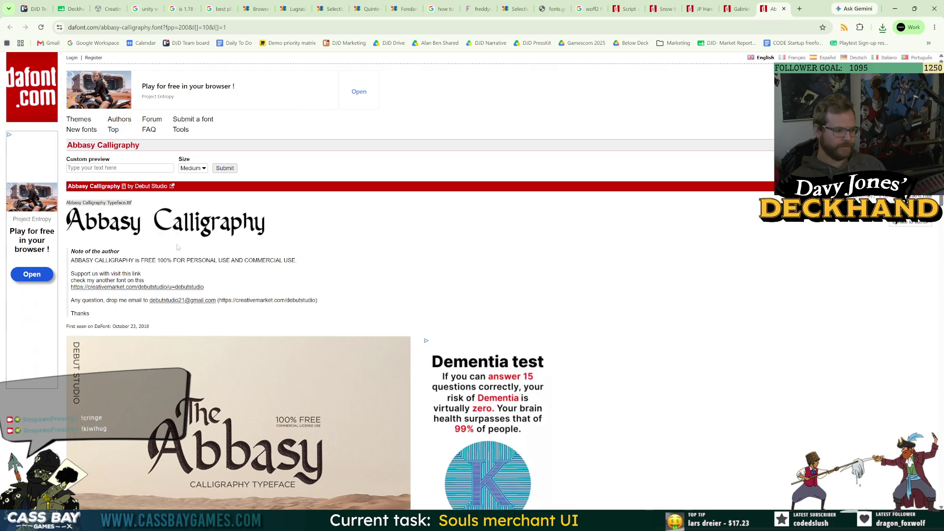
pyautogui.click(117, 167)
pyautogui.write('Shadow Slash')
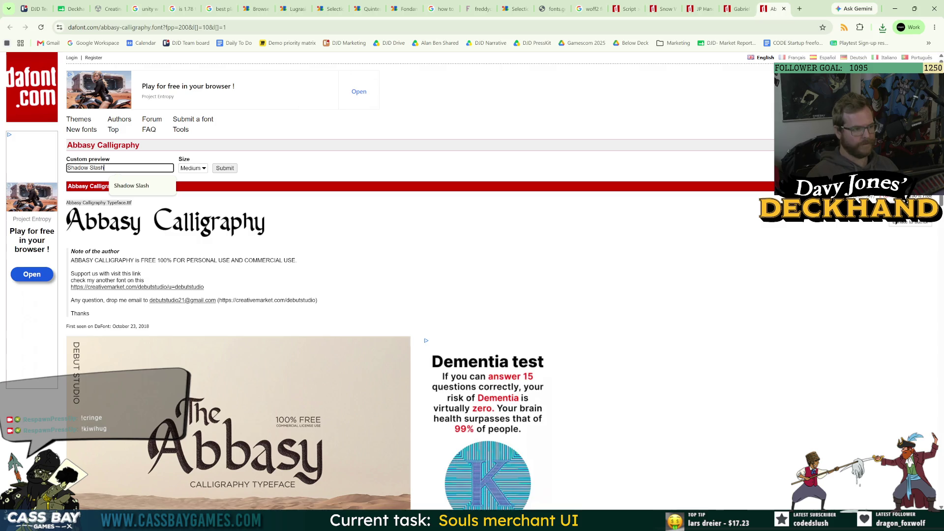
pyautogui.click(231, 169)
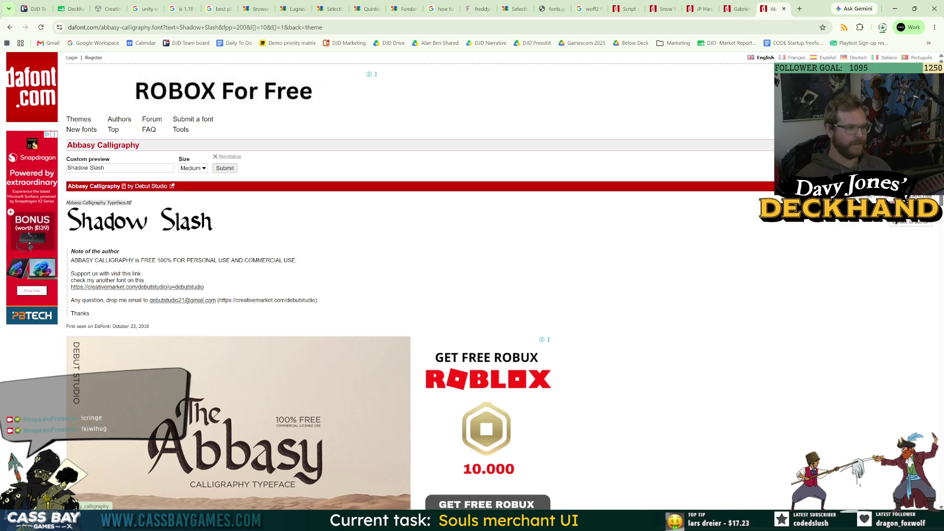
pyautogui.click(860, 49)
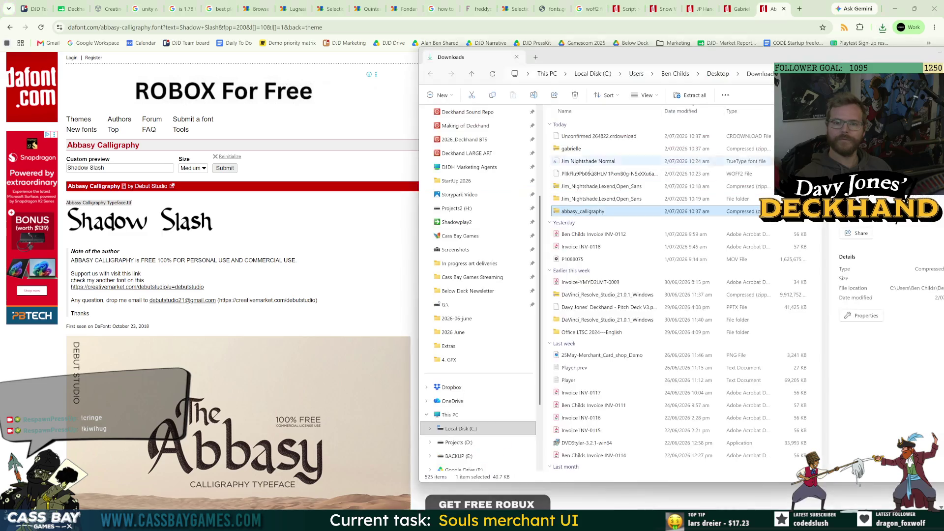
# Extract the abbasy_calligraphy zip and open its Abbasy Calligraphy Typeface file
pyautogui.rightClick(583, 216)
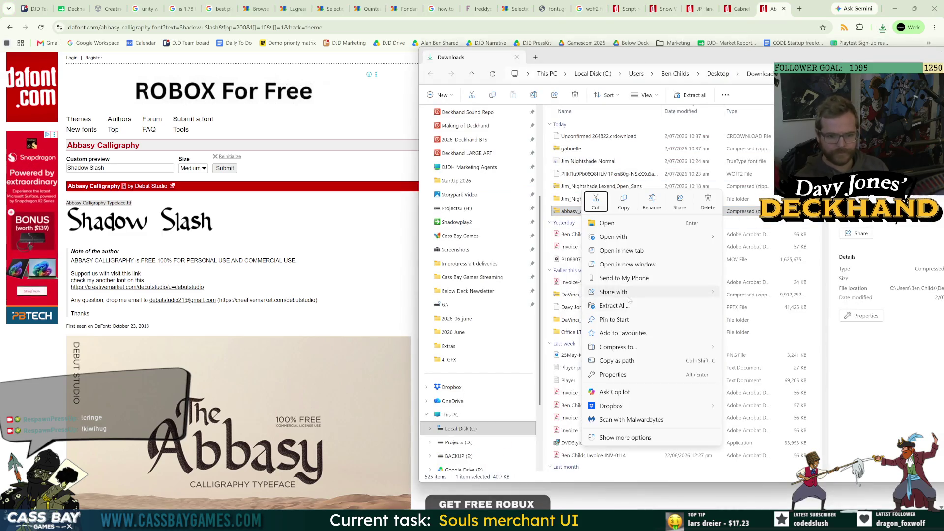
pyautogui.click(627, 296)
pyautogui.press('Return')
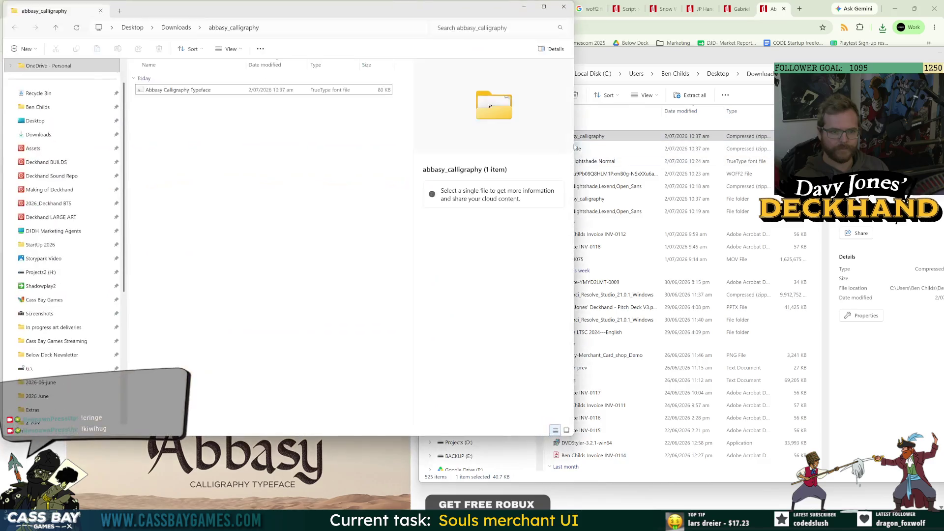
pyautogui.click(166, 90)
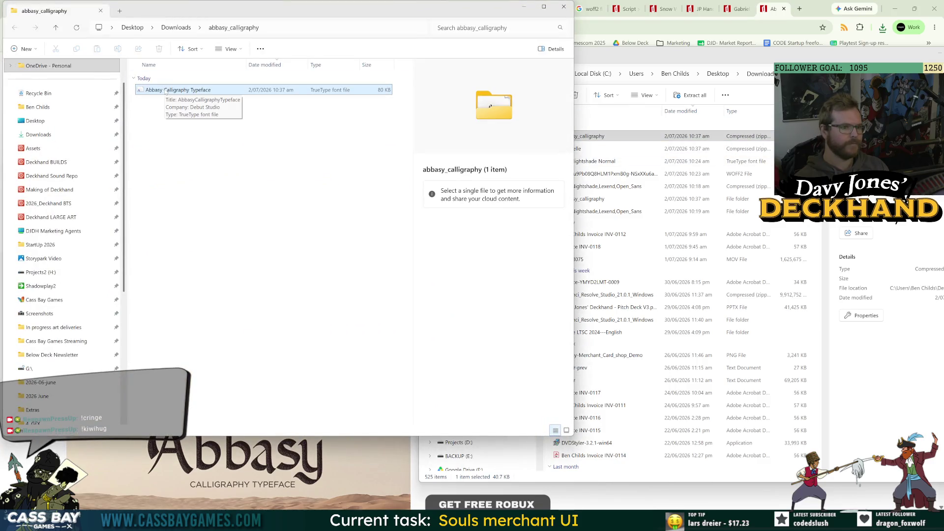
pyautogui.doubleClick(166, 90)
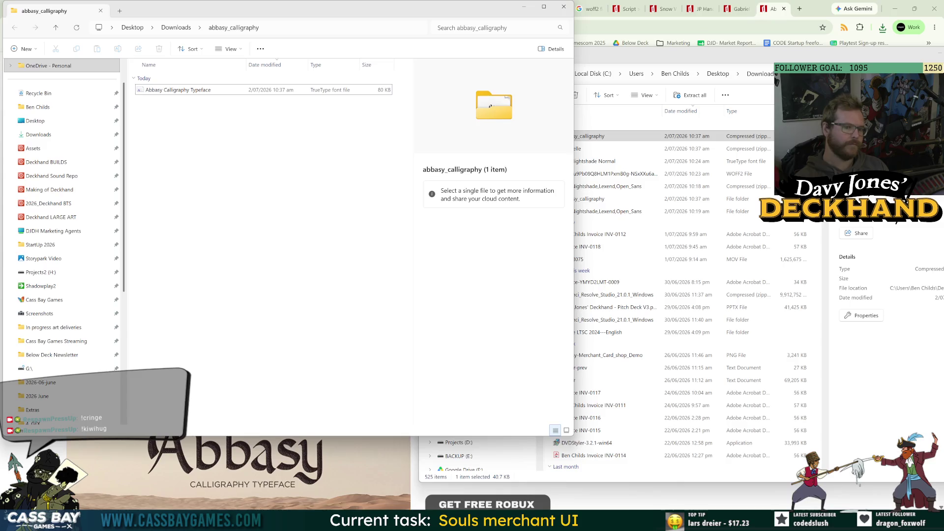
# Install Abbasy Calligraphy Typeface by dropping it onto the Settings Fonts area
pyautogui.click(681, 474)
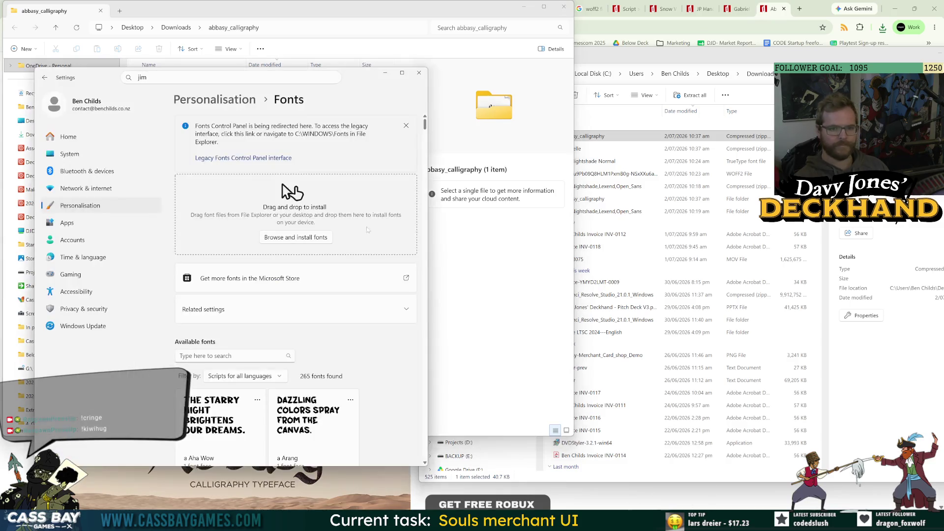
pyautogui.moveTo(344, 10)
pyautogui.mouseDown()
pyautogui.moveTo(492, 81)
pyautogui.moveTo(644, 82)
pyautogui.mouseUp()
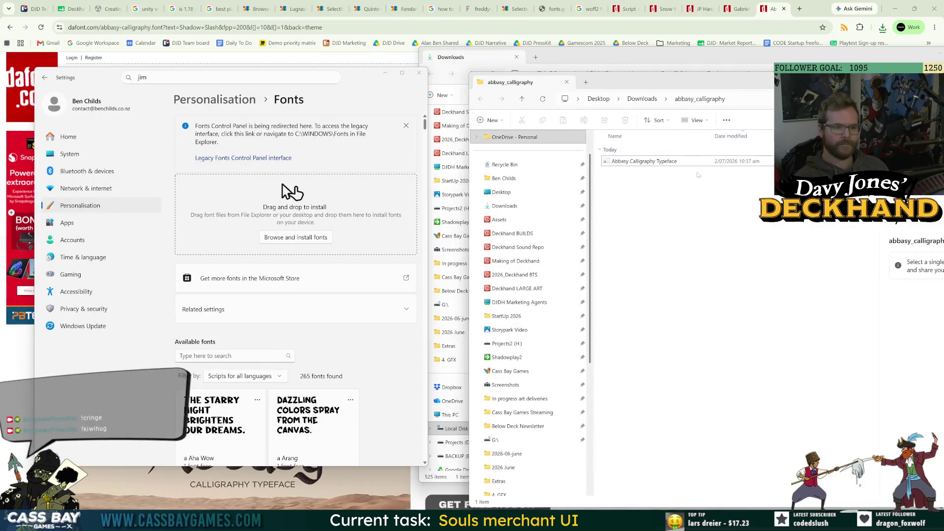
pyautogui.click(644, 161)
pyautogui.moveTo(314, 223); pyautogui.dragTo(313, 222)
pyautogui.moveTo(748, 86); pyautogui.dragTo(529, 151)
pyautogui.hotkey('alt', 'Up')
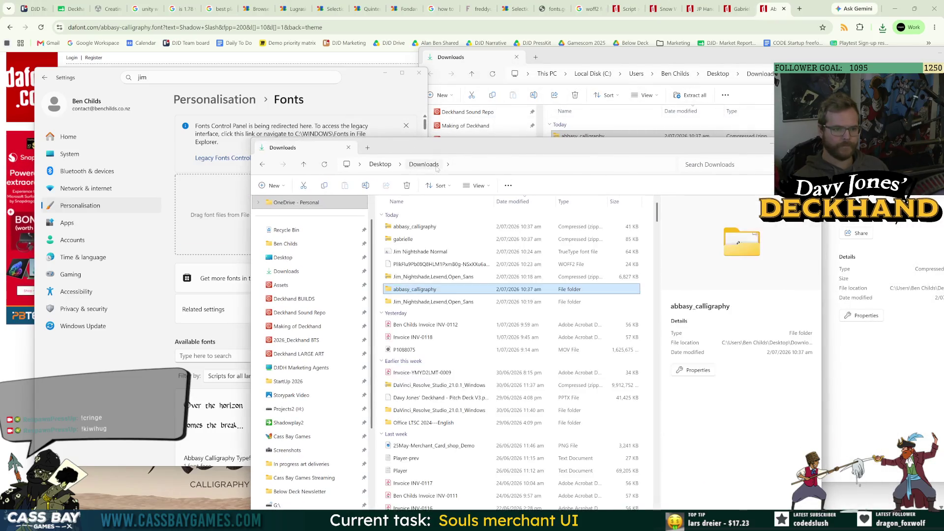
pyautogui.click(815, 11)
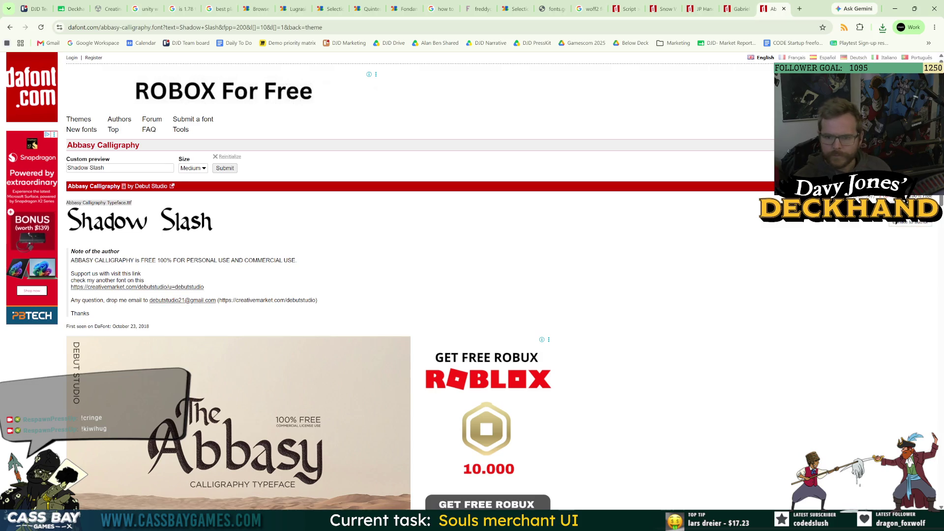
# Compare the Gabrielle and Abbasy Calligraphy pages, then bring the Downloads folder forward
pyautogui.scroll(-10, 760, 342)
pyautogui.scroll(-2, 759, 341)
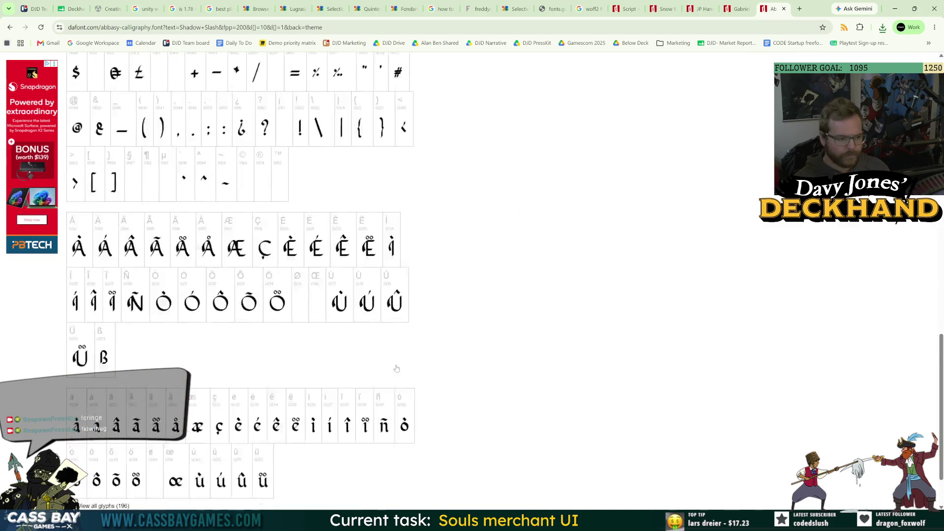
pyautogui.scroll(6, 223, 404)
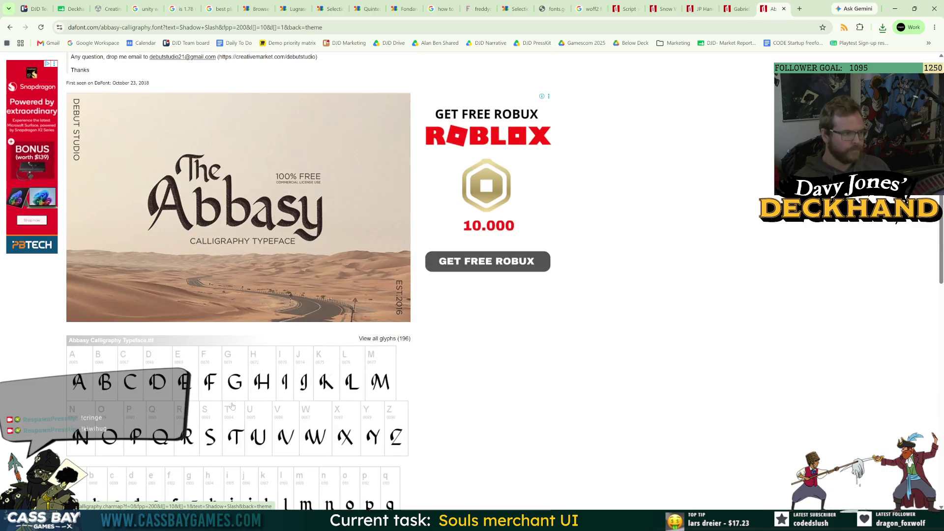
pyautogui.scroll(5, 234, 402)
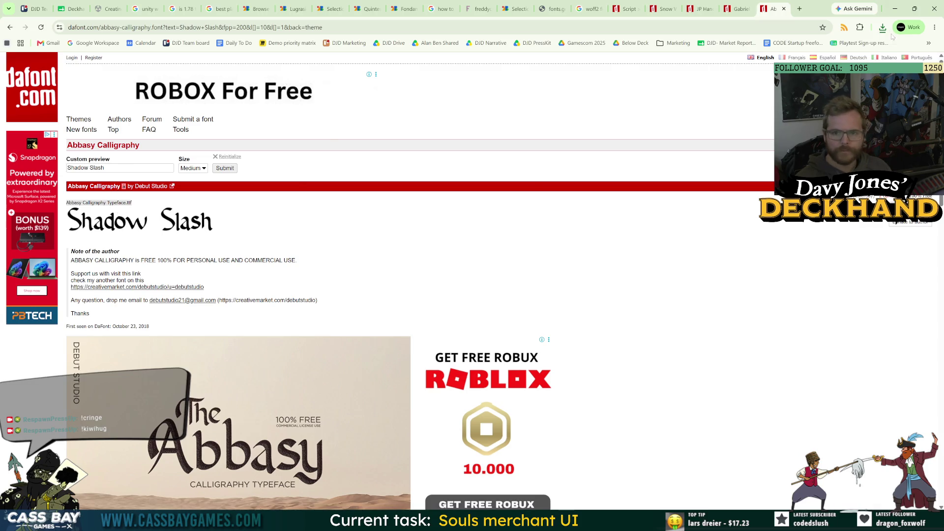
pyautogui.hotkey('alt', 'Tab')
pyautogui.press('Escape')
pyautogui.click(740, 11)
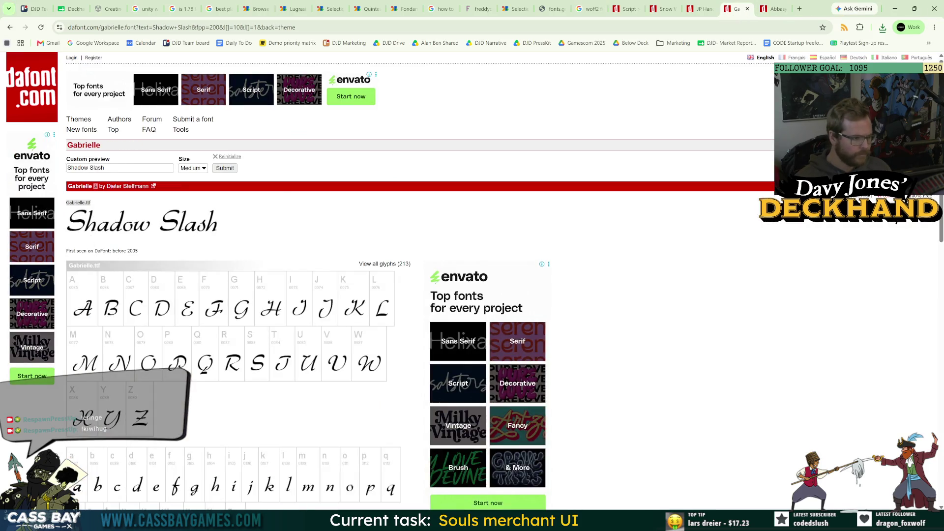
pyautogui.click(774, 9)
pyautogui.hotkey('alt', 'Tab')
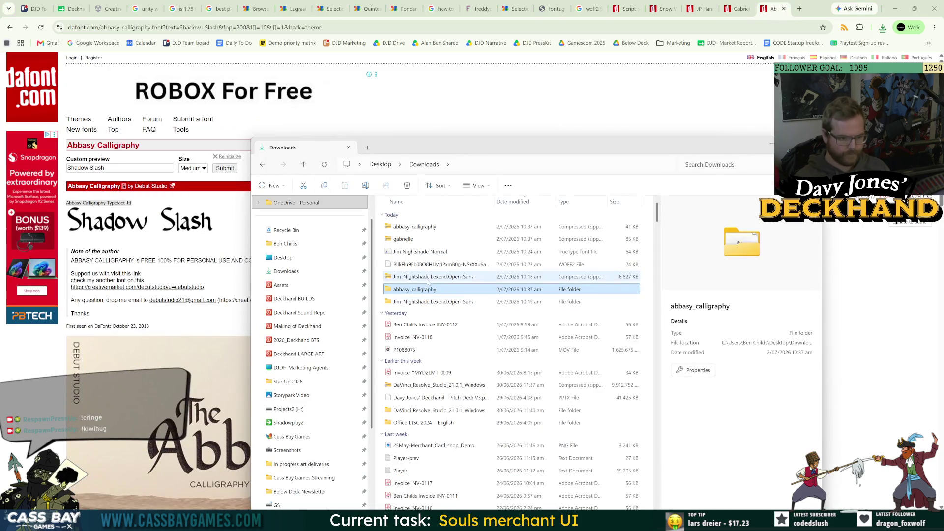
# Extract the gabrielle zip archive into its own folder
pyautogui.click(413, 227)
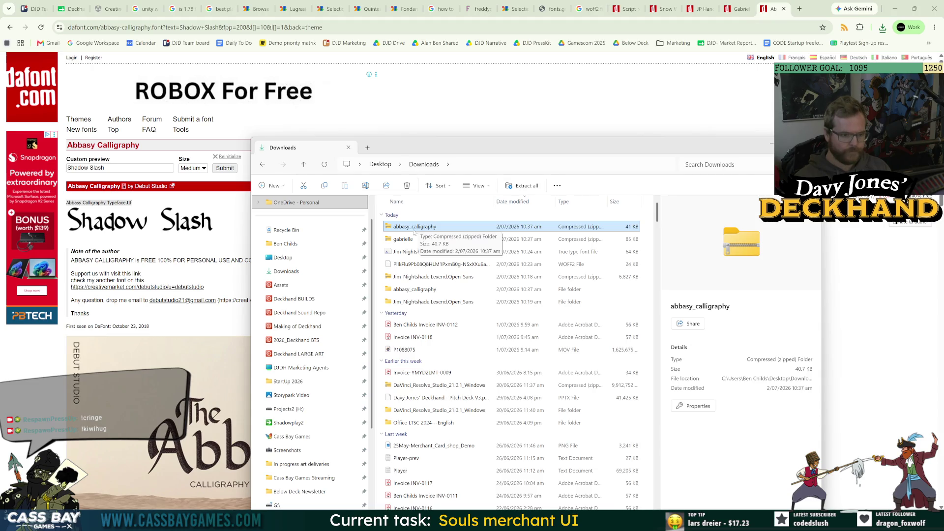
pyautogui.click(409, 240)
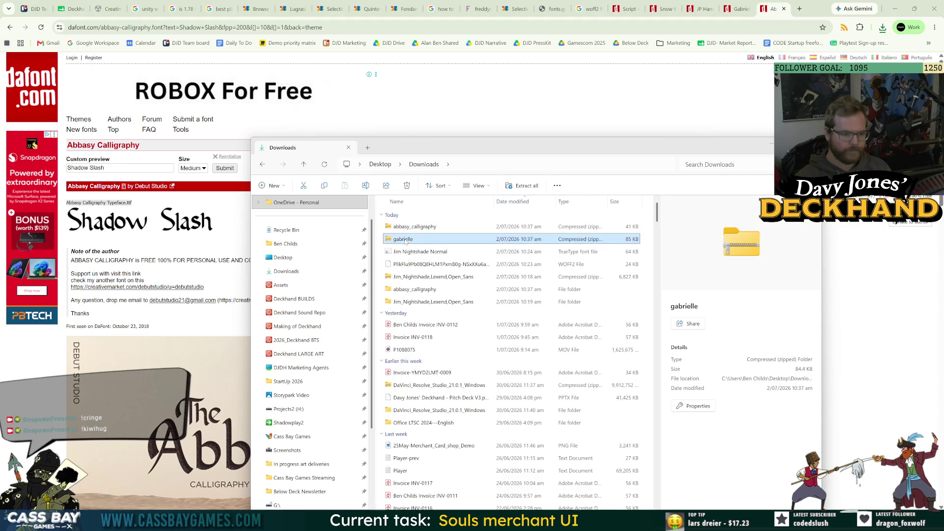
pyautogui.rightClick(409, 240)
pyautogui.click(434, 290)
pyautogui.press('Return')
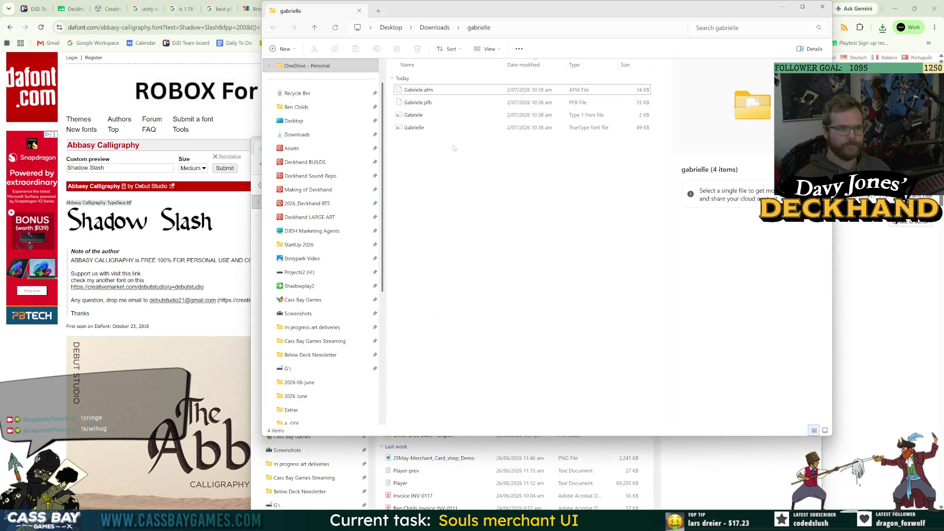
# Line up the gabrielle folder window alongside the Windows font settings
pyautogui.hotkey('alt', 'Tab')
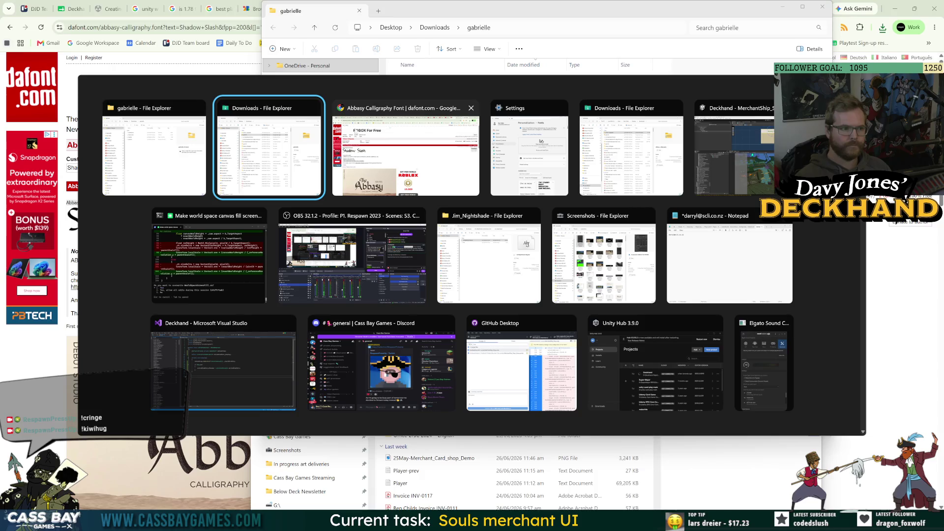
pyautogui.click(528, 148)
pyautogui.hotkey('alt', 'Tab')
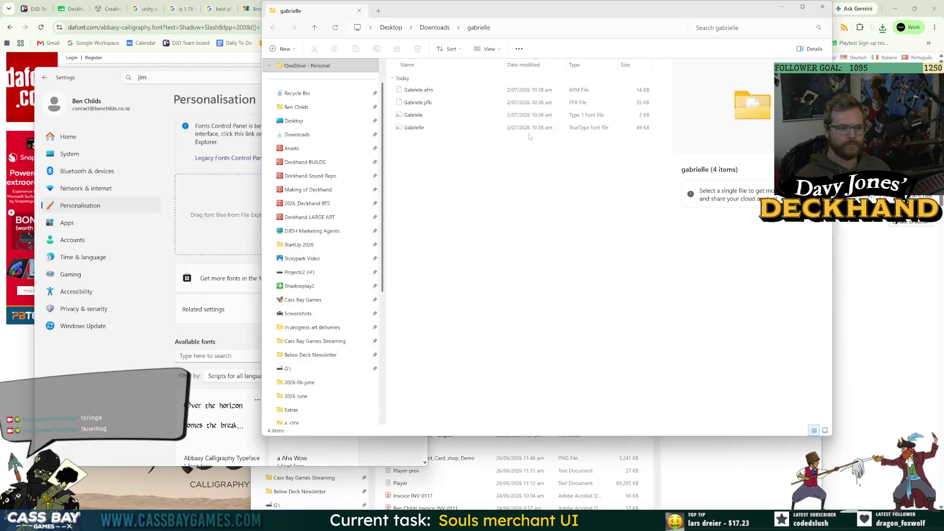
pyautogui.keyDown('shift'); pyautogui.click(414, 127); pyautogui.keyUp('shift')
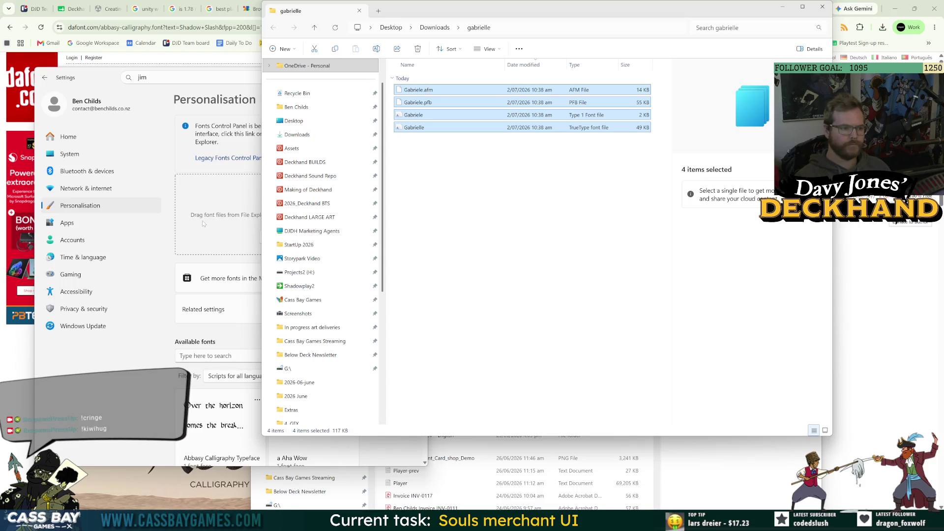
pyautogui.click(202, 220)
pyautogui.click(524, 144)
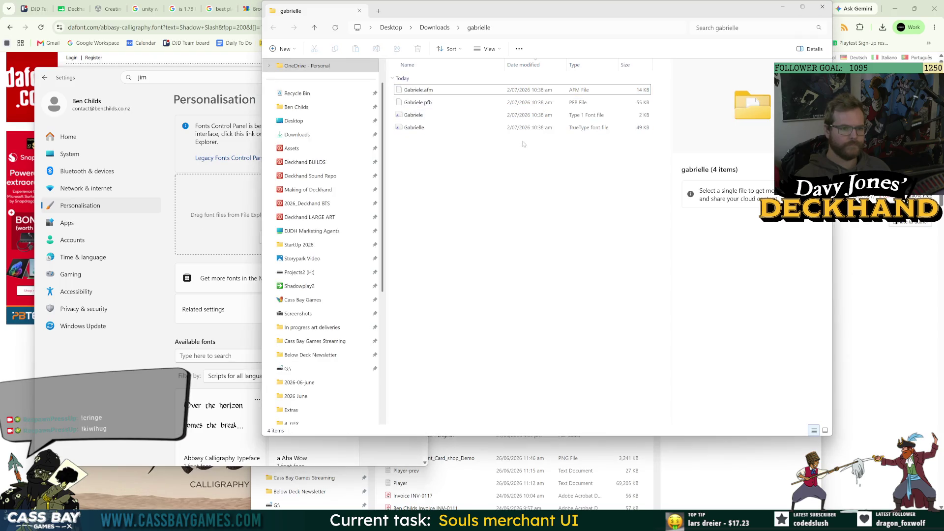
# Drop the Gabrielle Type 1 and TrueType files onto the font install area
pyautogui.click(414, 127)
pyautogui.keyDown('ctrl'); pyautogui.click(413, 115); pyautogui.keyUp('ctrl')
pyautogui.moveTo(414, 115)
pyautogui.mouseDown()
pyautogui.moveTo(321, 143)
pyautogui.moveTo(228, 202)
pyautogui.mouseUp()
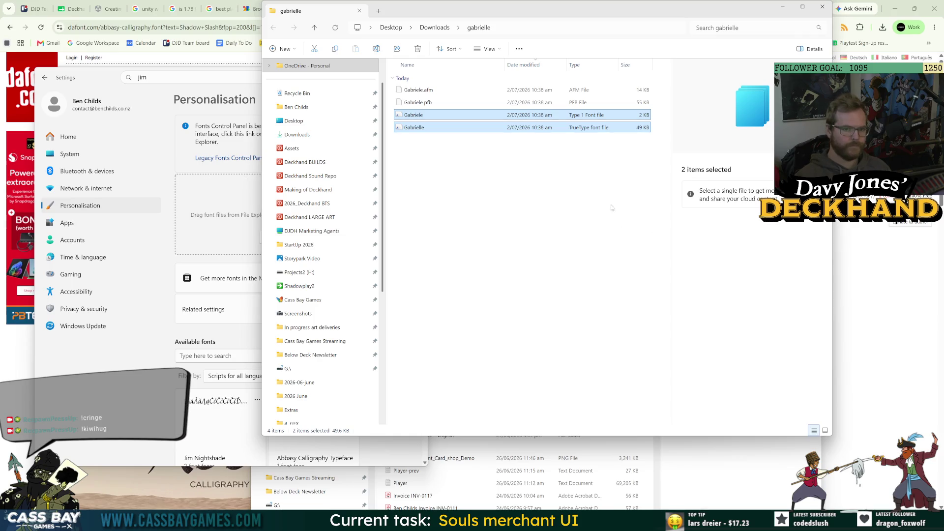
pyautogui.click(565, 162)
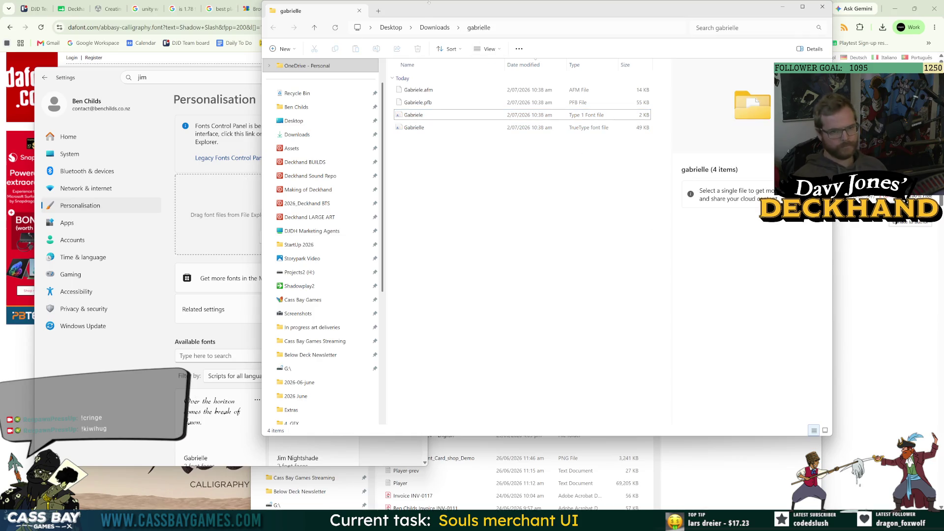
pyautogui.click(413, 115)
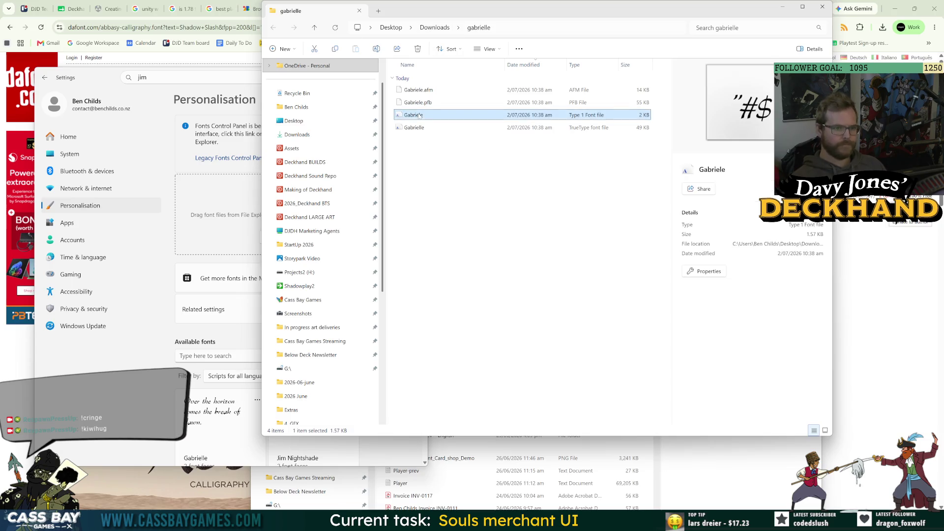
pyautogui.keyDown('ctrl'); pyautogui.click(425, 129); pyautogui.keyUp('ctrl')
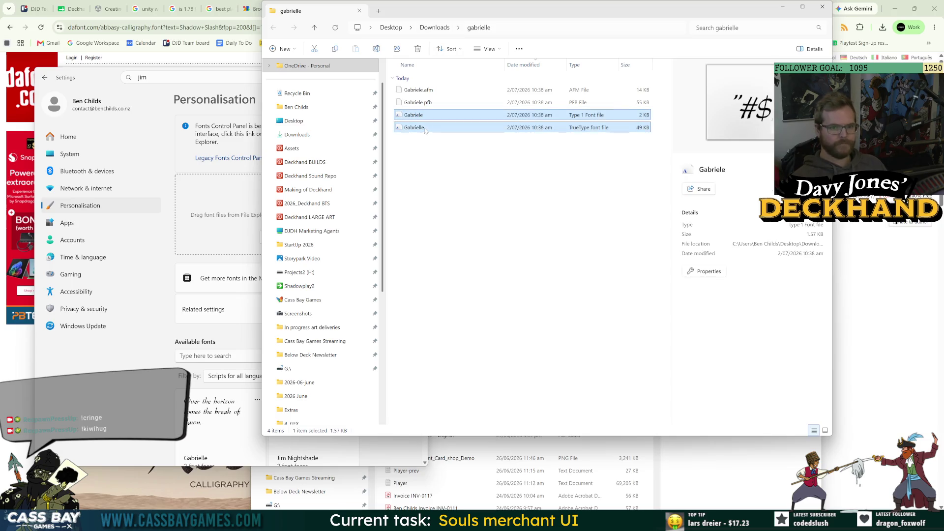
pyautogui.click(487, 181)
pyautogui.click(123, 308)
pyautogui.scroll(-10, 258, 301)
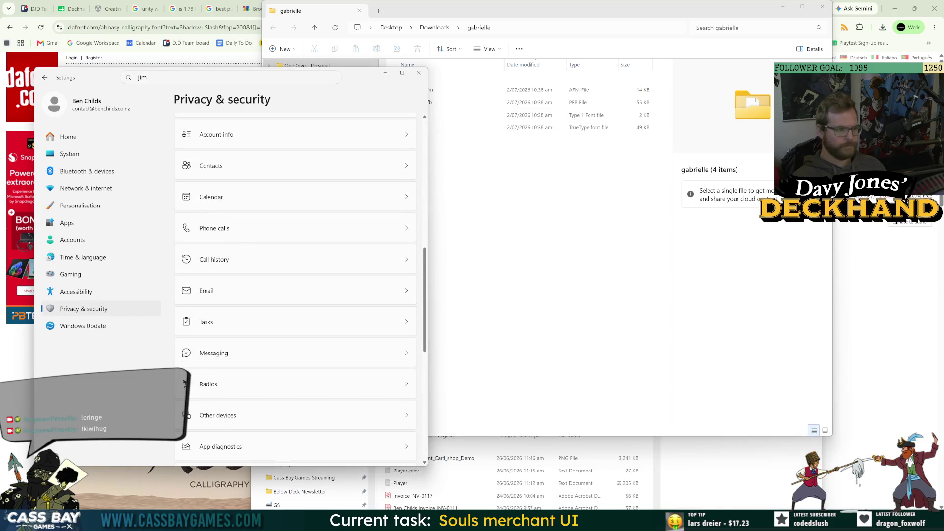
# Filter the Fonts list by 'gabr' to confirm Gabrielle shows 2 font faces
pyautogui.click(44, 78)
pyautogui.scroll(-5, 350, 323)
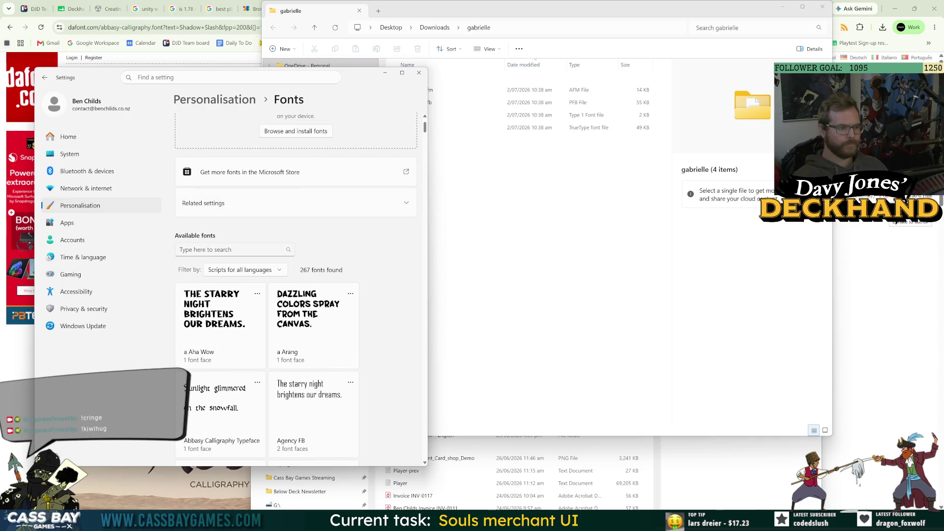
pyautogui.write('gabr')
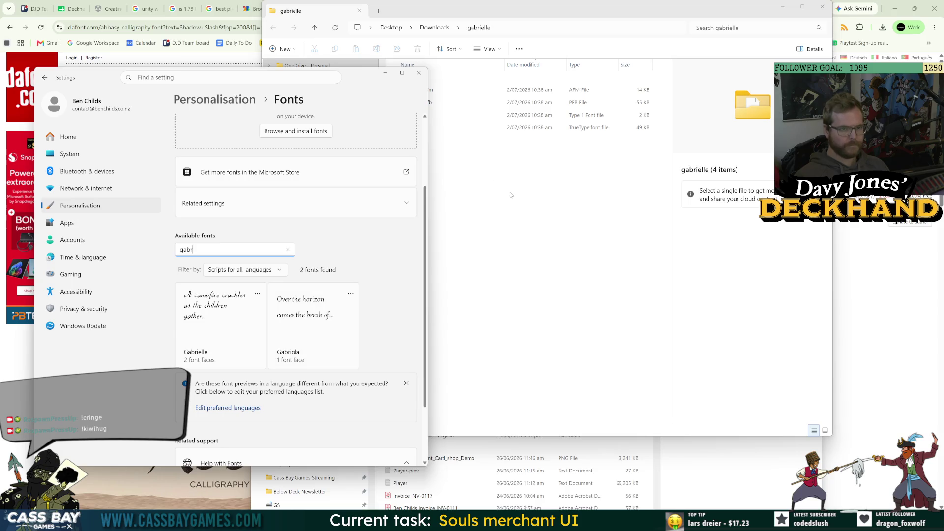
pyautogui.click(428, 118)
pyautogui.click(424, 116)
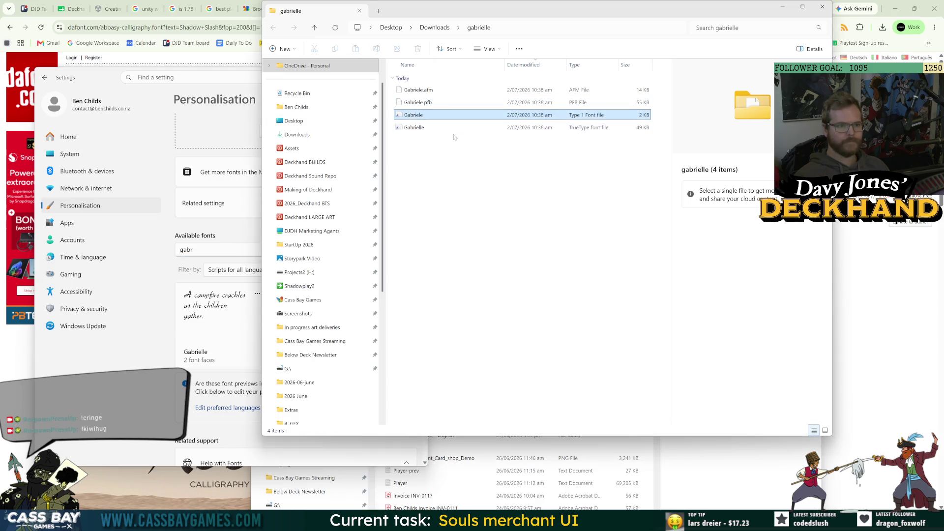
# Select both Gabrielle font files, the Type 1 and the TrueType versions
pyautogui.keyDown('ctrl'); pyautogui.click(429, 127); pyautogui.keyUp('ctrl')
pyautogui.moveTo(429, 127); pyautogui.dragTo(217, 130)
pyautogui.click(537, 253)
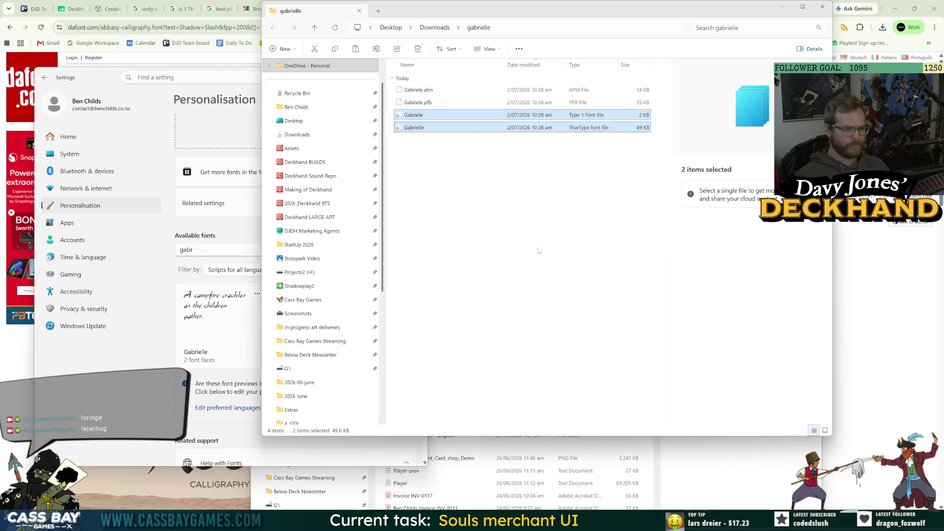
pyautogui.click(429, 127)
pyautogui.keyDown('ctrl'); pyautogui.click(425, 115); pyautogui.keyUp('ctrl')
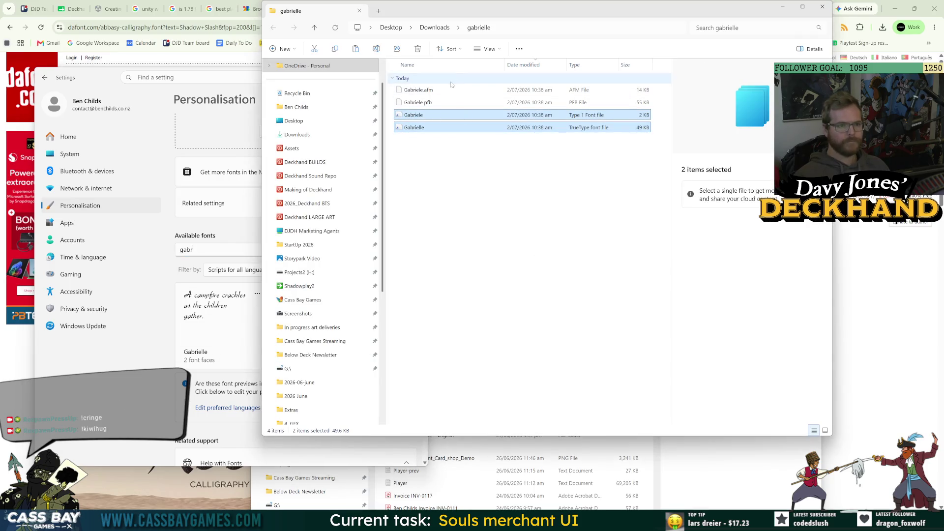
# Create a Gabrielle folder in the project's Assets/Fonts and paste both Gabrielle font files into it
pyautogui.click(378, 11)
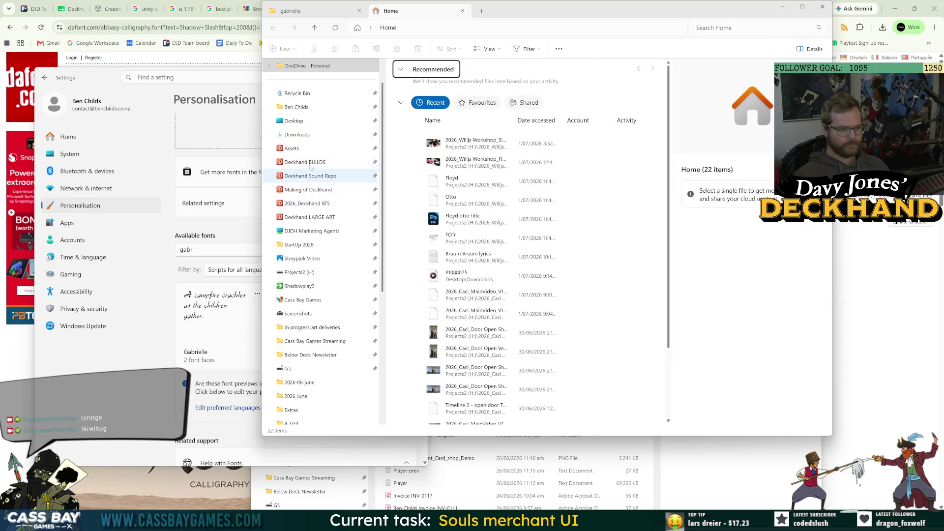
pyautogui.click(337, 147)
pyautogui.click(413, 204)
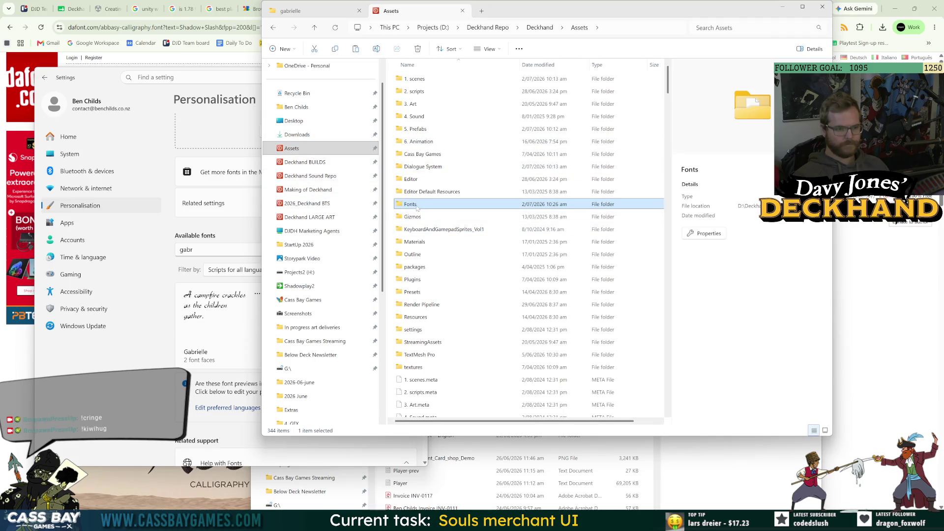
pyautogui.doubleClick(413, 204)
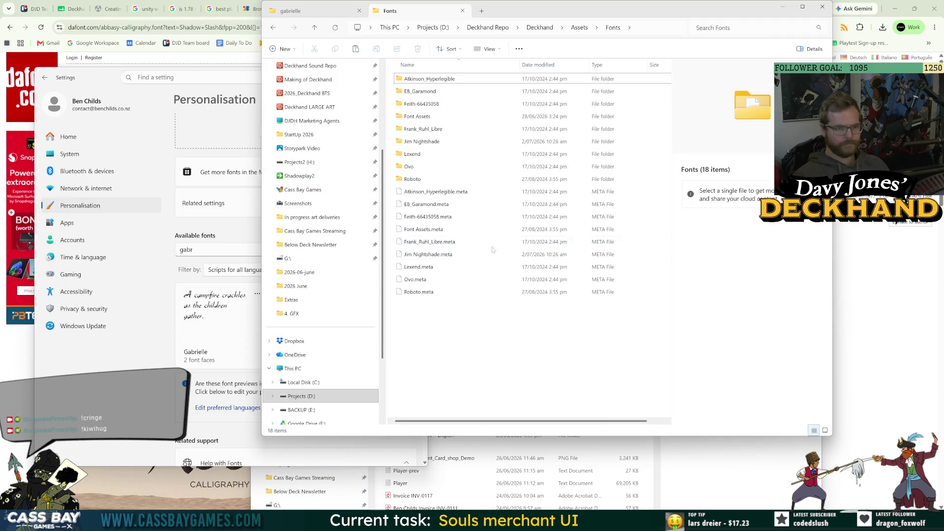
pyautogui.rightClick(435, 331)
pyautogui.moveTo(491, 257)
pyautogui.click(600, 259)
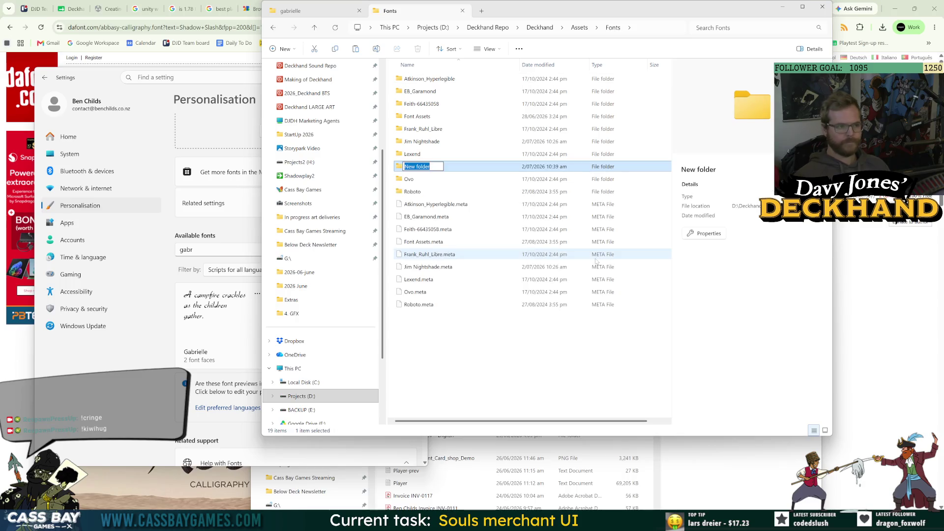
pyautogui.write('Gabrielle')
pyautogui.press('Return')
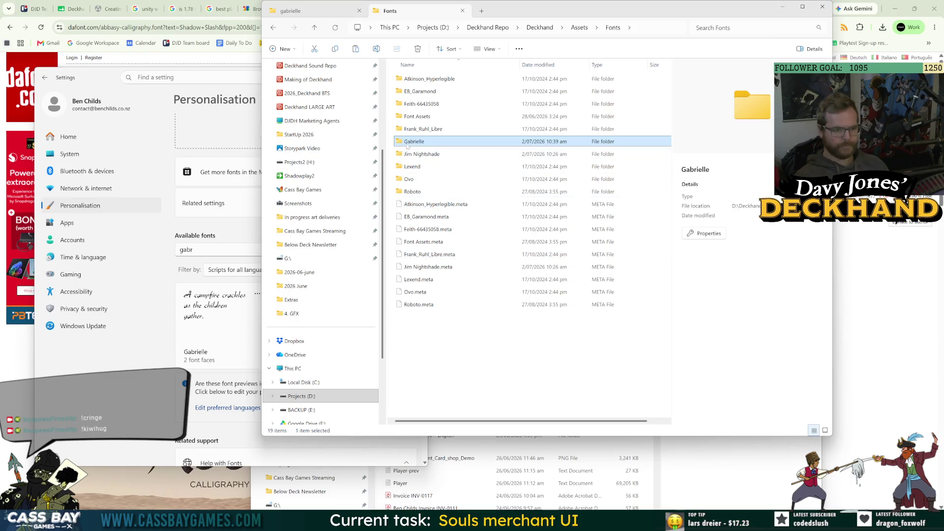
pyautogui.doubleClick(408, 143)
pyautogui.hotkey('ctrl', 'v')
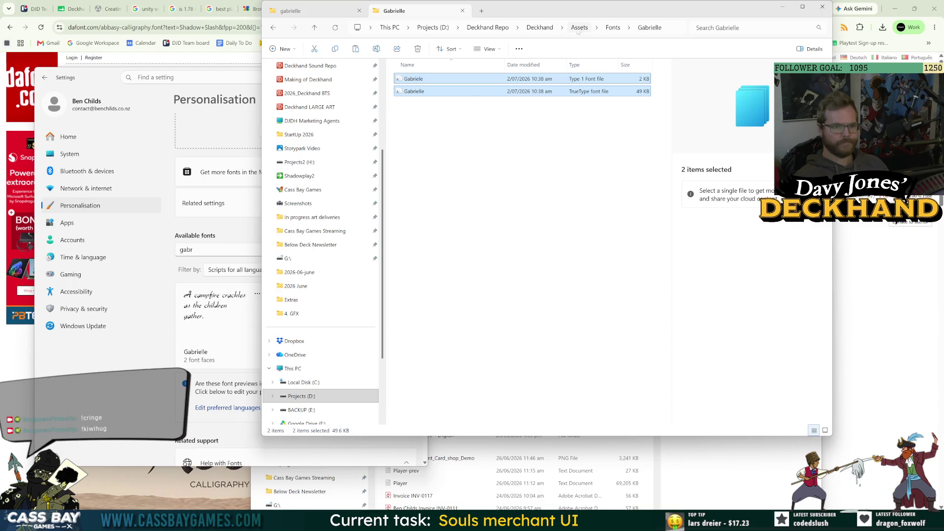
pyautogui.hotkey('alt', 'Up')
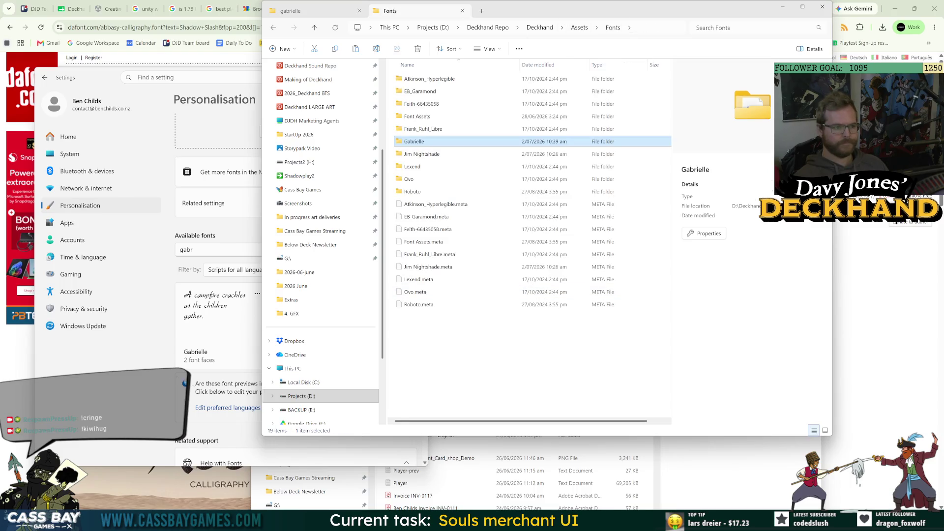
# Select the Abbasy Calligraphy Typeface file in the extracted abbasy_calligraphy download folder
pyautogui.hotkey('alt', 'Tab')
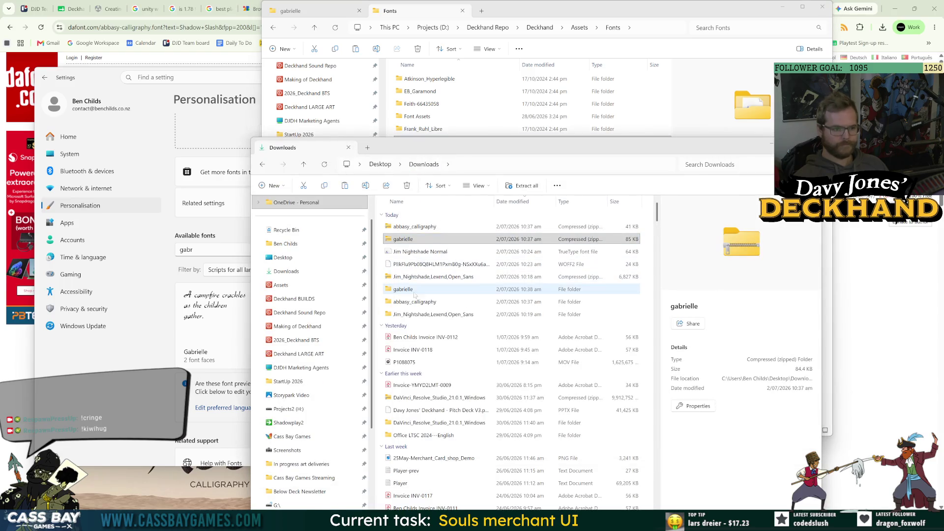
pyautogui.doubleClick(414, 301)
pyautogui.click(418, 226)
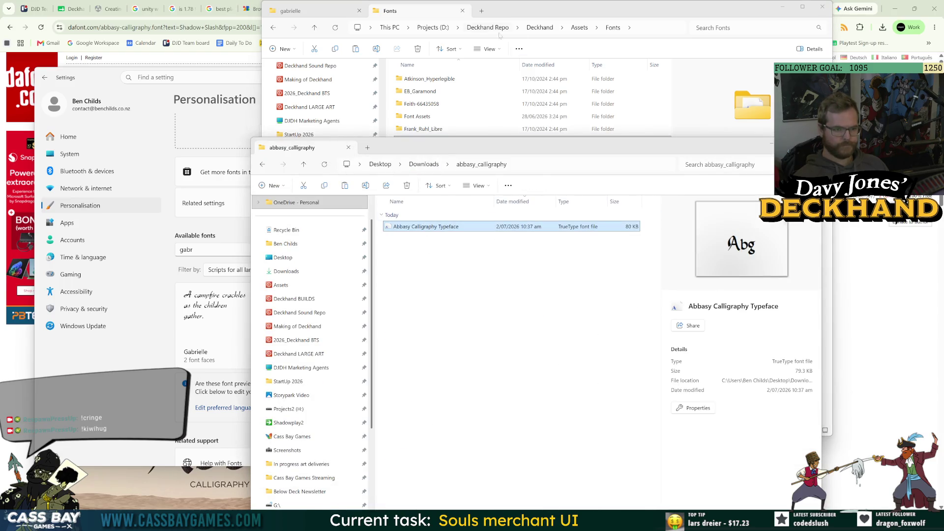
# Create another new folder in Assets/Fonts, named Abass
pyautogui.click(616, 3)
pyautogui.click(485, 318)
pyautogui.rightClick(459, 347)
pyautogui.moveTo(516, 276)
pyautogui.click(589, 279)
pyautogui.write('Abass')
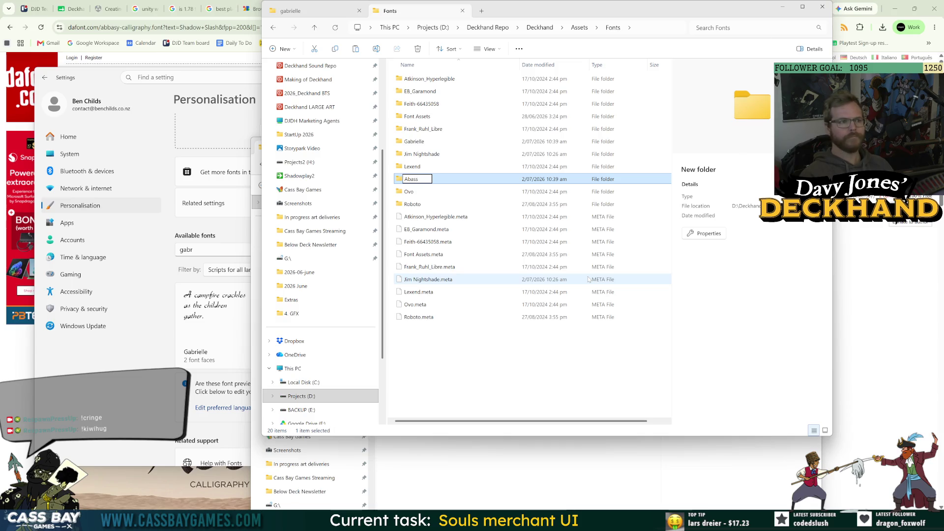
pyautogui.moveTo(415, 18); pyautogui.dragTo(544, 333)
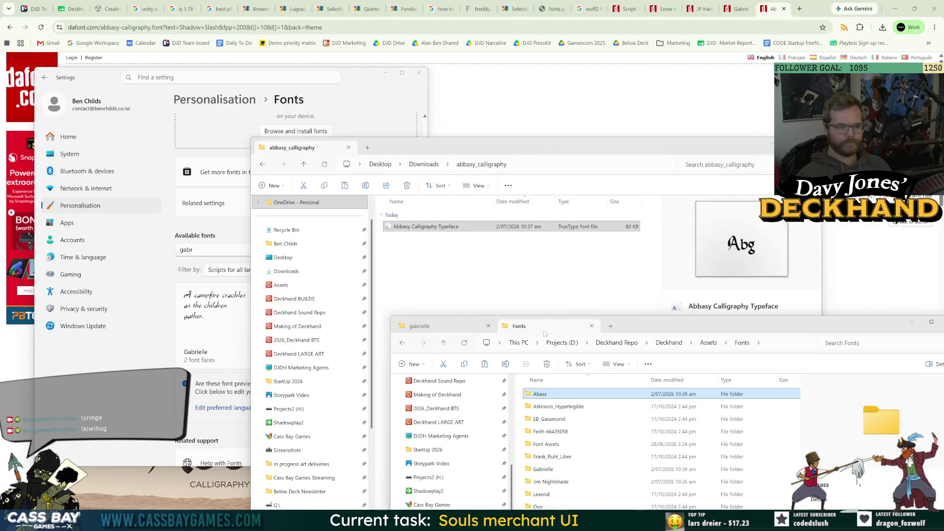
# Rename the folder to Abassy and paste the Abbasy Calligraphy Typeface file inside
pyautogui.click(546, 395)
pyautogui.press('End')
pyautogui.write('y')
pyautogui.press('Return')
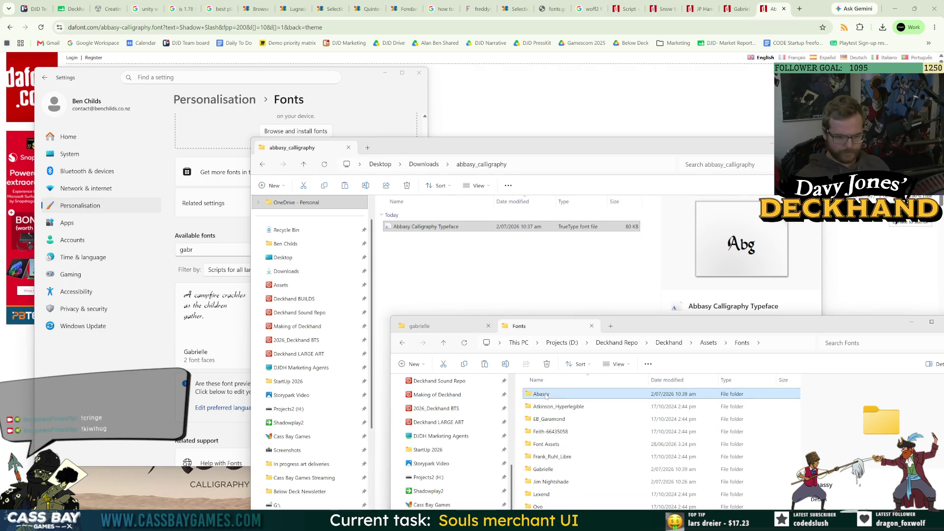
pyautogui.doubleClick(545, 394)
pyautogui.hotkey('ctrl', 'v')
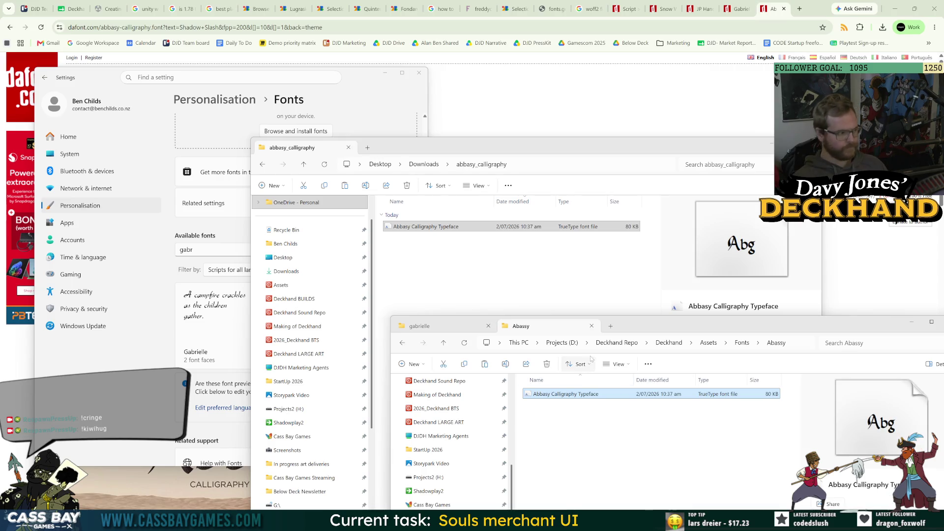
pyautogui.moveTo(672, 326); pyautogui.dragTo(543, 171)
pyautogui.hotkey('alt', 'Tab')
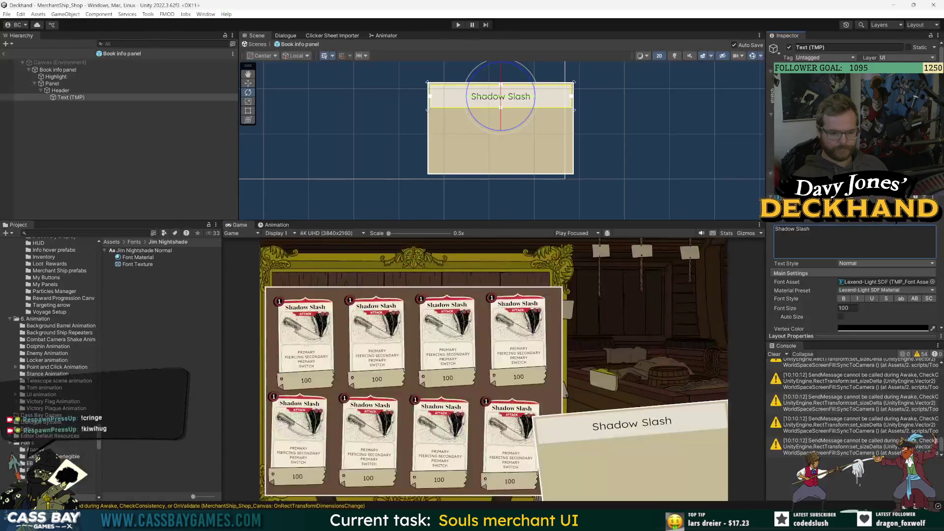
# Open Assets/Fonts/Abassy in the Project window and expand the imported Abbasy font
pyautogui.click(134, 242)
pyautogui.doubleClick(122, 251)
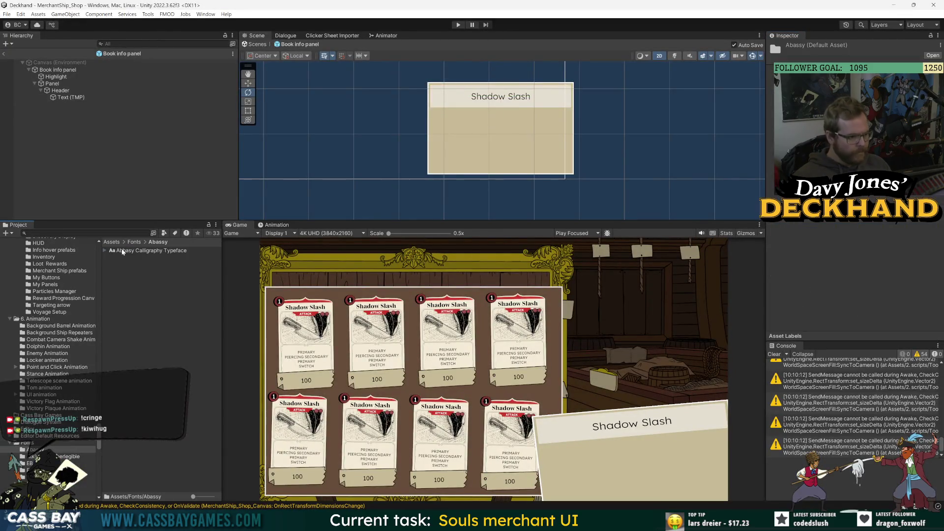
pyautogui.click(133, 252)
pyautogui.rightClick(137, 250)
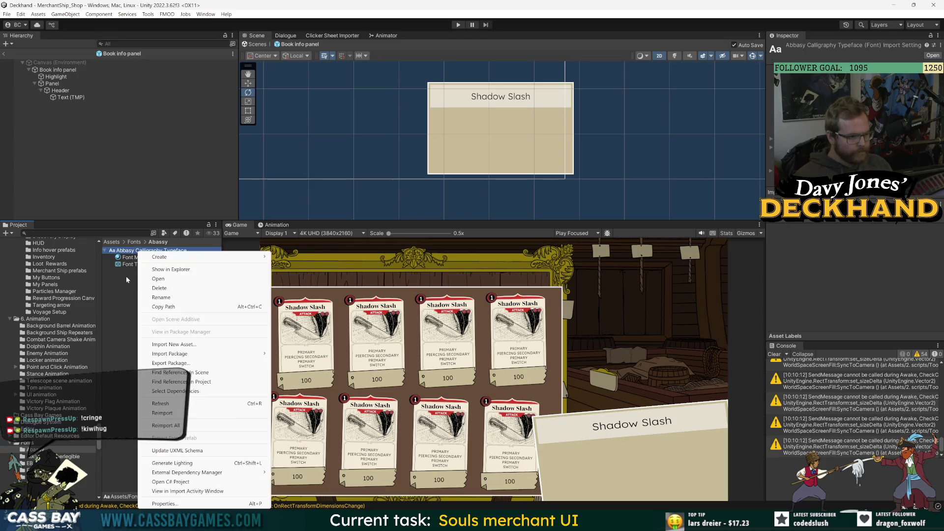
pyautogui.press('Escape')
# Search the header Text (TMP) Font Asset picker for 'ab', then cancel without changing it
pyautogui.click(69, 97)
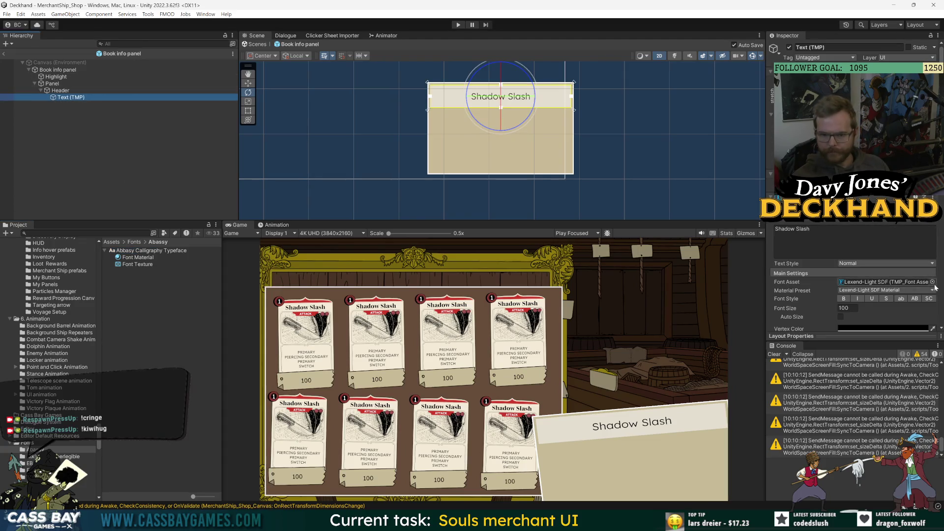
pyautogui.click(931, 279)
pyautogui.write('ab')
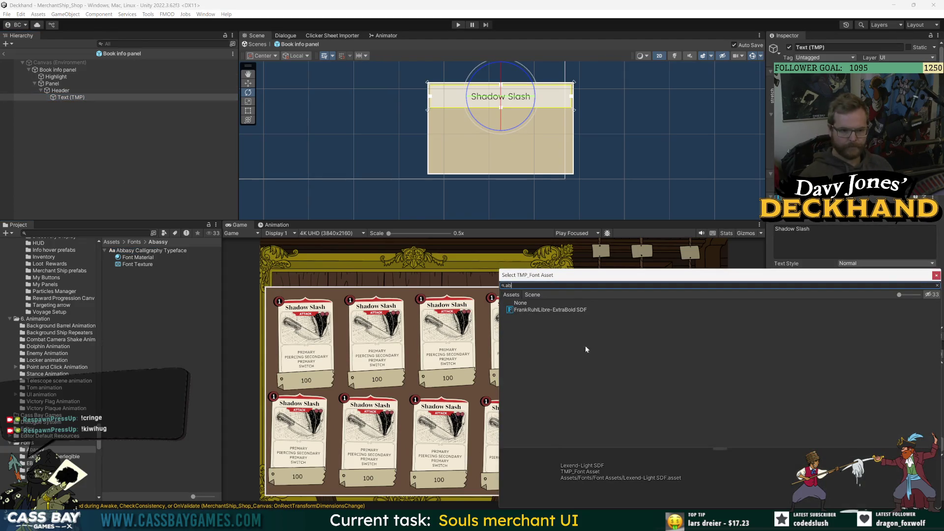
pyautogui.click(937, 285)
pyautogui.press('Escape')
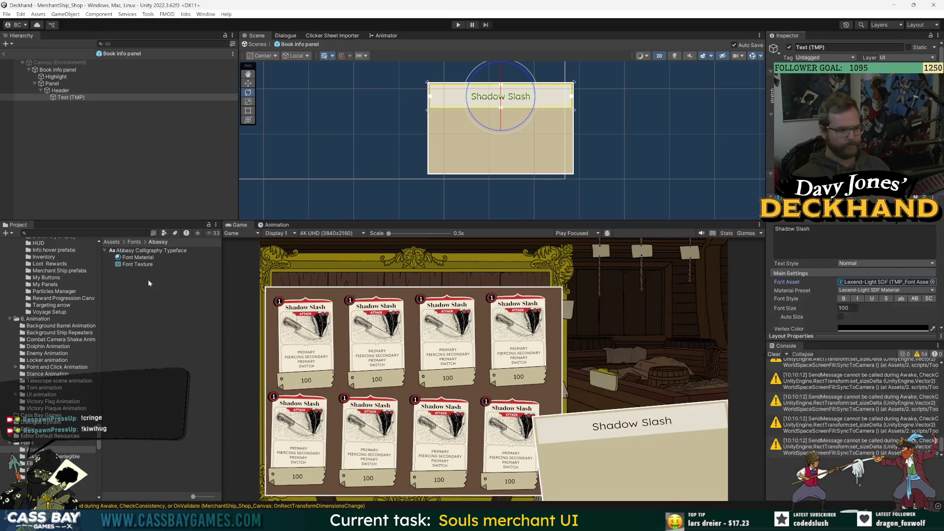
# Browse the Abbasy font's Create menu options, then inspect its Font Material and the font itself
pyautogui.click(147, 250)
pyautogui.rightClick(159, 254)
pyautogui.moveTo(236, 256)
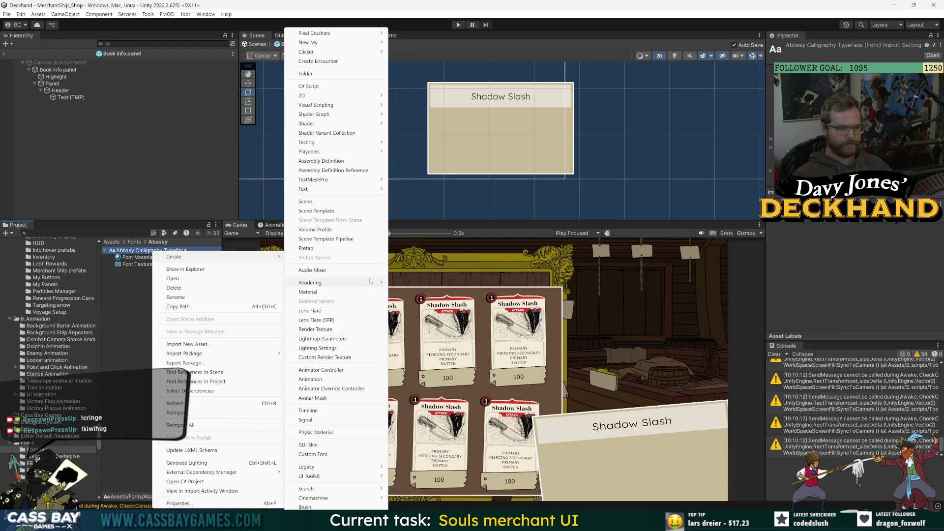
pyautogui.moveTo(354, 282)
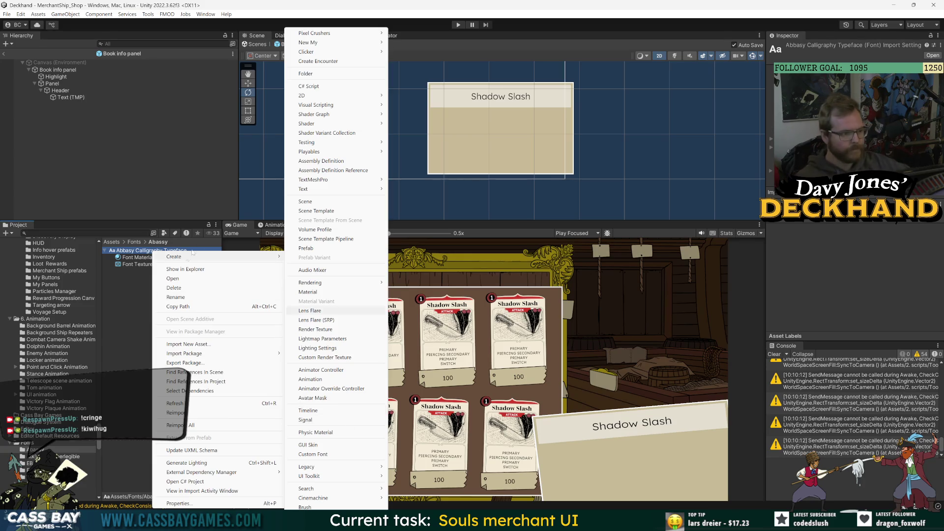
pyautogui.moveTo(349, 106)
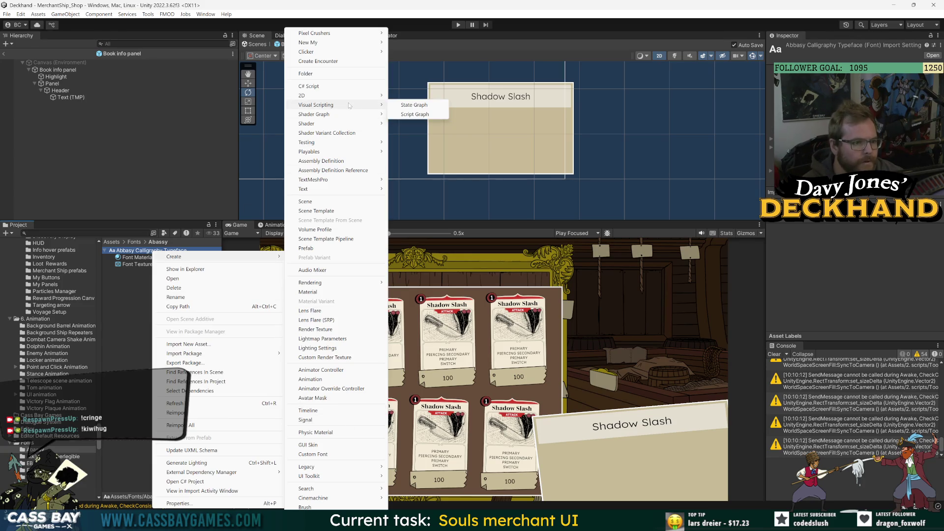
pyautogui.click(116, 298)
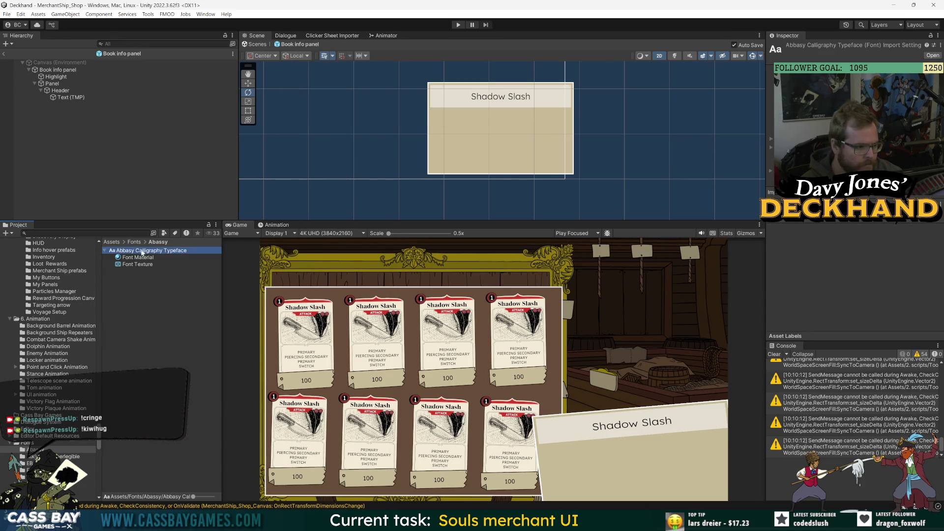
pyautogui.click(137, 259)
pyautogui.click(146, 251)
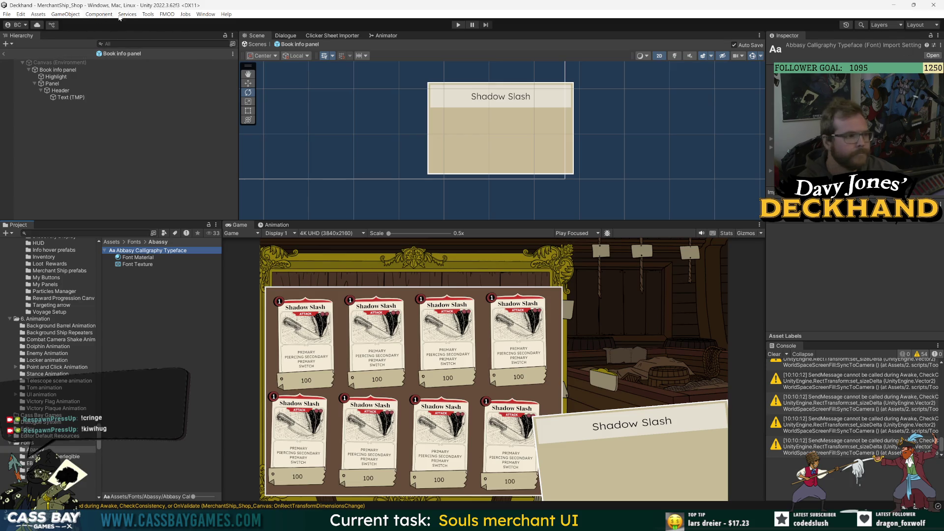
# Look through the Tools menu for a font asset creator, then start a web search in Chrome
pyautogui.click(147, 15)
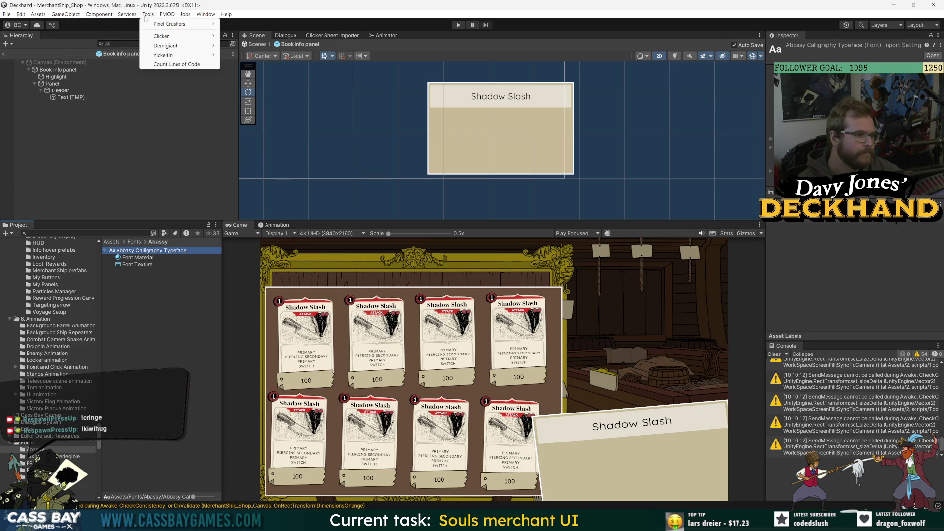
pyautogui.click(206, 375)
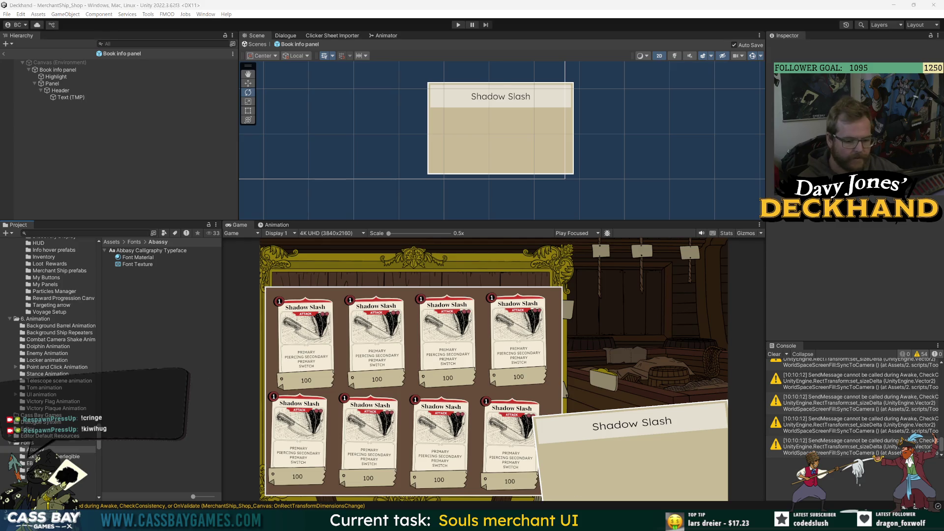
pyautogui.hotkey('alt', 'Tab')
pyautogui.hotkey('ctrl', 'l')
# Google 'how to make font assets unity' and read the expanded AI Overview's Font Asset Creator steps
pyautogui.write('how to ')
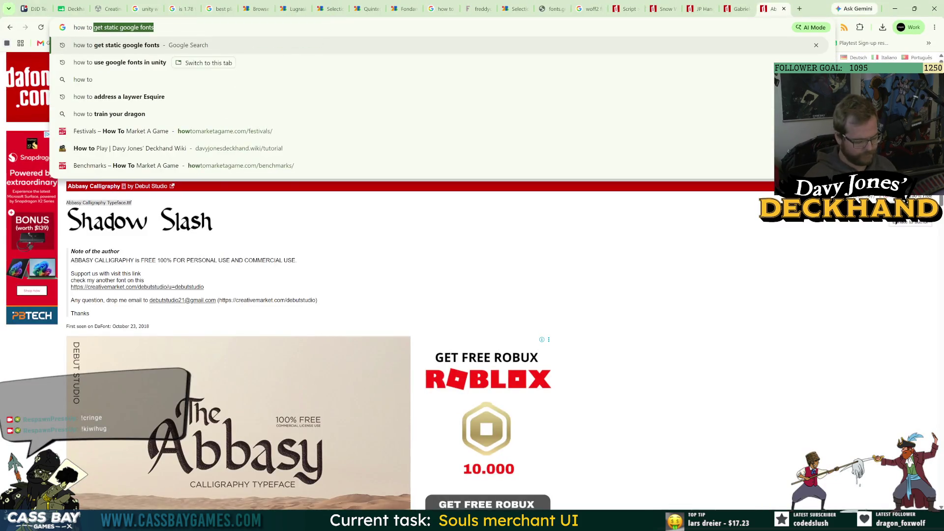
pyautogui.write('make font assets unity')
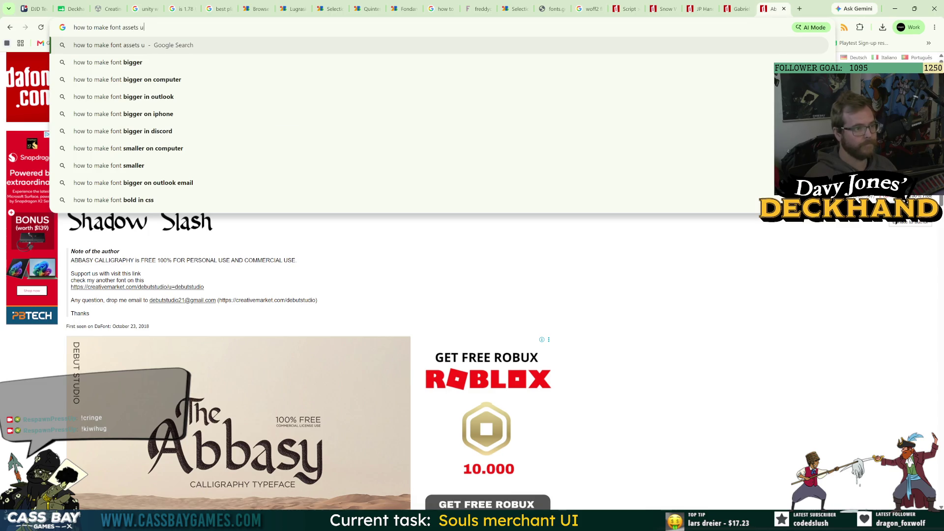
pyautogui.press('Return')
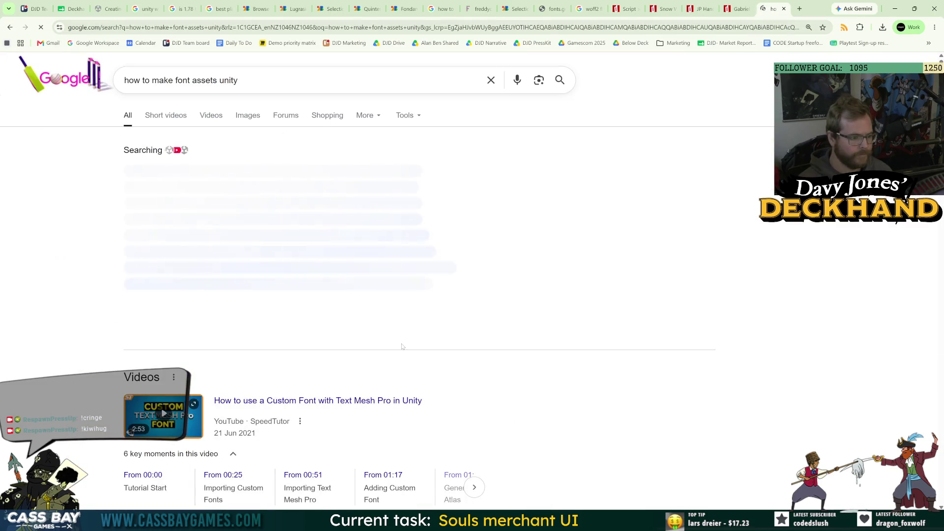
pyautogui.click(303, 334)
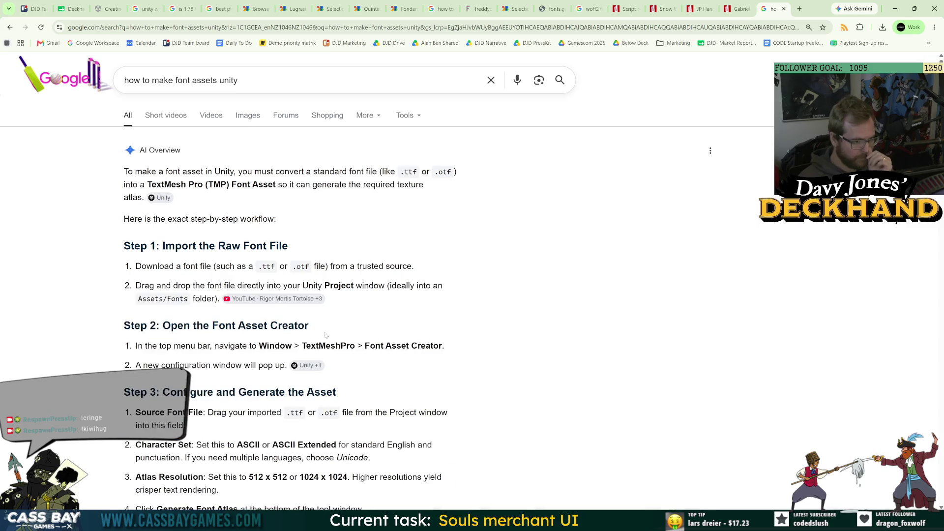
pyautogui.scroll(-2, 303, 334)
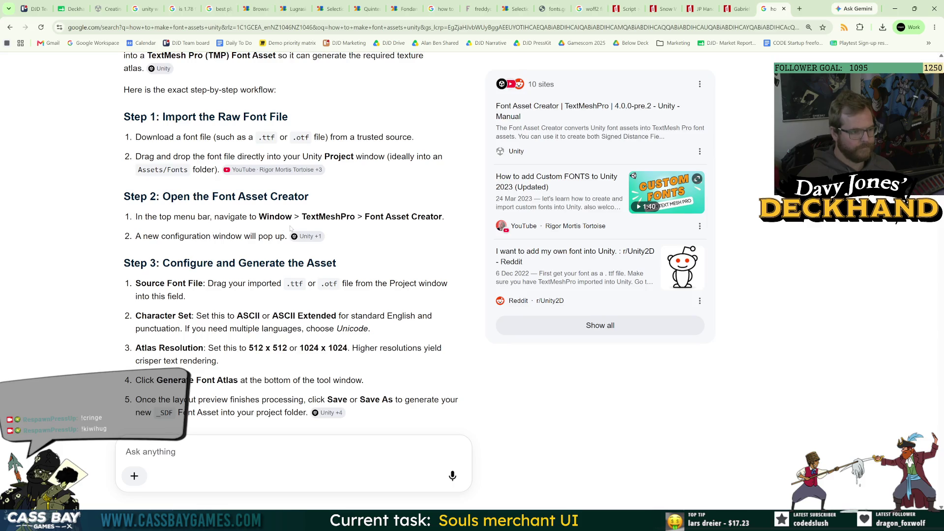
pyautogui.hotkey('alt', 'Tab')
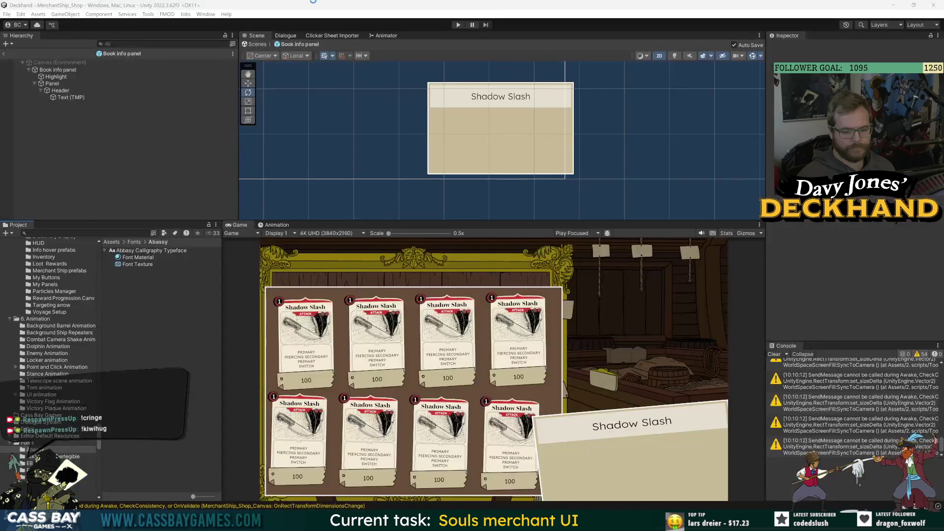
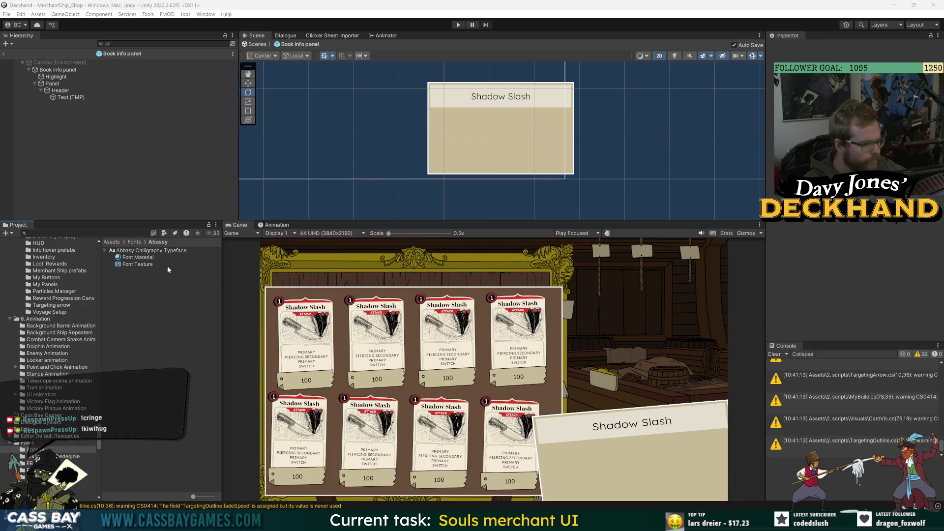
# Select the Abbasy Calligraphy Typeface font file and launch the TextMeshPro Font Asset Creator
pyautogui.click(147, 250)
pyautogui.click(148, 15)
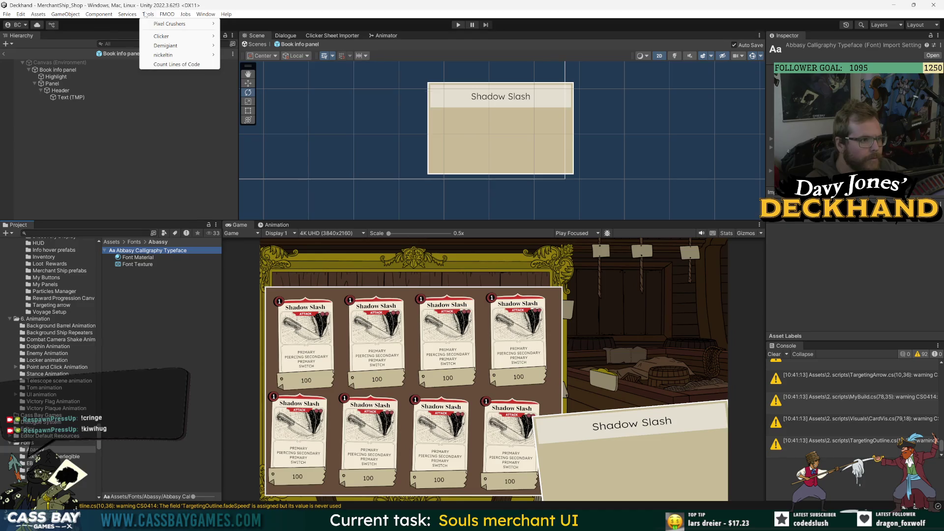
pyautogui.moveTo(202, 15)
pyautogui.moveTo(238, 135)
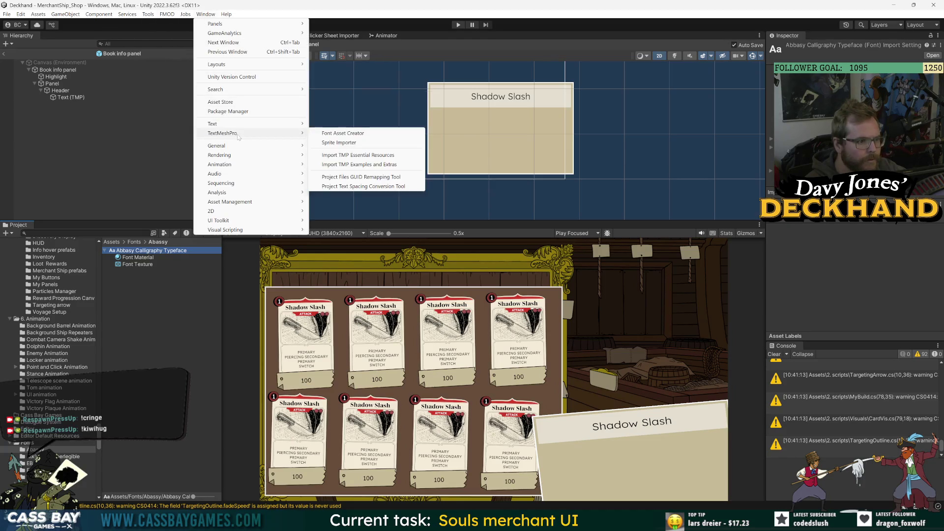
pyautogui.click(366, 134)
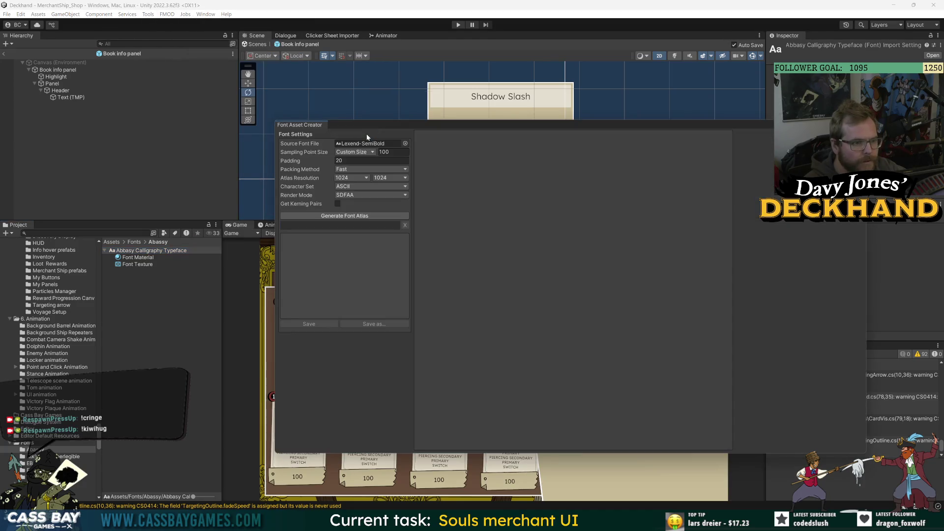
# Pick Abbasy Calligraphy Typeface from the filtered Source Font File list
pyautogui.click(405, 144)
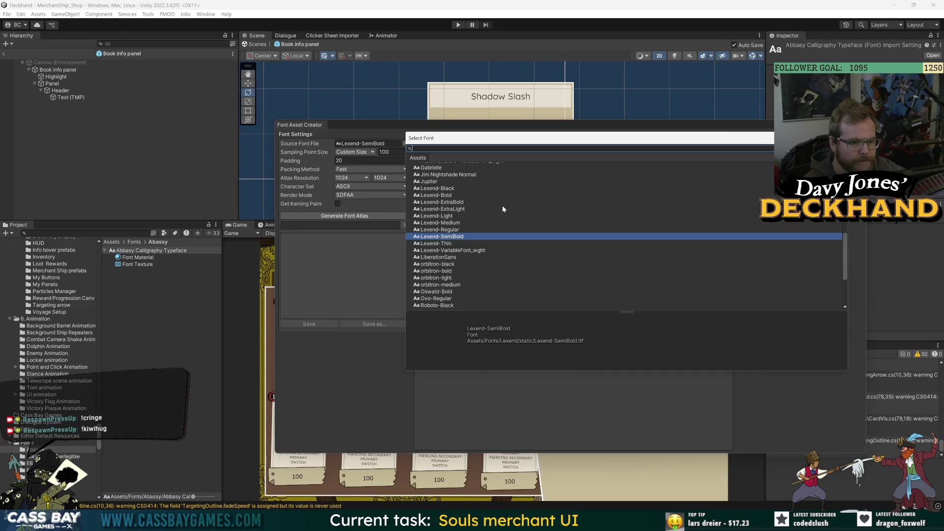
pyautogui.scroll(5, 497, 204)
pyautogui.write('a')
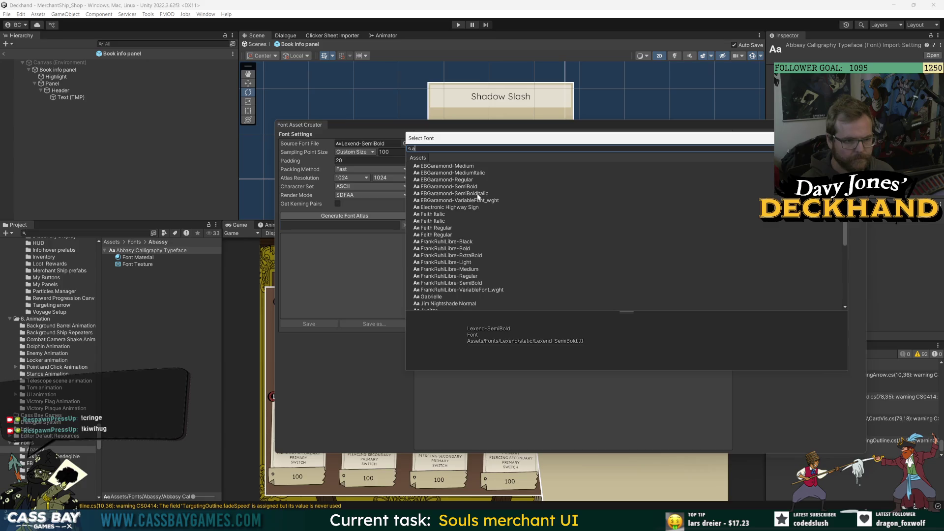
pyautogui.write('b')
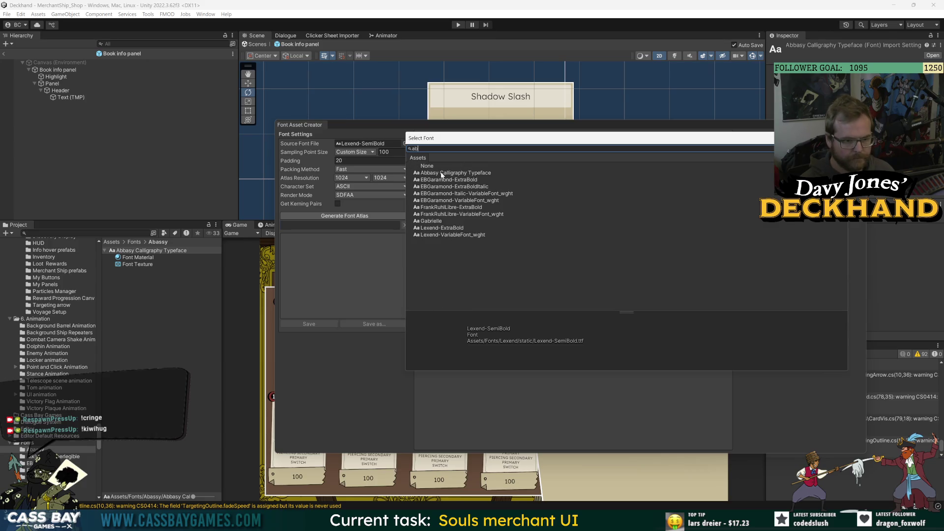
pyautogui.click(441, 173)
pyautogui.click(440, 179)
pyautogui.press('Down')
pyautogui.press('Down')
pyautogui.press('Down')
pyautogui.click(469, 173)
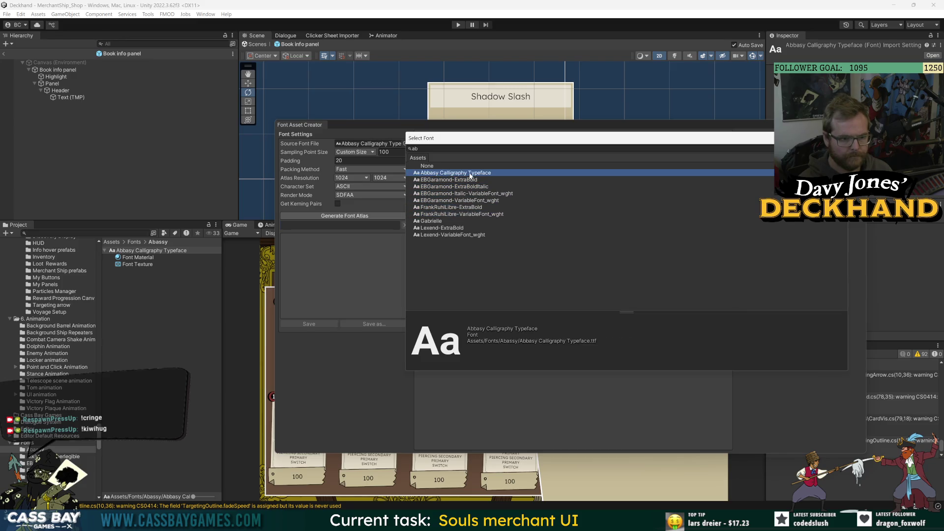
pyautogui.press('Down')
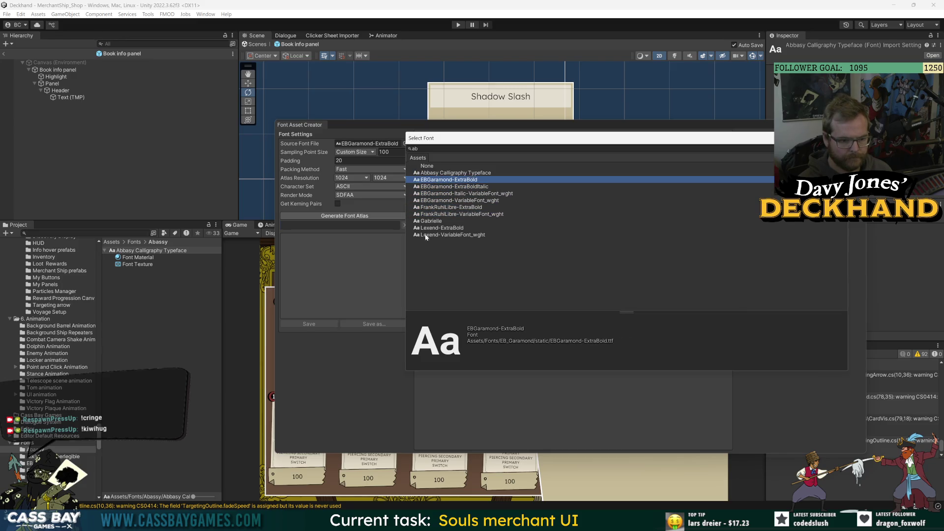
pyautogui.click(431, 222)
pyautogui.press('Down')
pyautogui.press('Down')
pyautogui.click(443, 173)
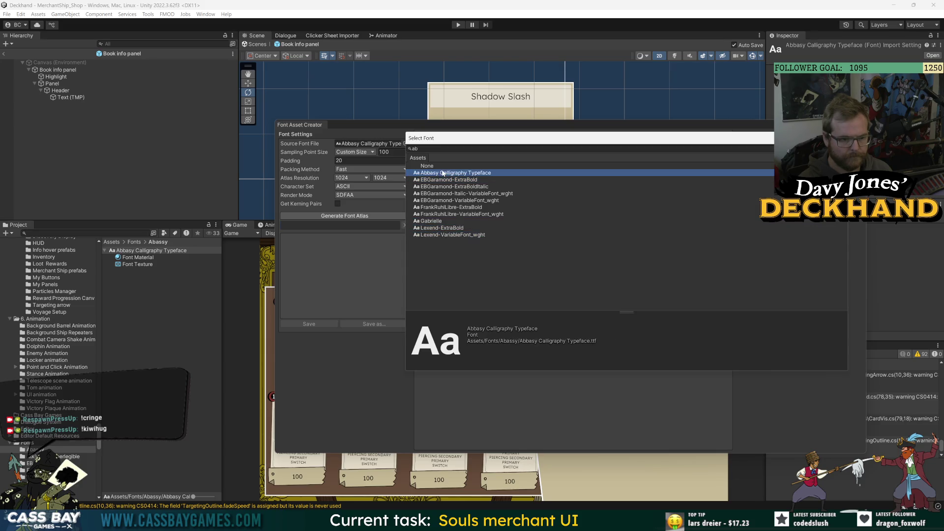
pyautogui.doubleClick(431, 174)
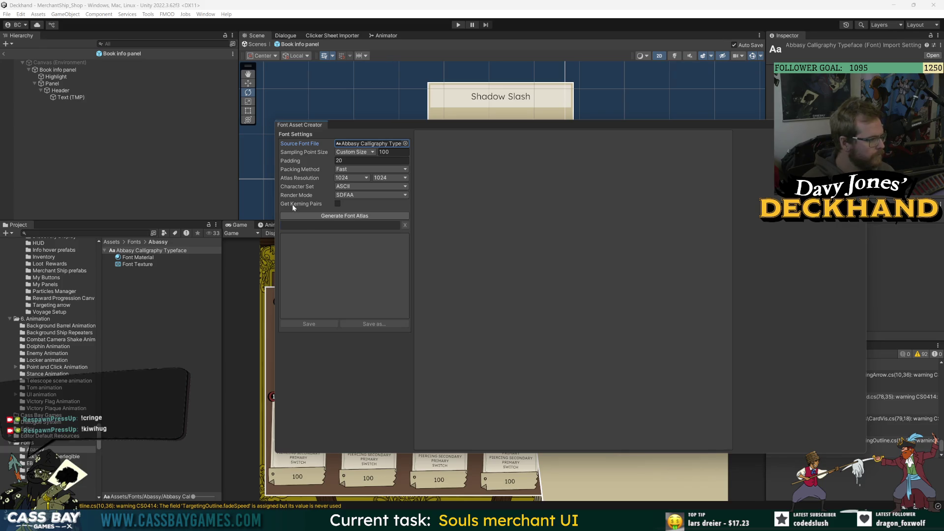
# Set Sampling Point Size to 95, keep Fast packing, and generate the font atlas
pyautogui.press('Tab')
pyautogui.write('96')
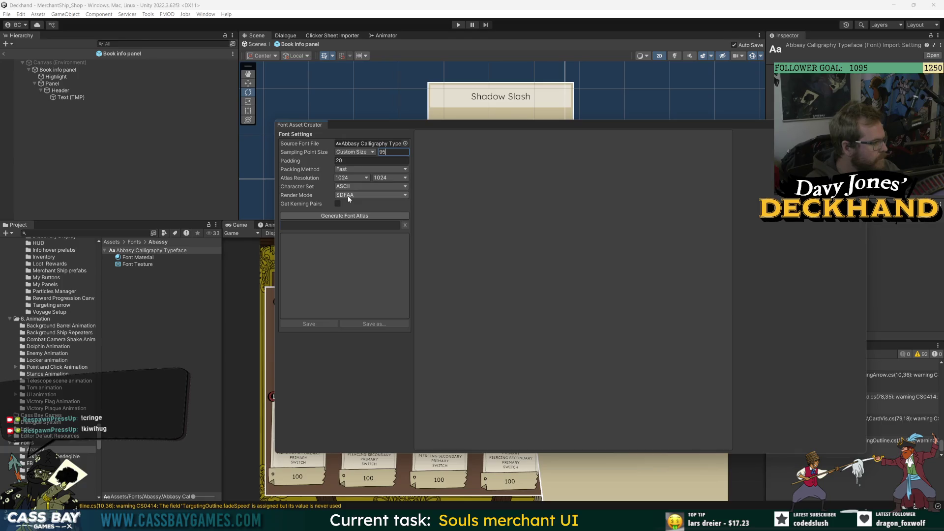
pyautogui.click(350, 170)
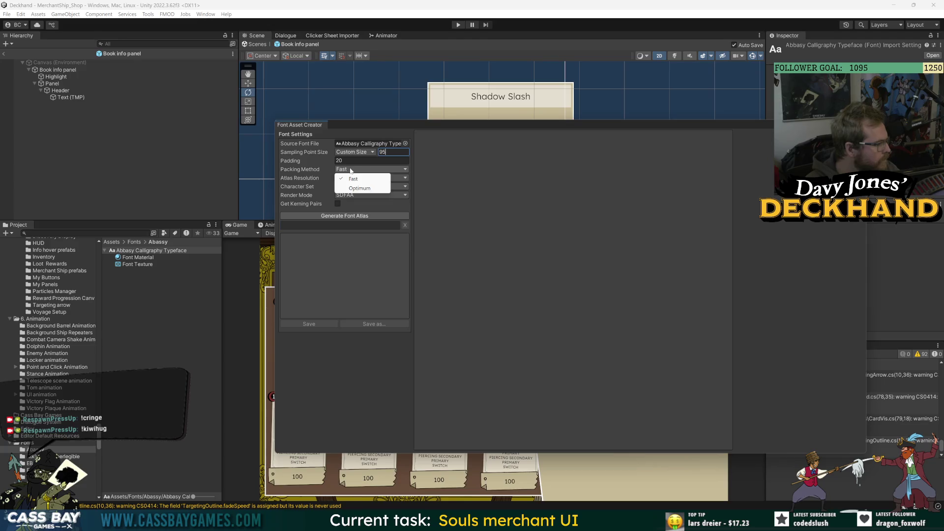
pyautogui.click(291, 226)
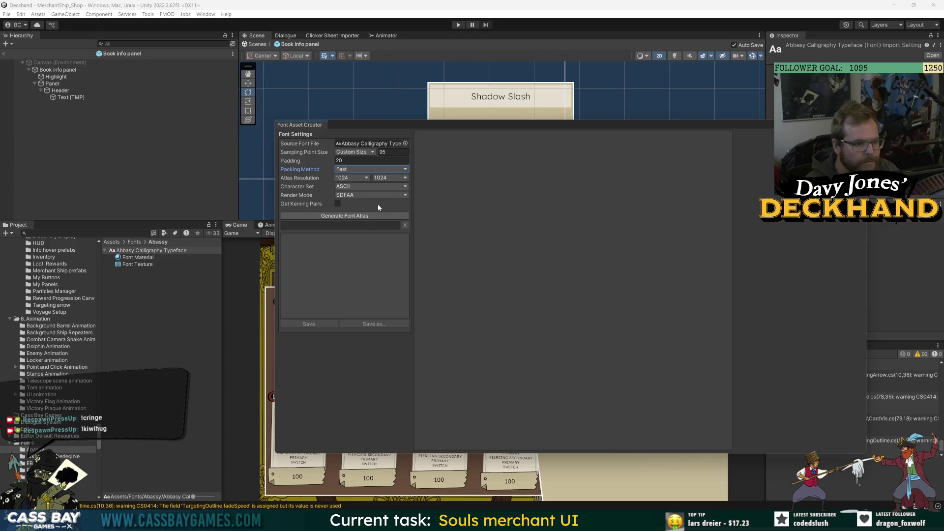
pyautogui.click(338, 216)
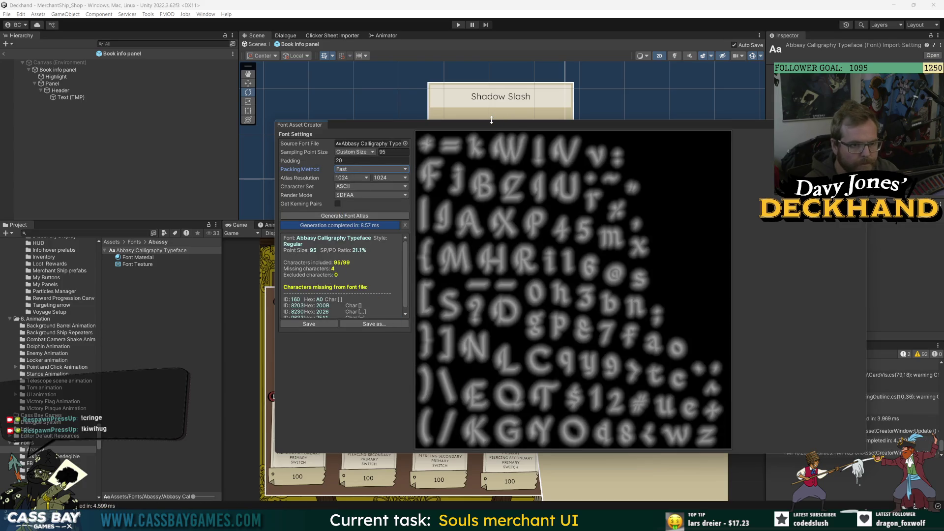
# Enlarge the Font Asset Creator and screenshot the generated Abbasy atlas
pyautogui.moveTo(498, 120); pyautogui.dragTo(498, 68)
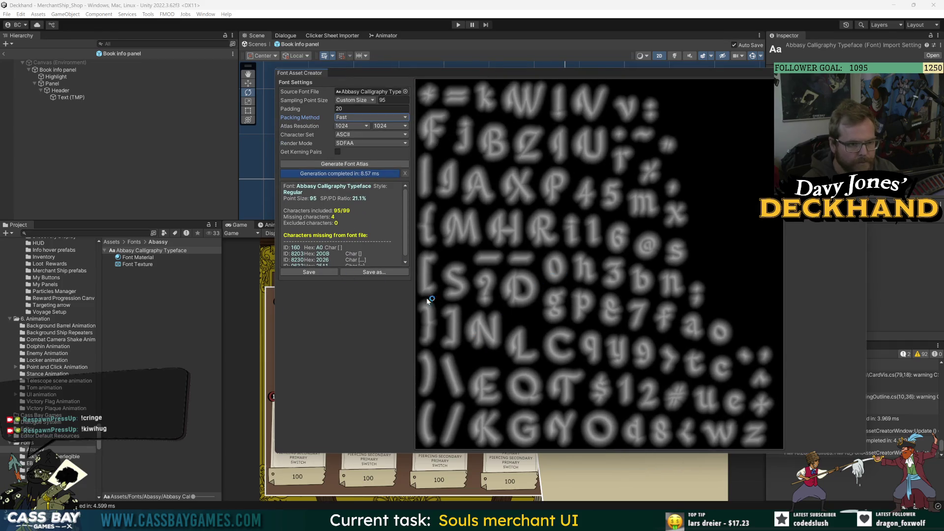
pyautogui.press('super+shift+s')
pyautogui.moveTo(275, 67); pyautogui.dragTo(787, 454)
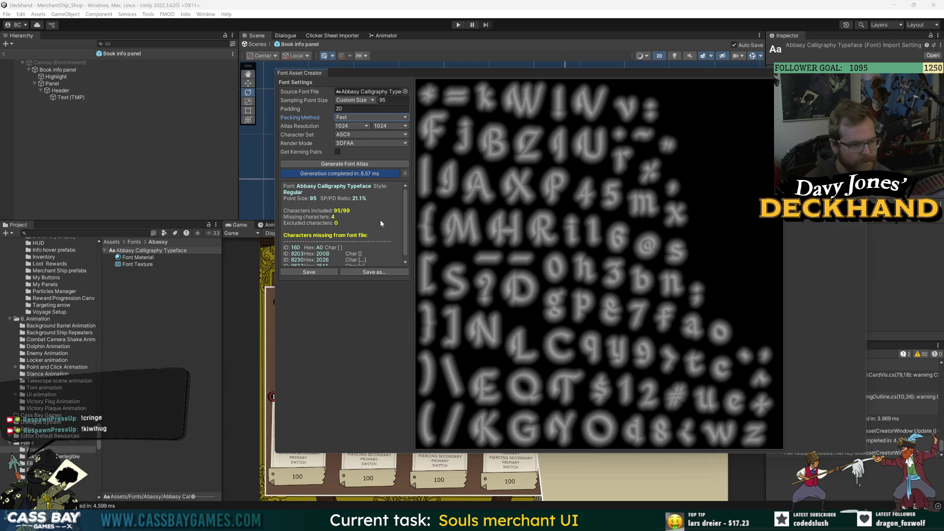
pyautogui.scroll(-1, 379, 233)
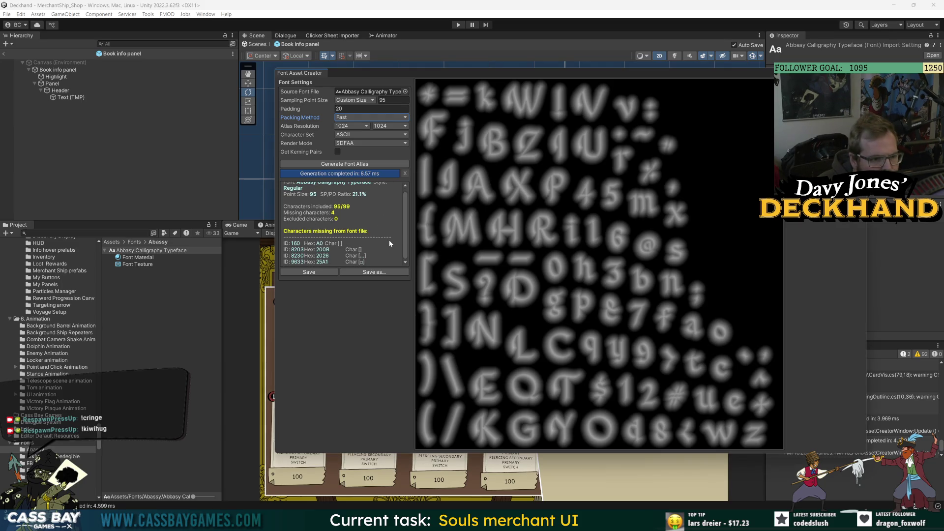
pyautogui.scroll(1, 387, 226)
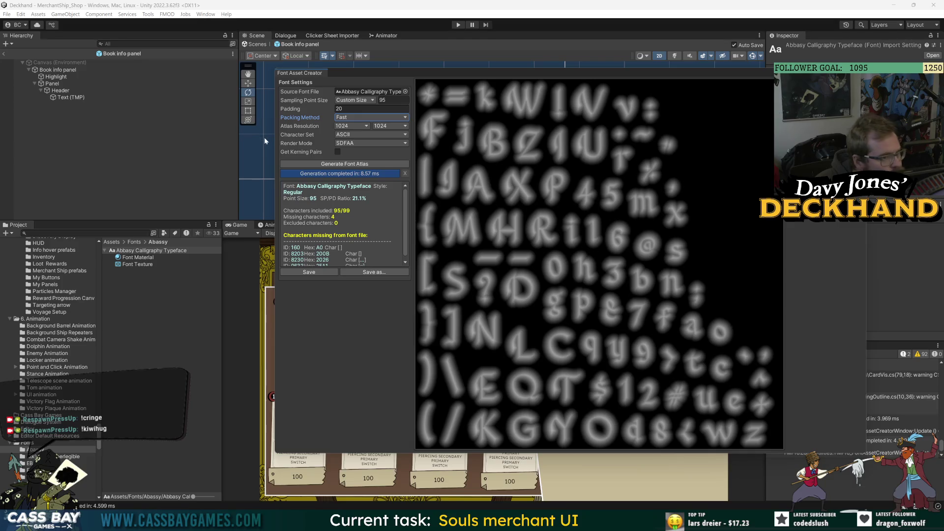
# Save the atlas as 'Abbasy Calligraphy Typeface SDF' in Assets/Fonts/Abbasy and close the creator
pyautogui.click(346, 274)
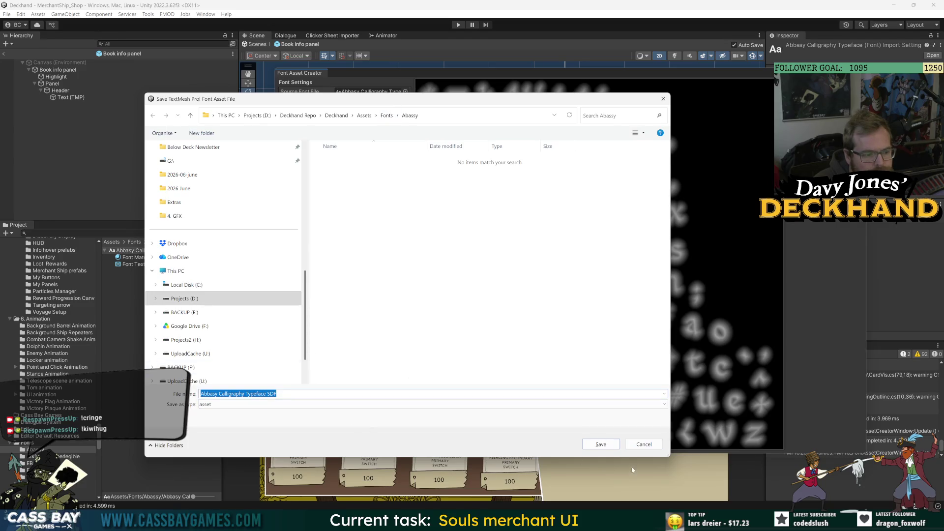
pyautogui.click(600, 444)
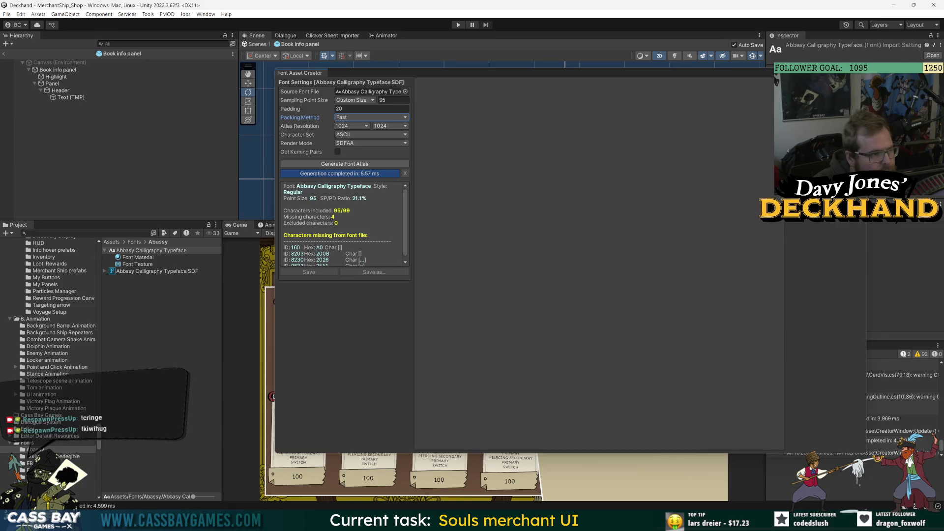
pyautogui.click(77, 104)
pyautogui.click(77, 98)
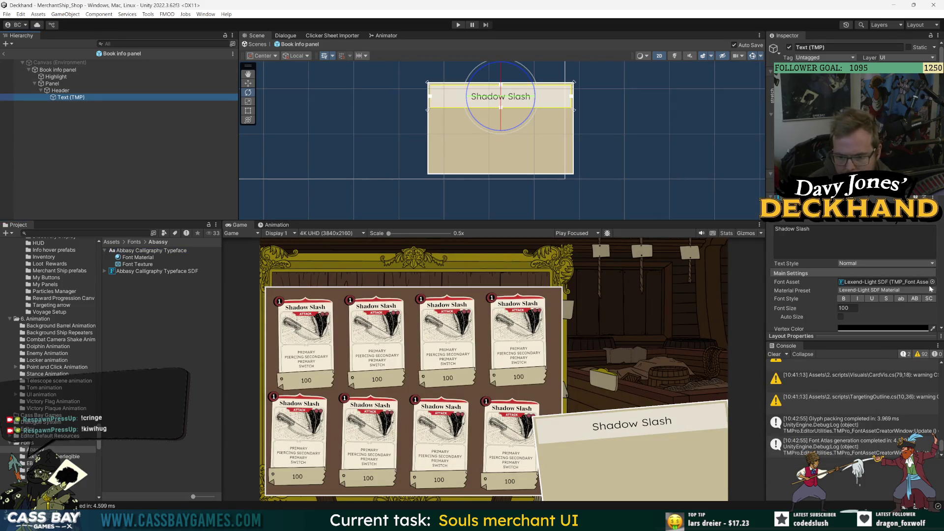
# Apply Abbasy Calligraphy Typeface SDF to the header text with its default material
pyautogui.click(931, 282)
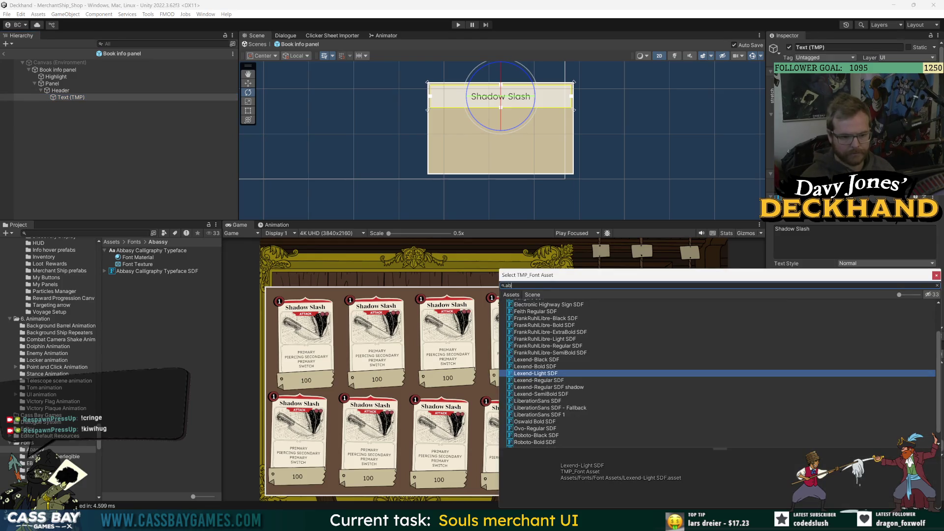
pyautogui.write('bb')
pyautogui.press('Return')
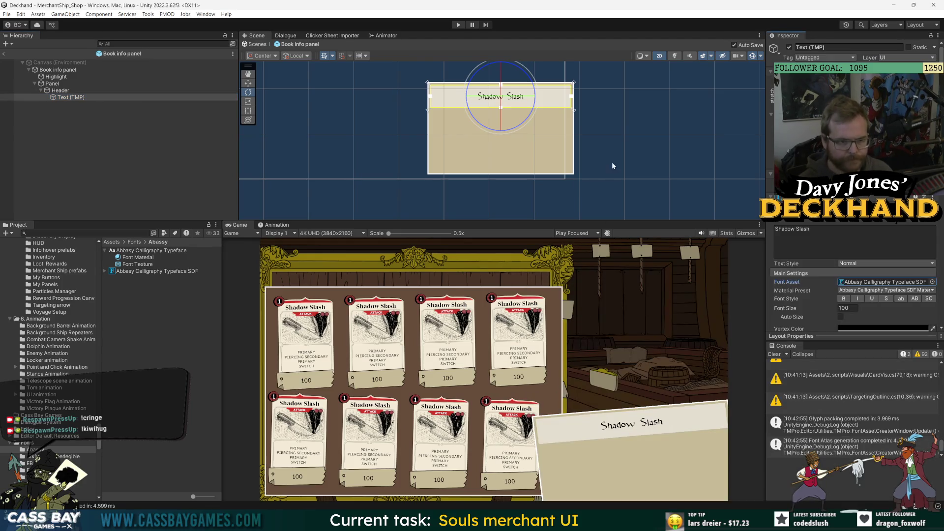
pyautogui.click(888, 290)
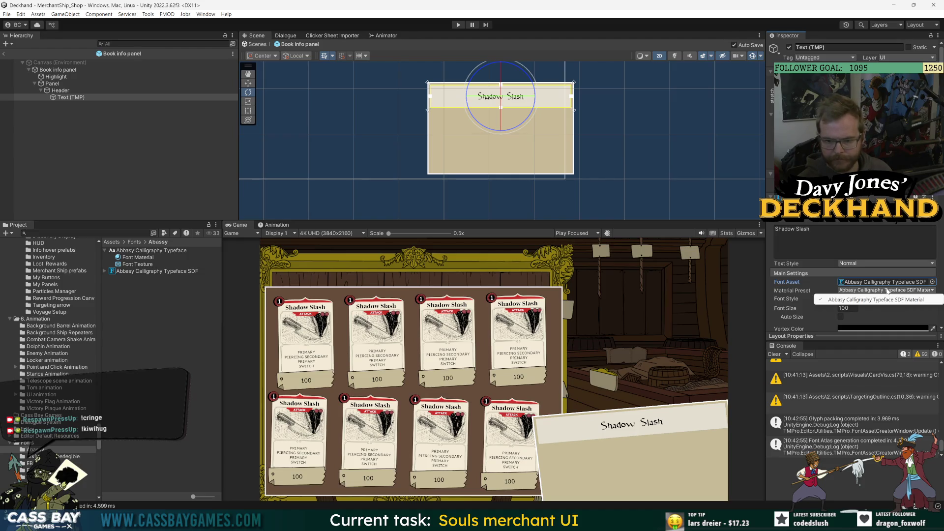
pyautogui.click(812, 315)
# Set the header font size to 130 and make it bold
pyautogui.click(844, 299)
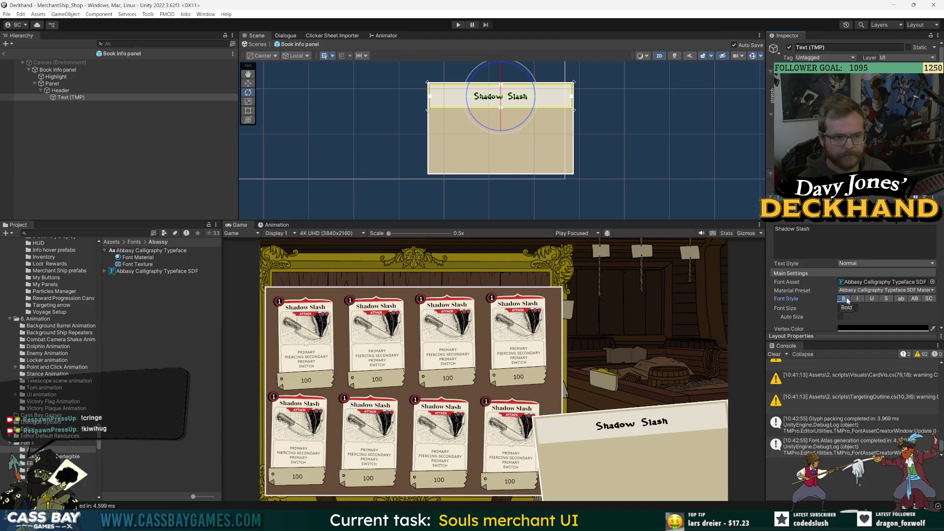
pyautogui.click(844, 298)
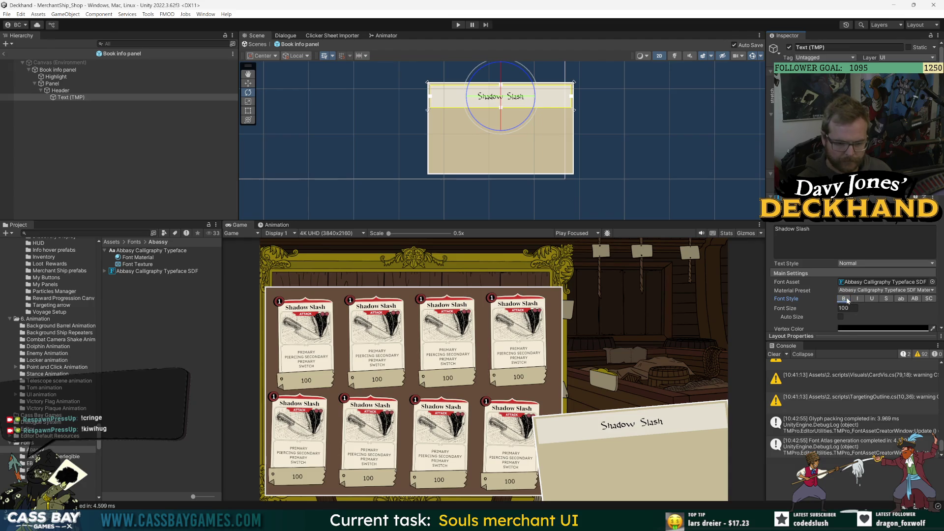
pyautogui.click(846, 308)
pyautogui.write('130')
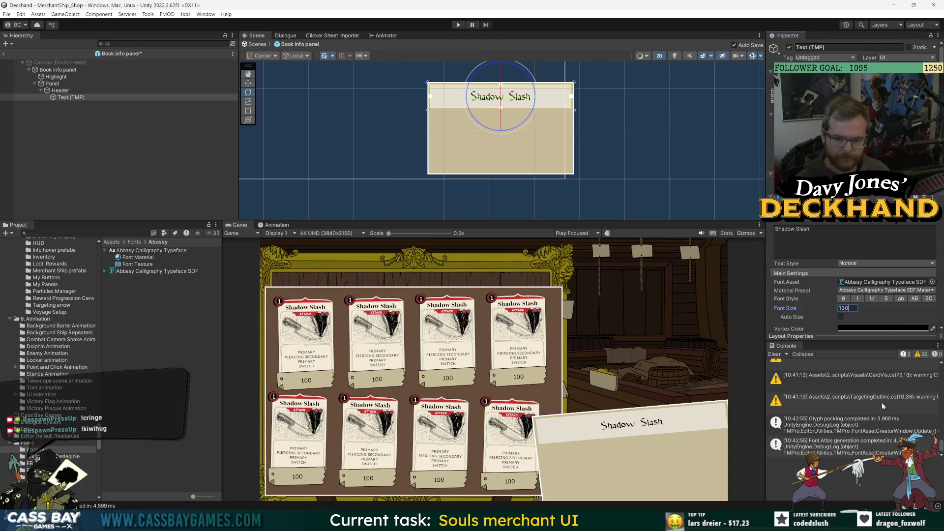
pyautogui.click(83, 97)
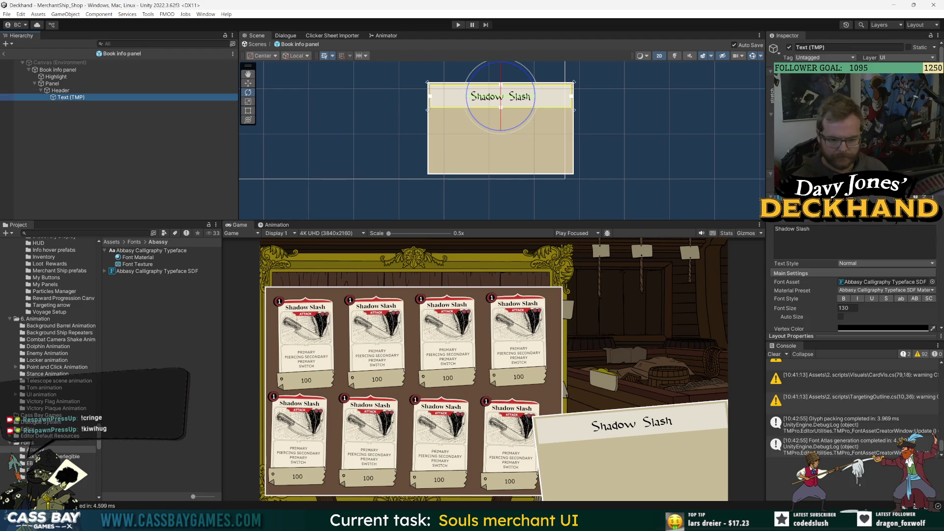
pyautogui.click(844, 298)
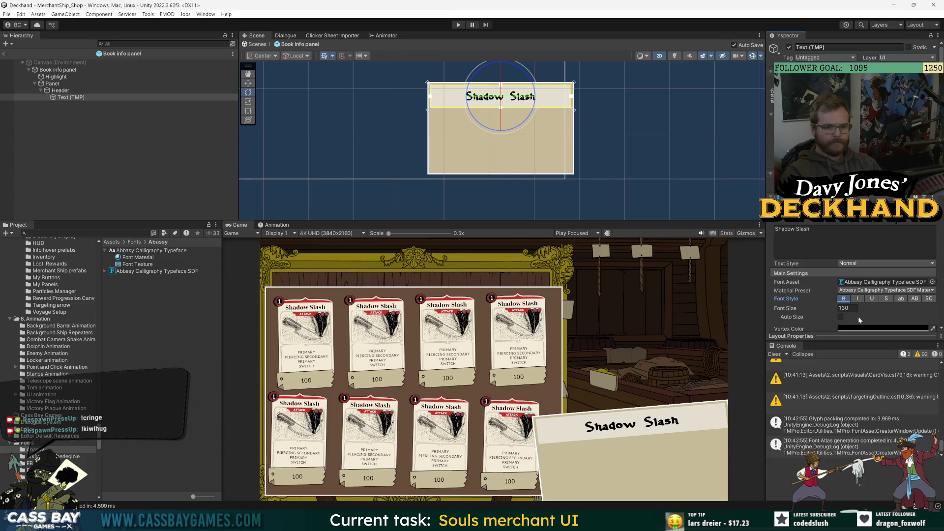
pyautogui.click(136, 242)
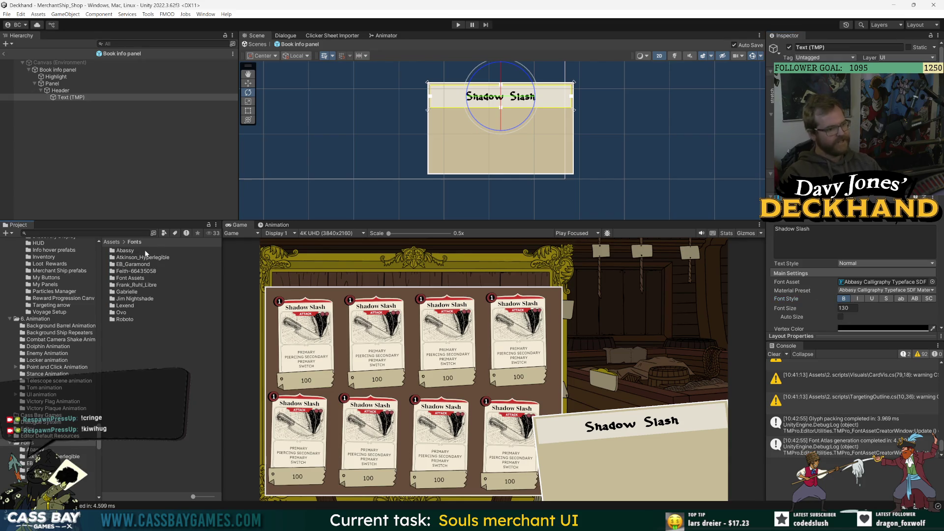
# Select the Gabrielle font in Fonts/Gabrielle and launch the Font Asset Creator
pyautogui.doubleClick(124, 293)
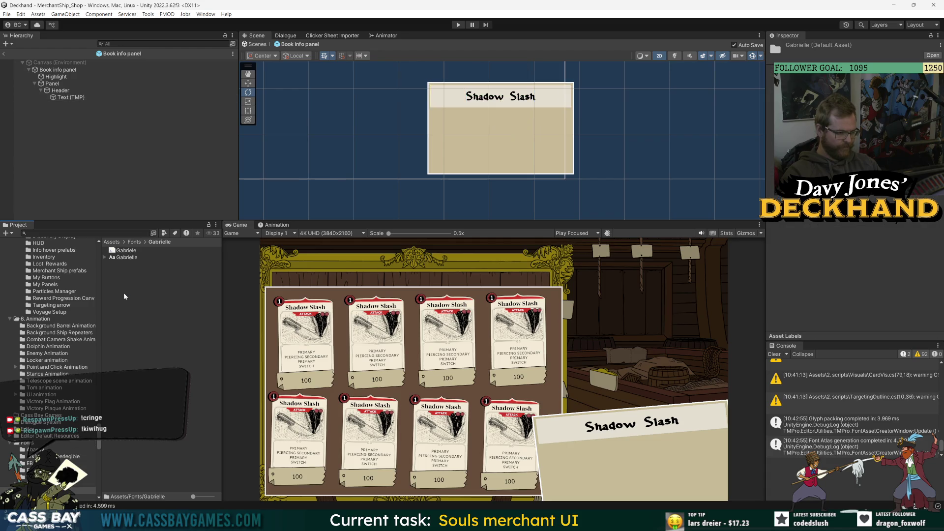
pyautogui.click(126, 258)
pyautogui.click(105, 258)
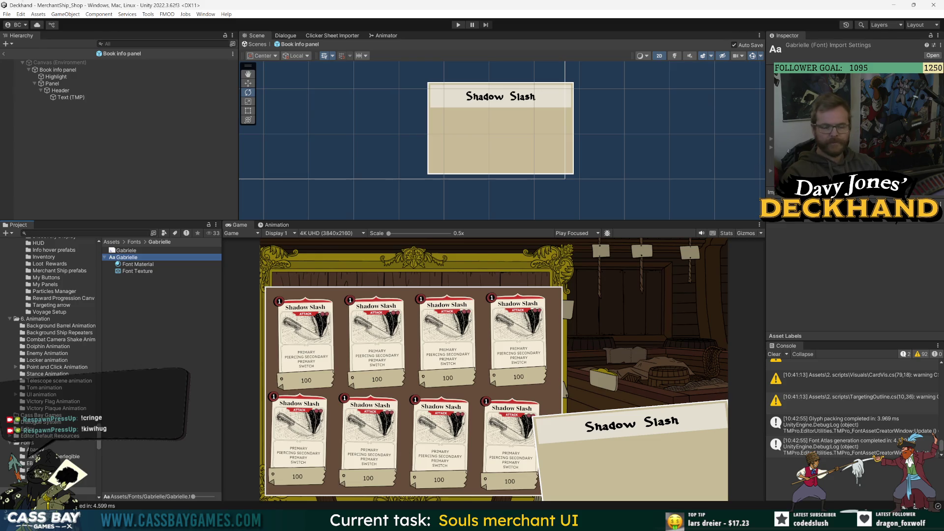
pyautogui.click(206, 14)
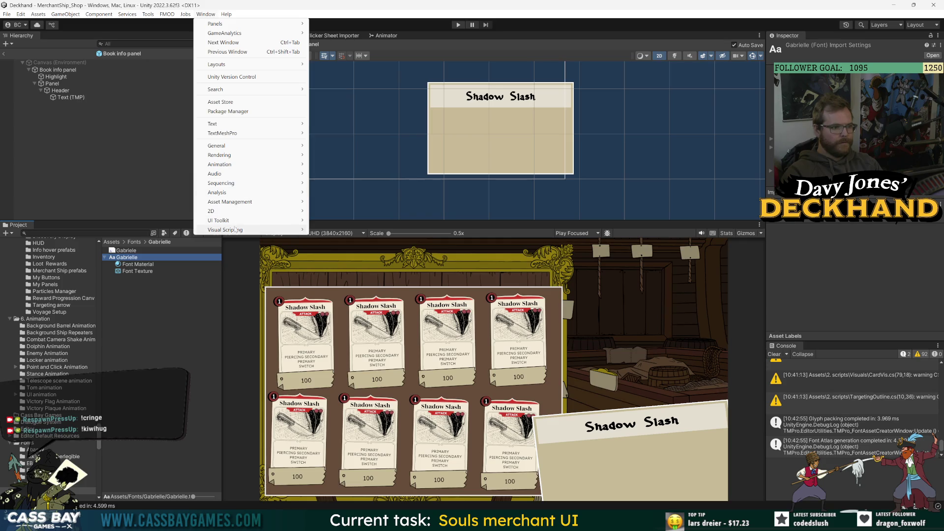
pyautogui.moveTo(267, 139)
pyautogui.click(343, 132)
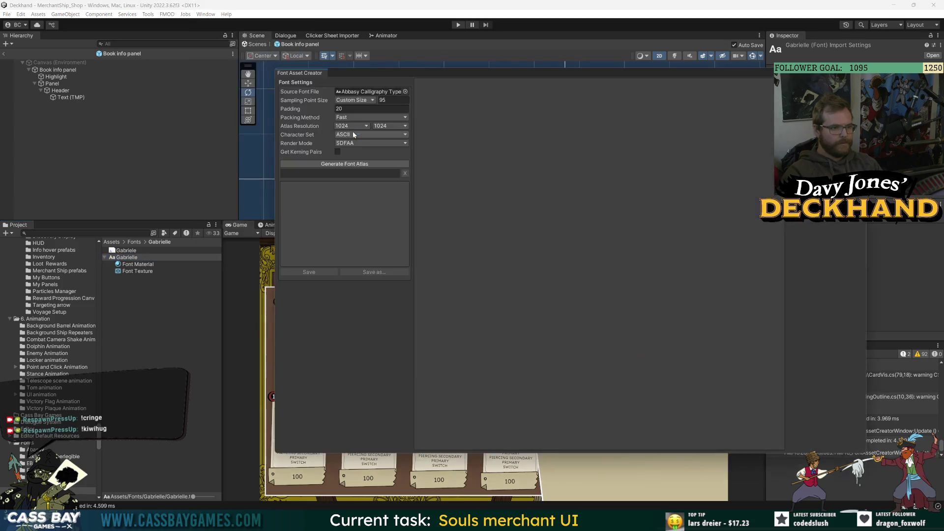
# Generate a Gabrielle atlas, save it as Gabrielle SDF, and close the creator
pyautogui.click(401, 92)
pyautogui.write('gab')
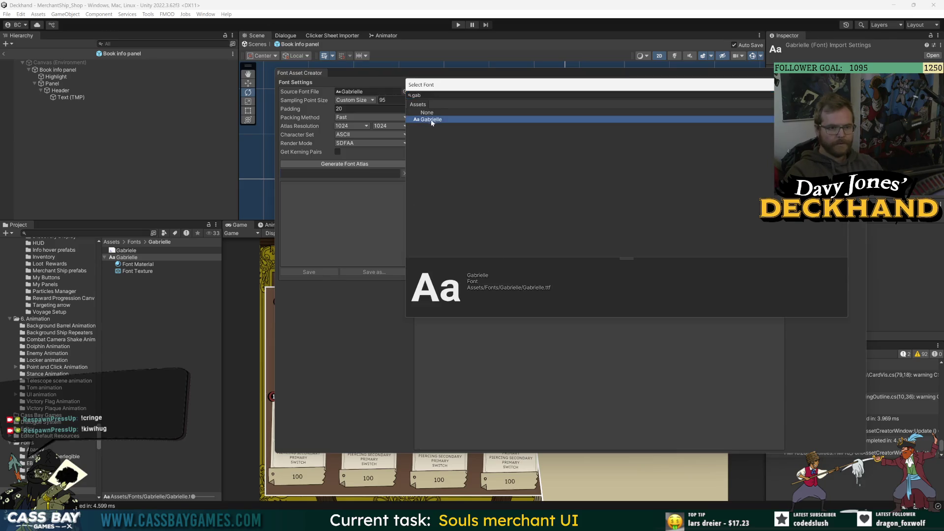
pyautogui.doubleClick(441, 121)
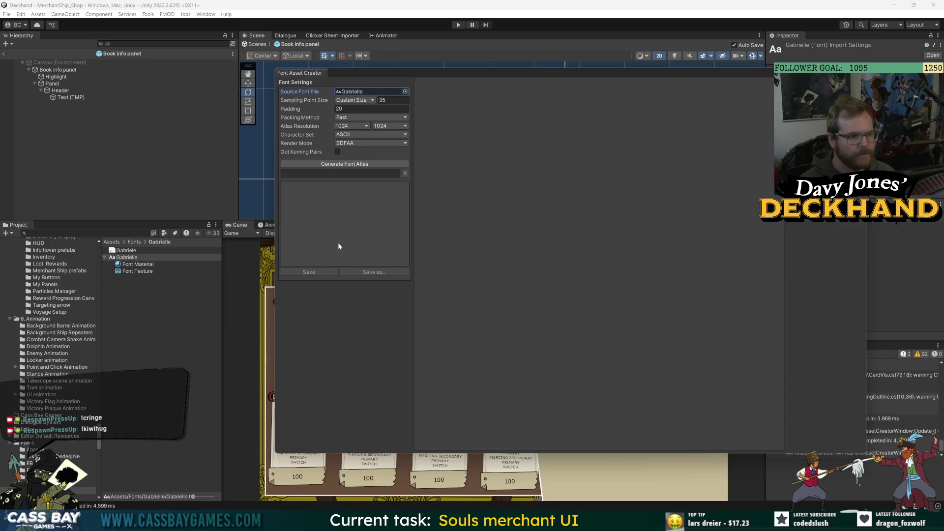
pyautogui.click(352, 164)
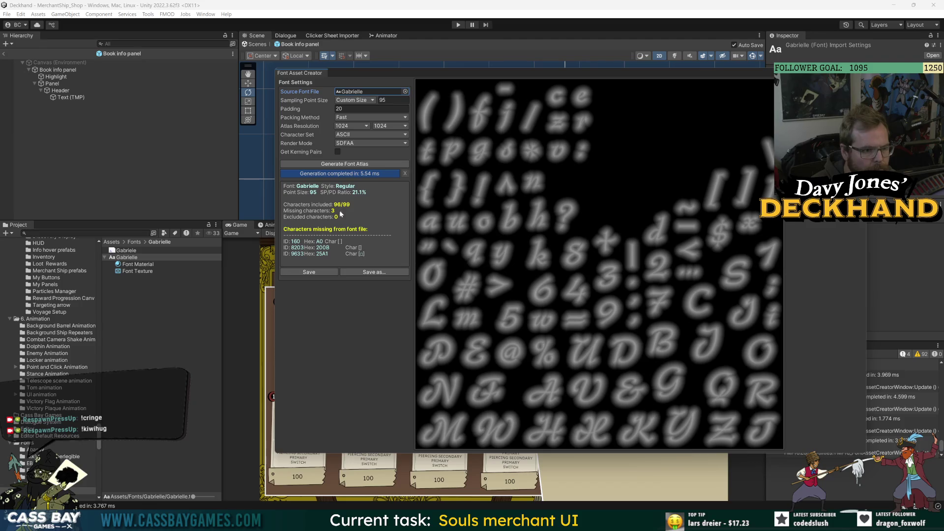
pyautogui.click(303, 273)
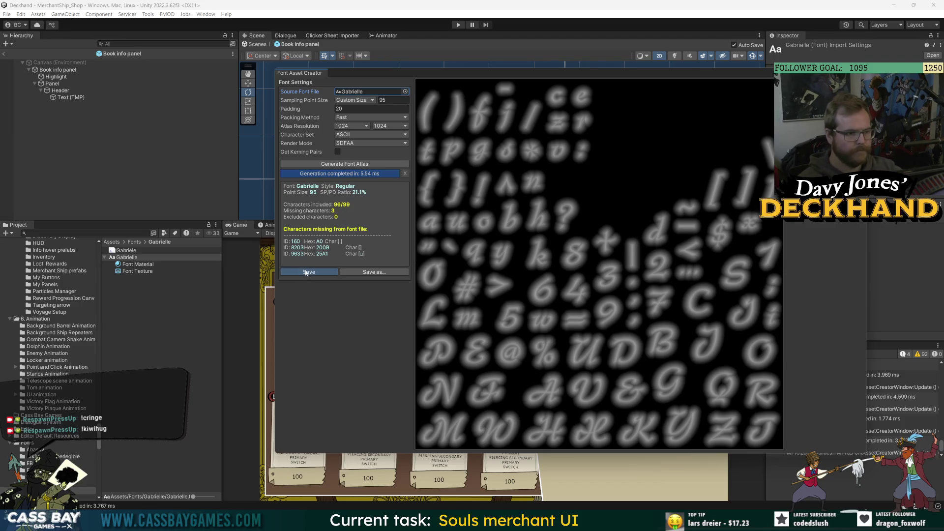
pyautogui.click(601, 444)
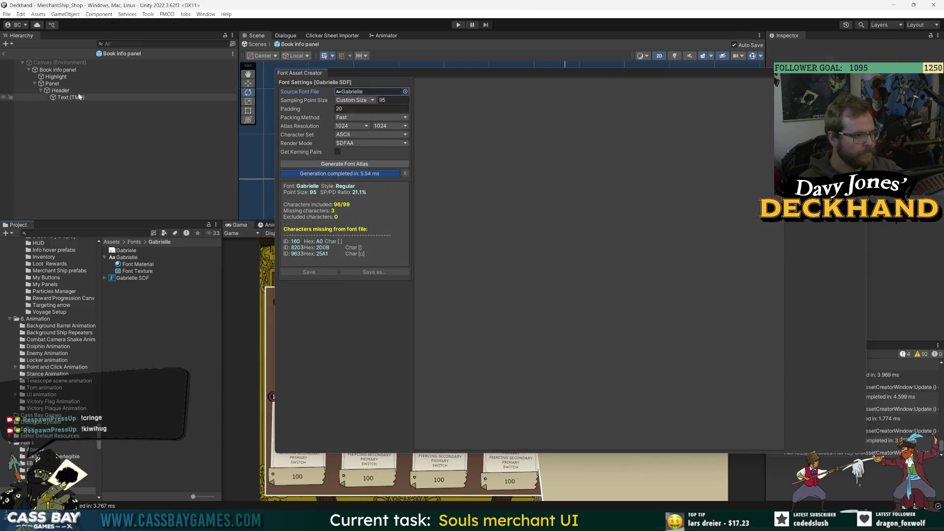
pyautogui.middleClick(311, 72)
pyautogui.click(70, 97)
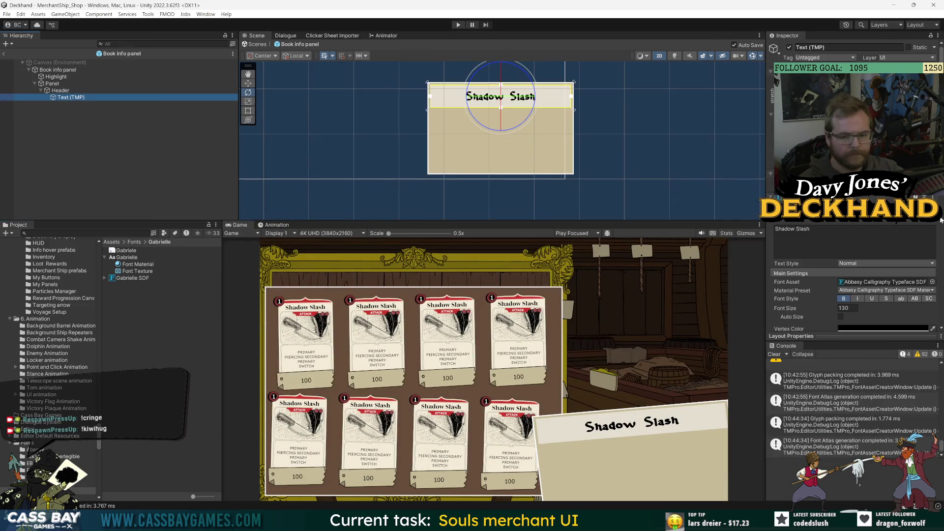
# Apply Gabrielle SDF to the header, turn Bold off, and return to the MerchantShip_Shop scene
pyautogui.click(933, 282)
pyautogui.write('gab')
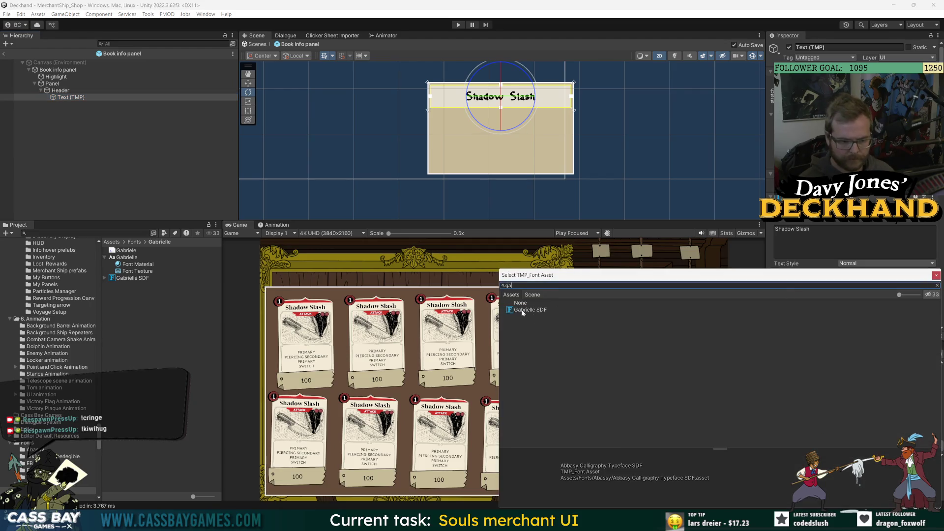
pyautogui.doubleClick(583, 310)
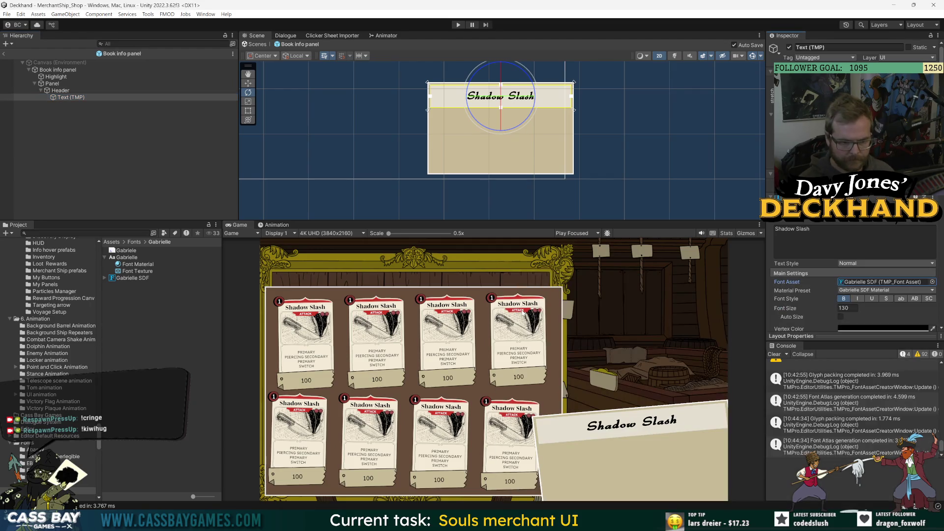
pyautogui.click(843, 299)
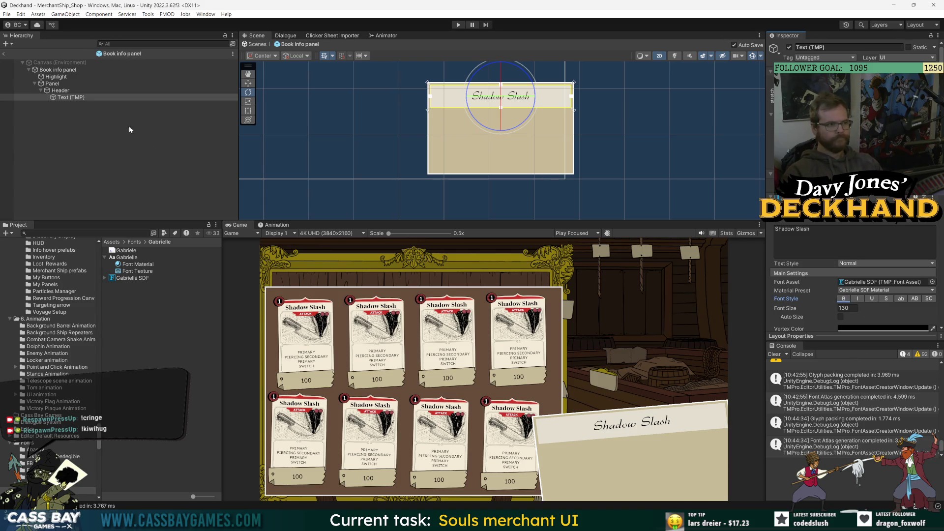
pyautogui.click(4, 54)
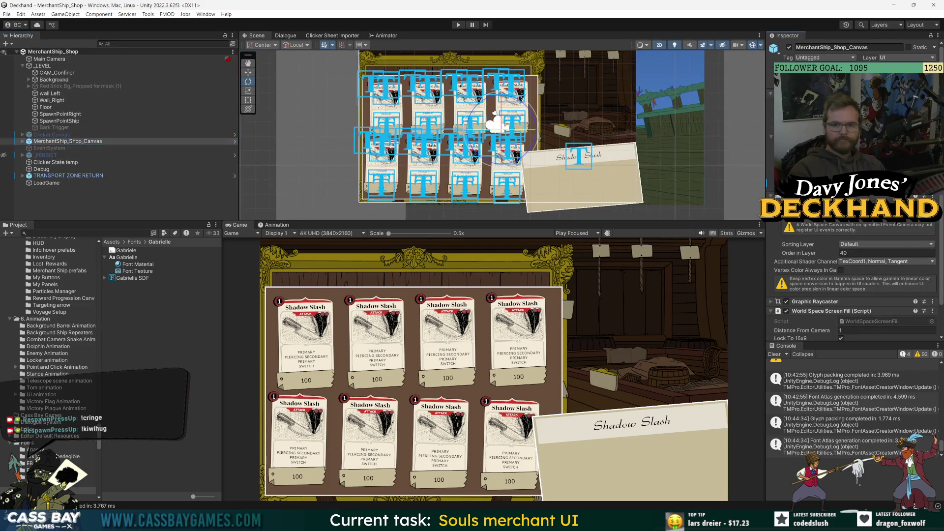
# In the MerchantShip_Shop_Canvas prefab, slightly adjust the tilt of Info Panel Parent
pyautogui.click(235, 141)
pyautogui.click(75, 118)
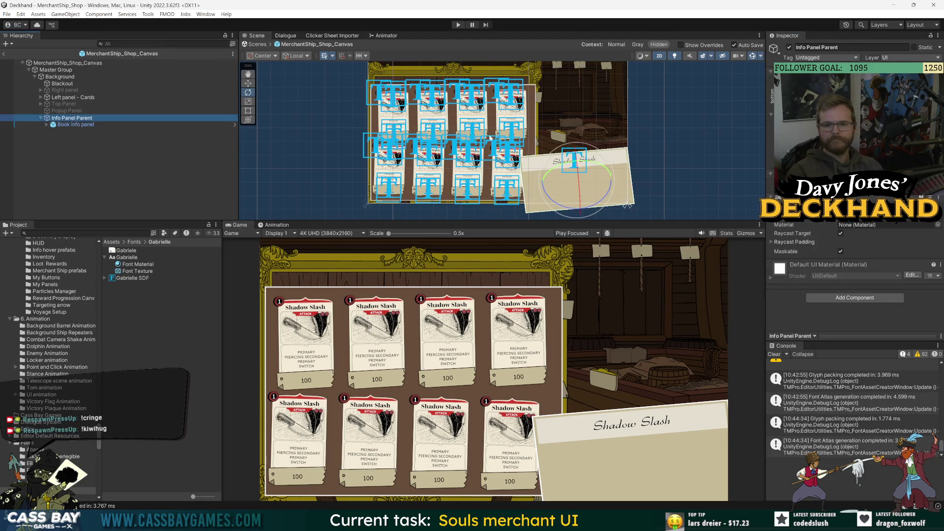
pyautogui.moveTo(575, 167); pyautogui.dragTo(571, 137)
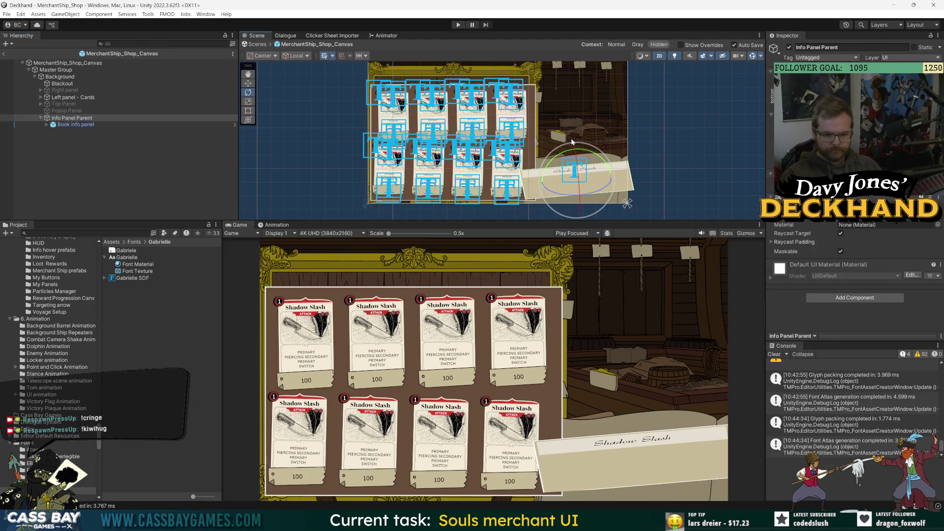
pyautogui.moveTo(579, 175); pyautogui.dragTo(606, 170)
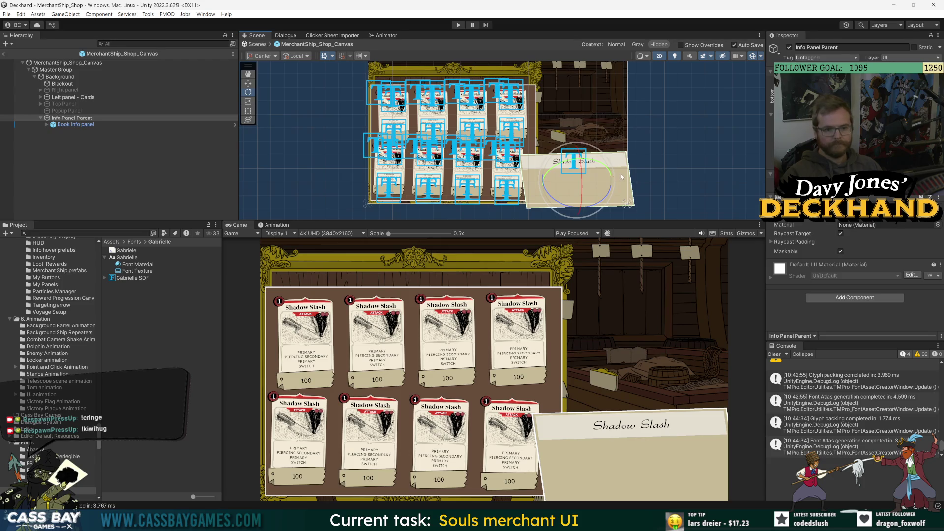
pyautogui.moveTo(596, 164)
pyautogui.mouseDown()
pyautogui.moveTo(575, 194)
pyautogui.moveTo(572, 153)
pyautogui.mouseUp()
pyautogui.press('w')
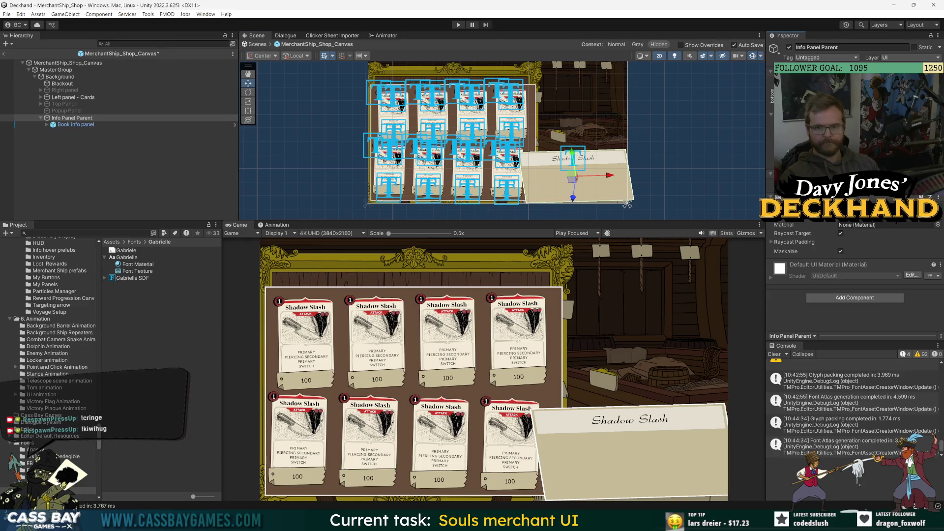
# Find the Book info panel prefab in the project and open it for editing
pyautogui.click(165, 173)
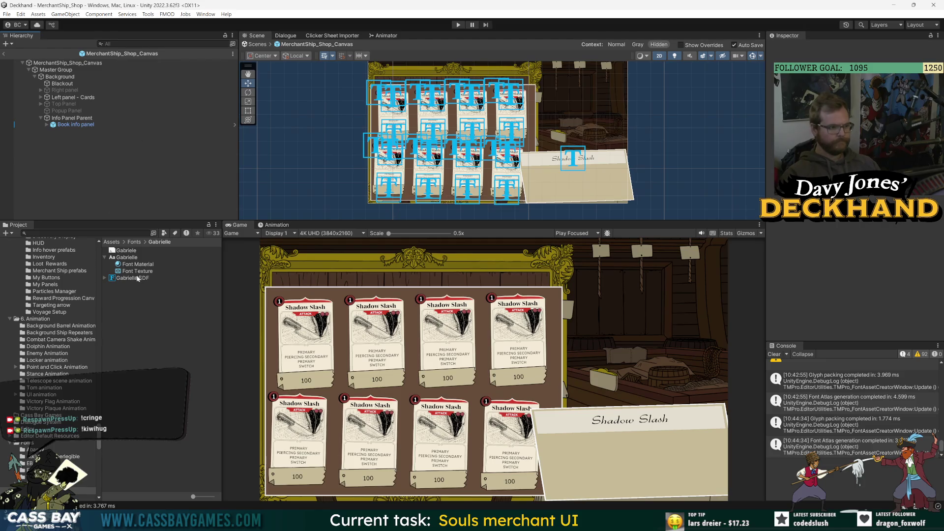
pyautogui.doubleClick(74, 124)
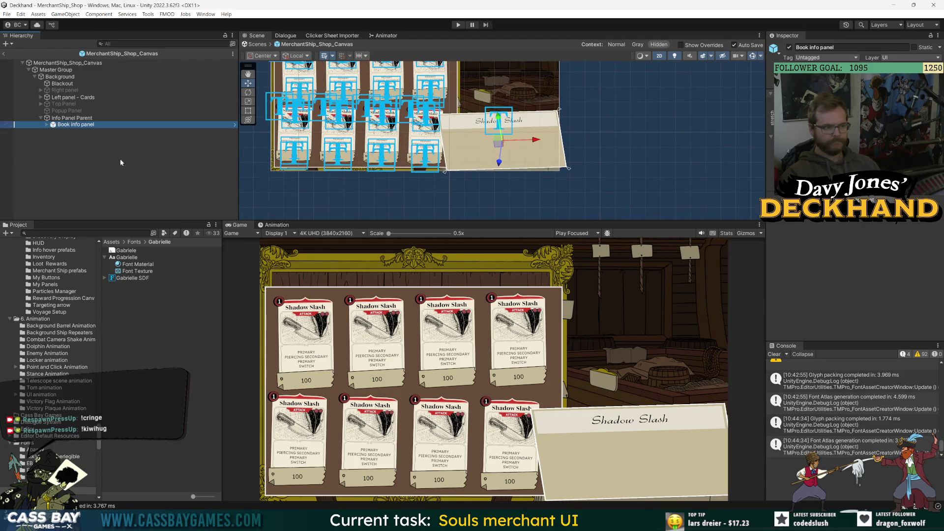
pyautogui.click(84, 233)
pyautogui.write('book info')
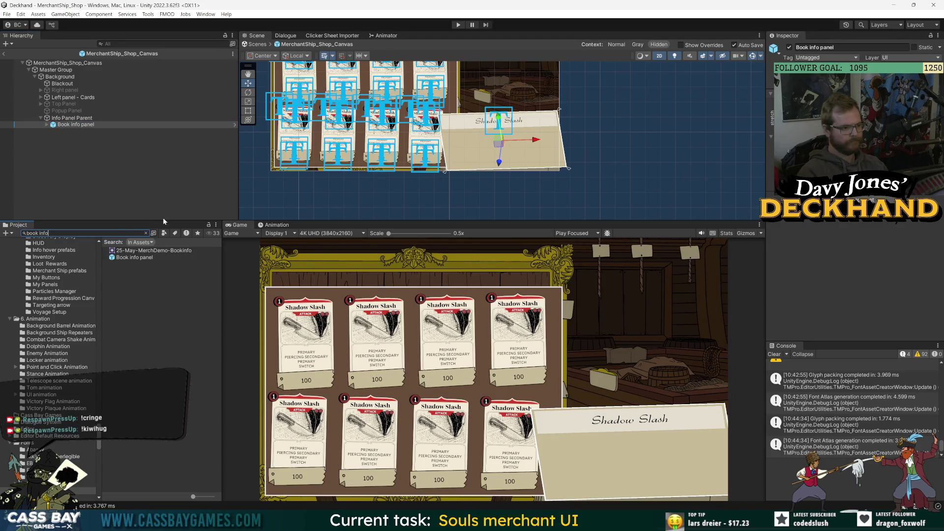
pyautogui.doubleClick(134, 257)
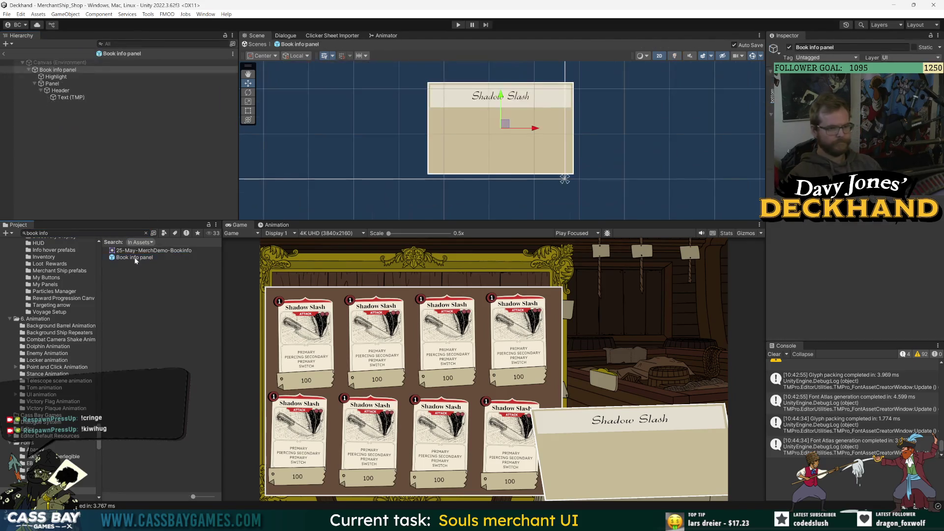
# Set the header Text (TMP) font asset to Abbasy Calligraphy Typeface SDF
pyautogui.click(77, 144)
pyautogui.click(158, 70)
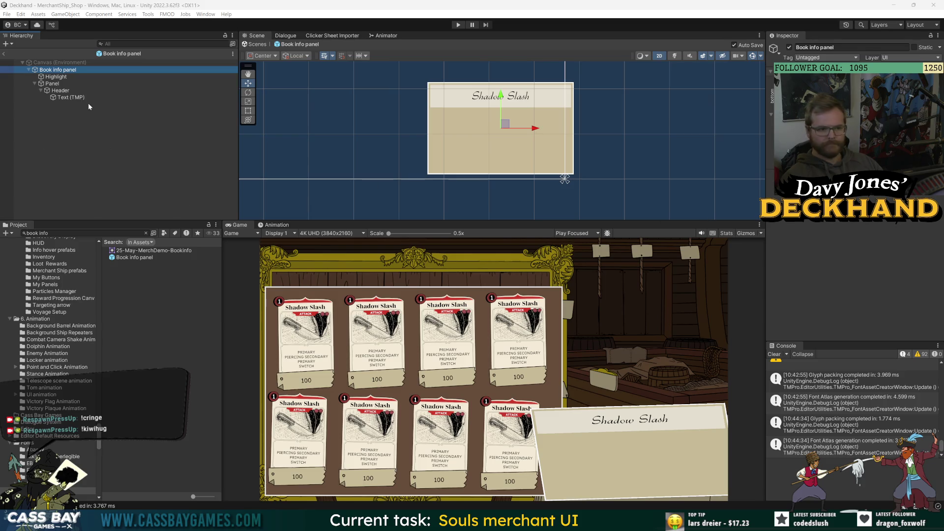
pyautogui.click(68, 91)
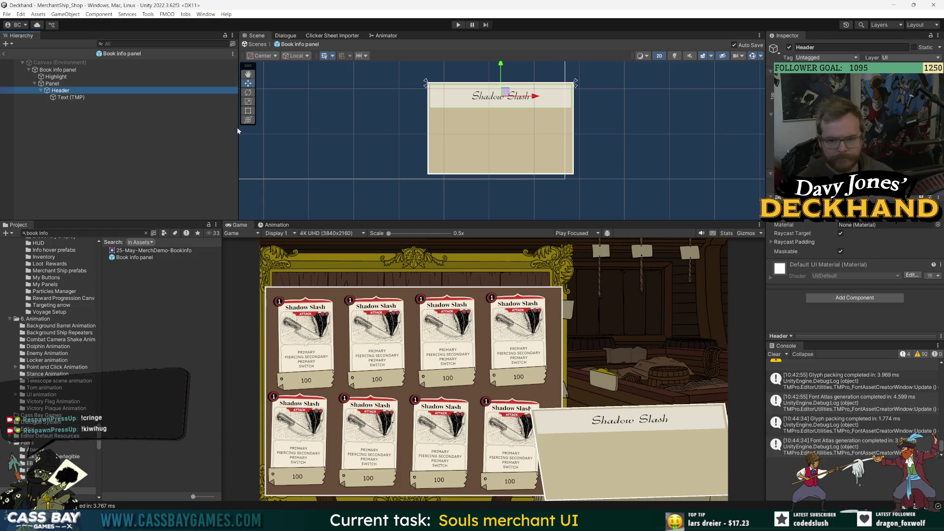
pyautogui.click(53, 84)
pyautogui.click(69, 97)
pyautogui.click(937, 282)
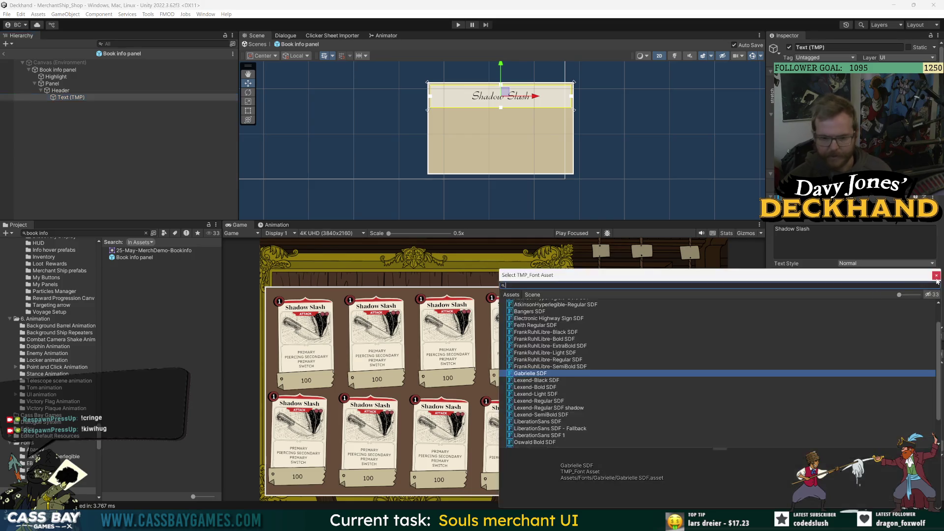
pyautogui.write('a')
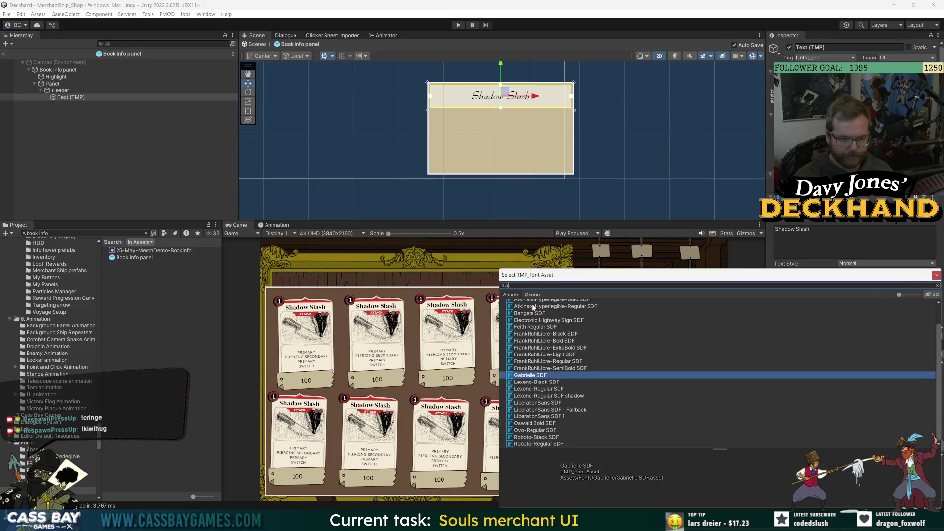
pyautogui.write('s')
pyautogui.moveTo(564, 279); pyautogui.dragTo(639, 401)
pyautogui.press('BackSpace')
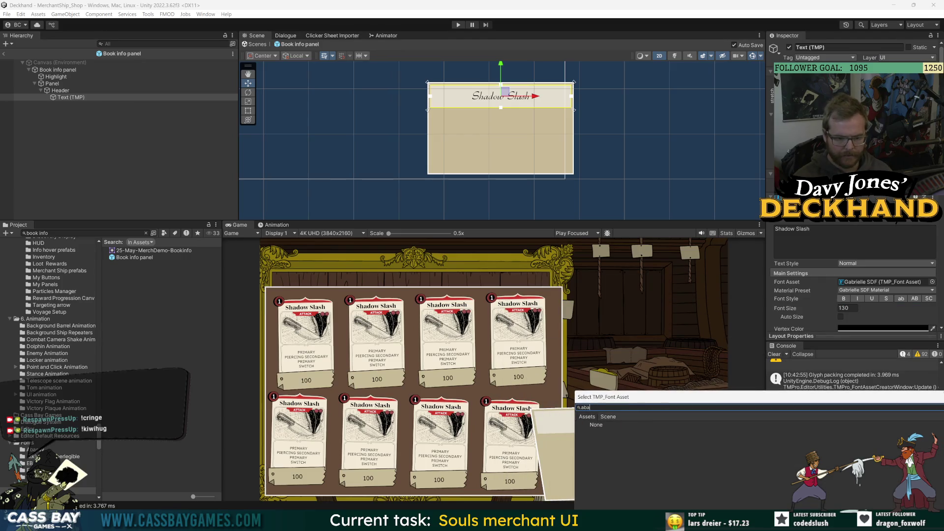
pyautogui.click(936, 284)
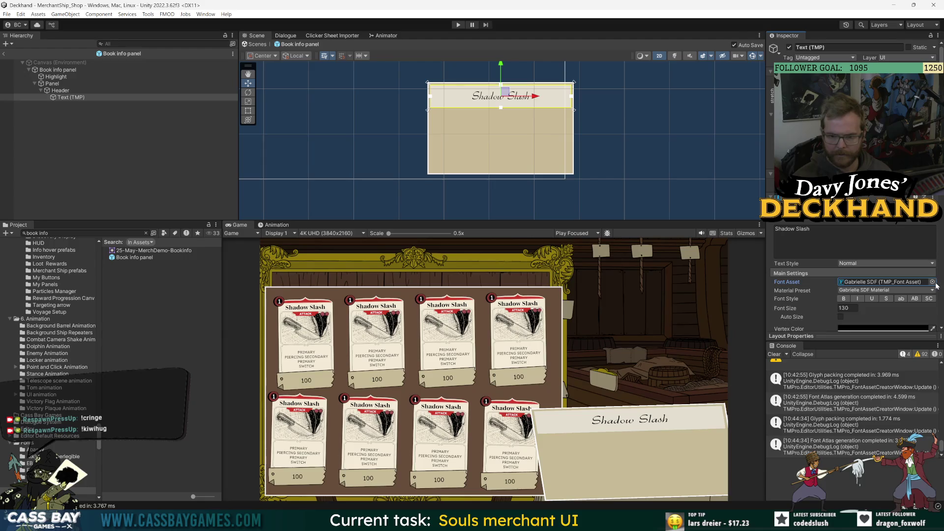
pyautogui.click(936, 284)
pyautogui.write('ab')
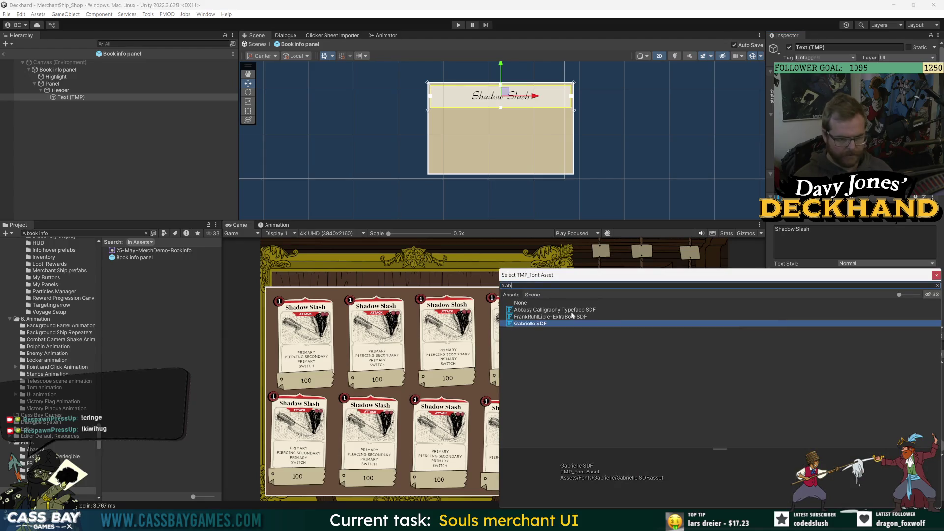
pyautogui.doubleClick(531, 311)
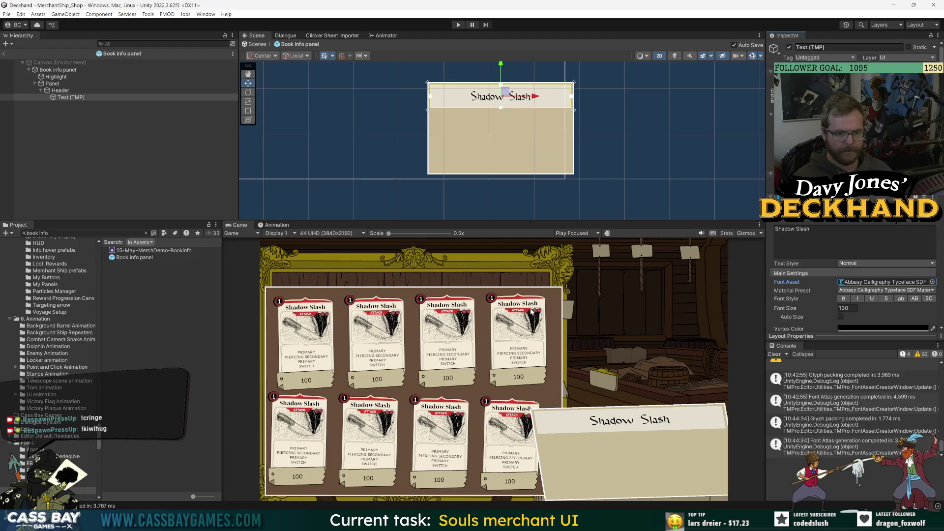
# Keep the header non-bold and set its font size to 150
pyautogui.click(843, 299)
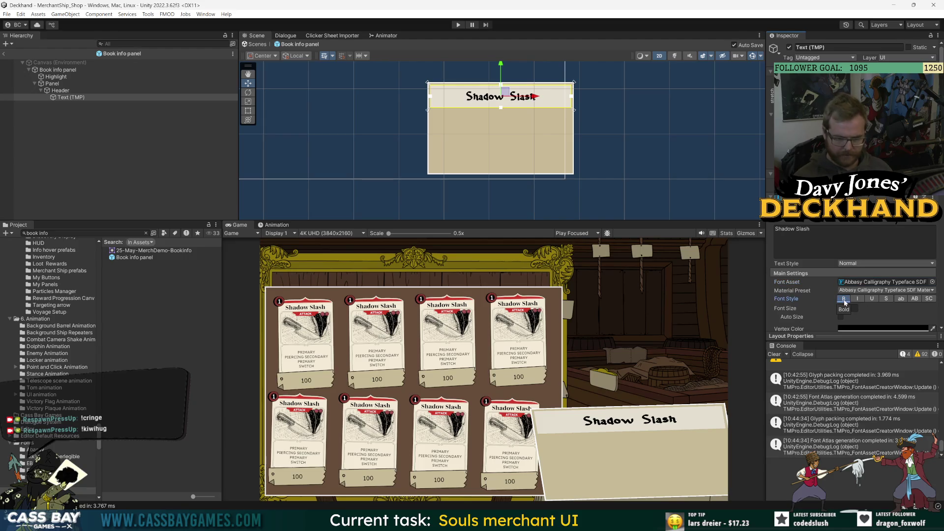
pyautogui.click(843, 299)
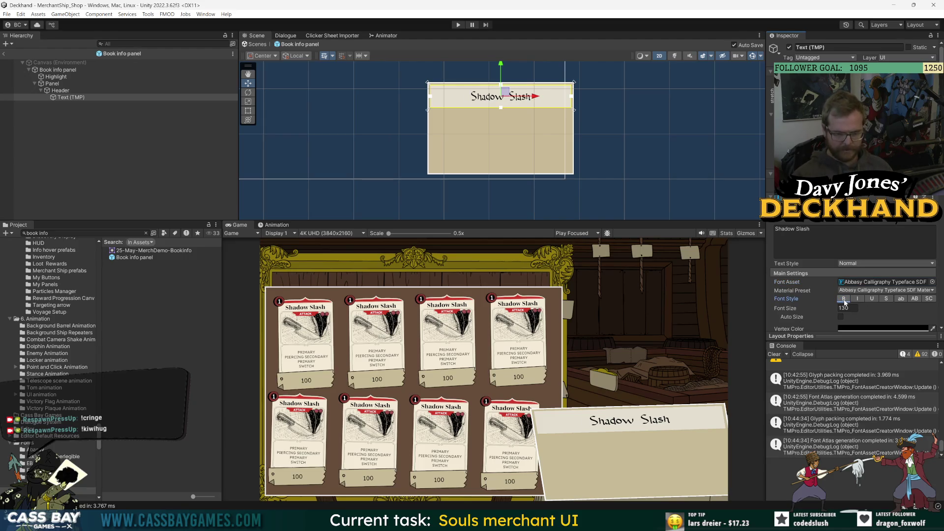
pyautogui.click(846, 308)
pyautogui.write('150')
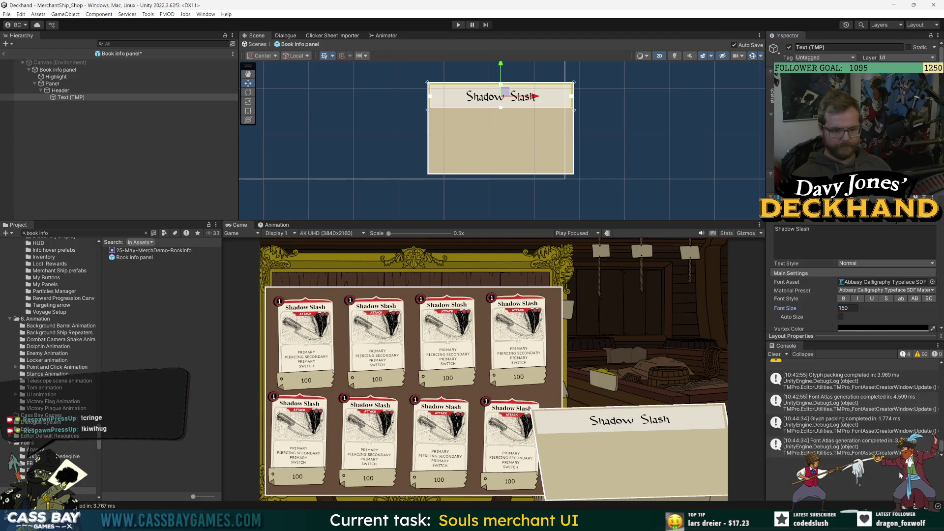
pyautogui.click(208, 190)
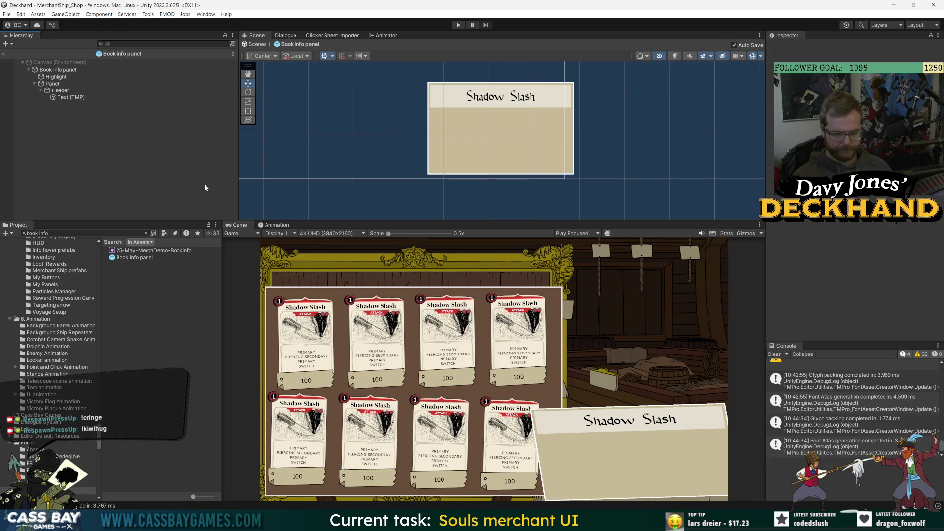
# Change the header text to 'The Black Spot' and save the panel with Ctrl+S
pyautogui.click(123, 97)
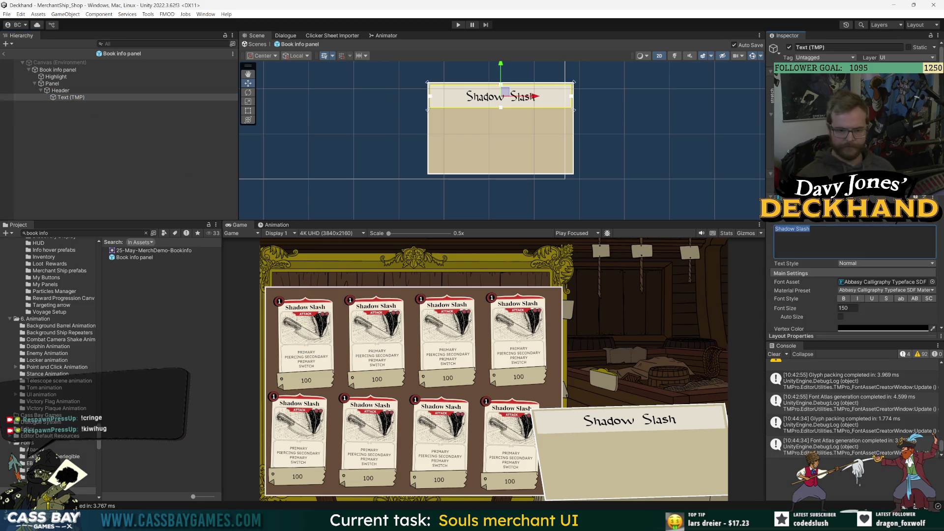
pyautogui.write('The Black Spot')
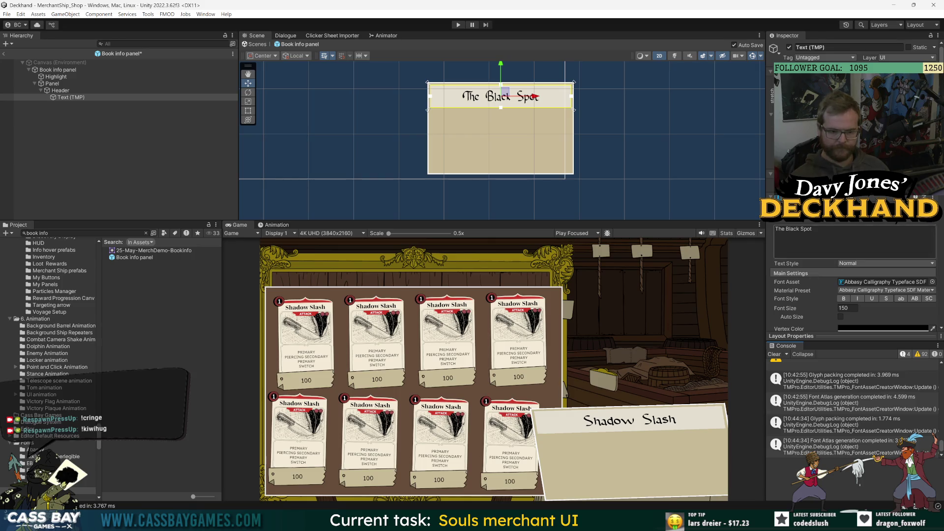
pyautogui.click(157, 187)
pyautogui.hotkey('ctrl', 's')
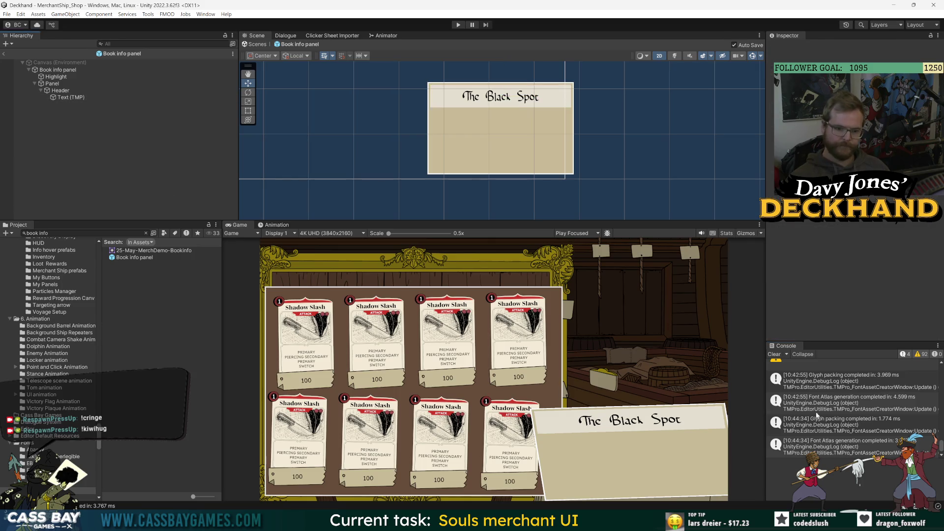
pyautogui.hotkey('alt', 'Tab')
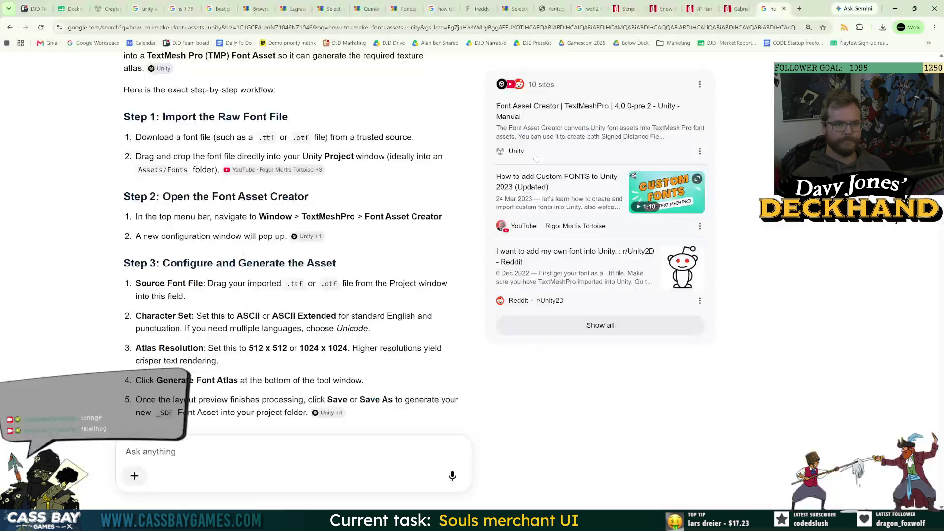
# Browse the dafont Script > Calligraphy fonts in Chrome, then switch back to Unity
pyautogui.click(737, 9)
pyautogui.click(624, 9)
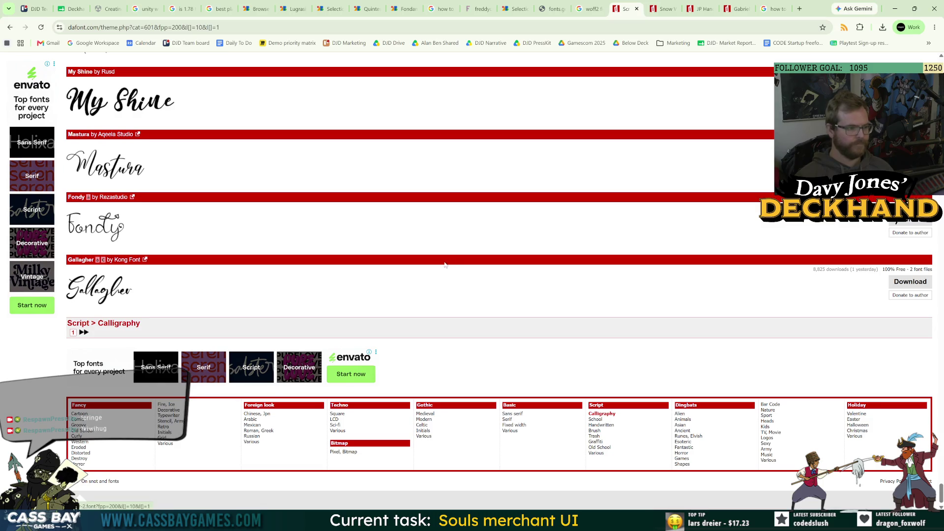
pyautogui.scroll(20, 178, 313)
pyautogui.scroll(20, 178, 313)
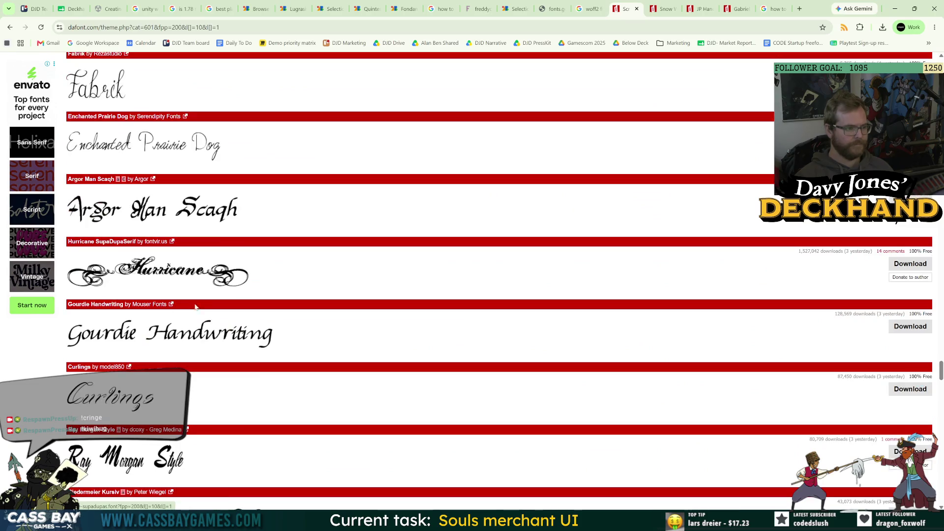
pyautogui.scroll(14, 194, 306)
pyautogui.hotkey('alt', 'Tab')
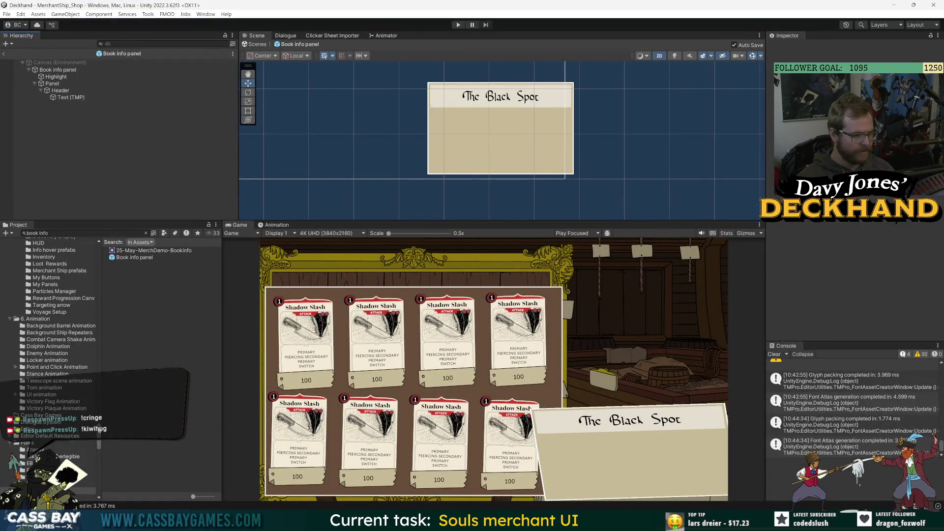
# Search the project for 'fonts' and select Jim Nightshade Normal in Assets/Fonts/Jim Nightshade
pyautogui.scroll(-15, 52, 408)
pyautogui.click(71, 233)
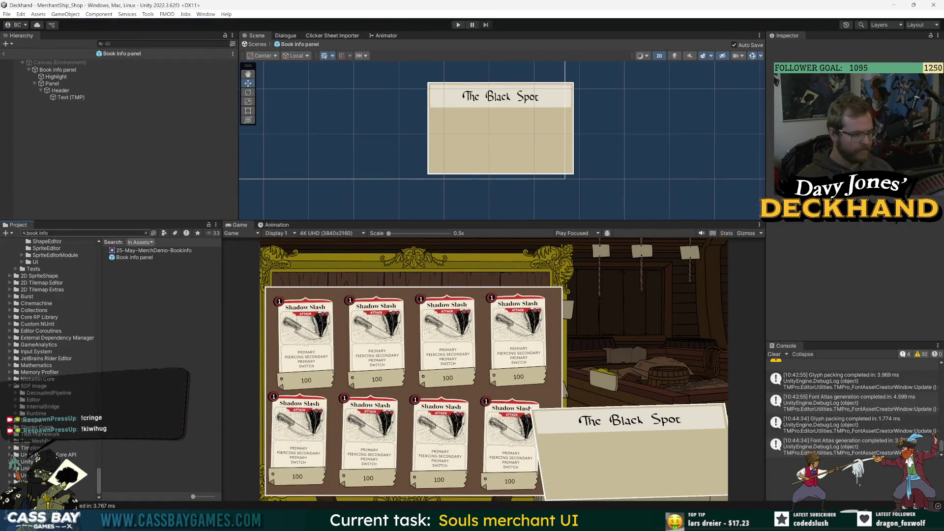
pyautogui.write('fonts')
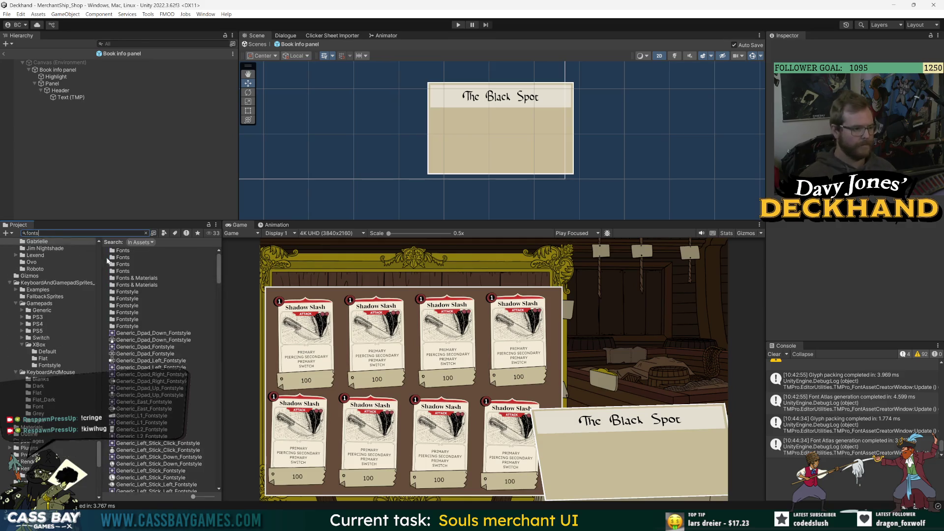
pyautogui.click(123, 251)
pyautogui.doubleClick(123, 251)
pyautogui.click(127, 252)
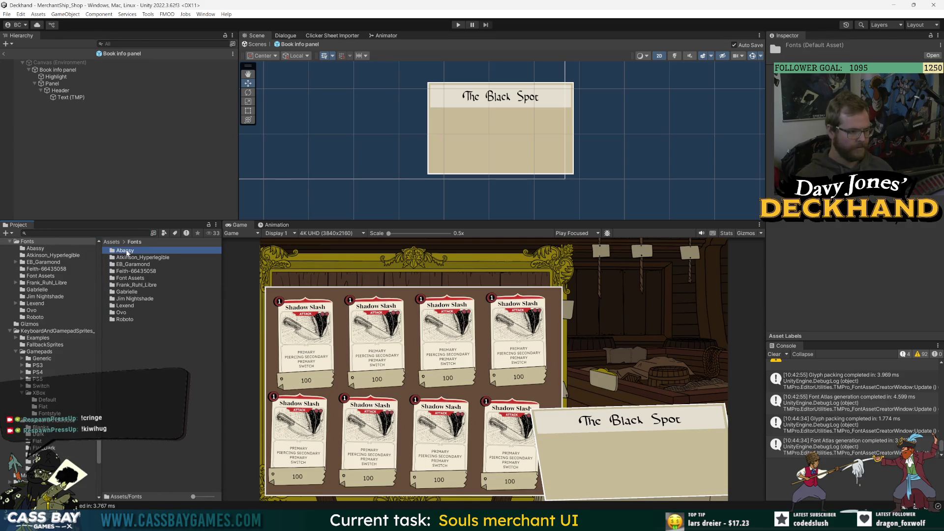
pyautogui.doubleClick(133, 299)
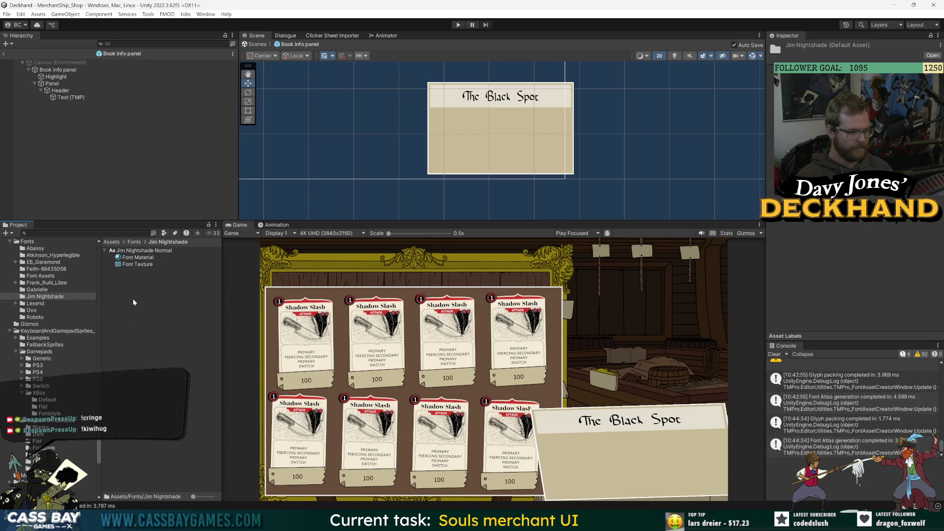
pyautogui.click(140, 251)
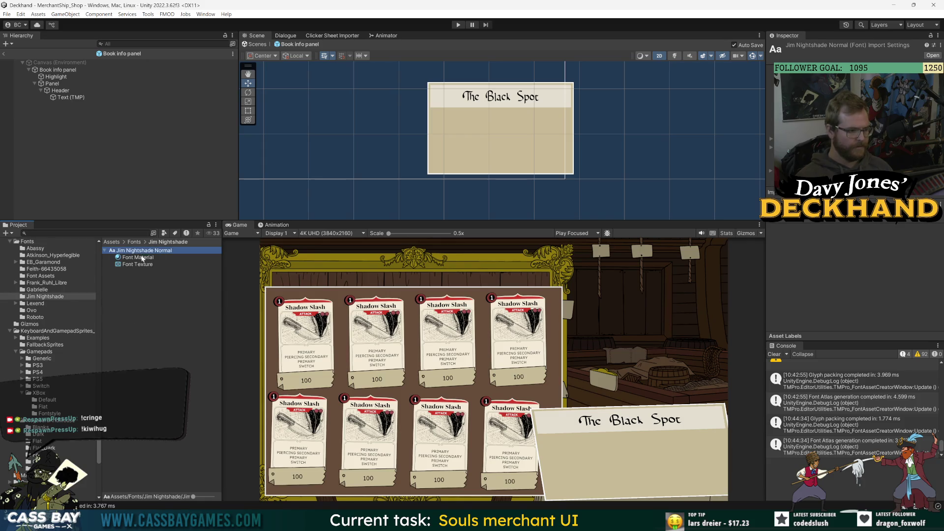
# Launch the Font Asset Creator and search the source font picker for 'jim'
pyautogui.click(206, 14)
pyautogui.moveTo(246, 134)
pyautogui.click(332, 134)
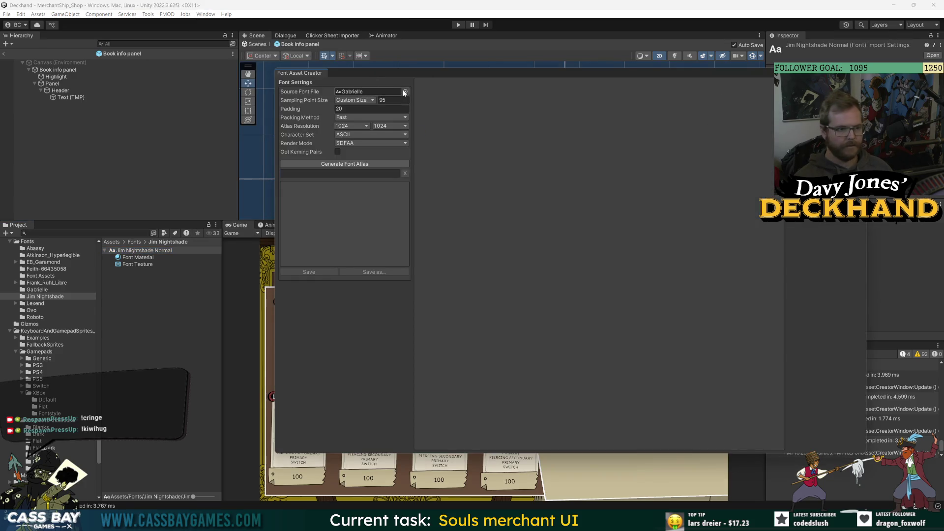
pyautogui.click(406, 92)
pyautogui.write('jim')
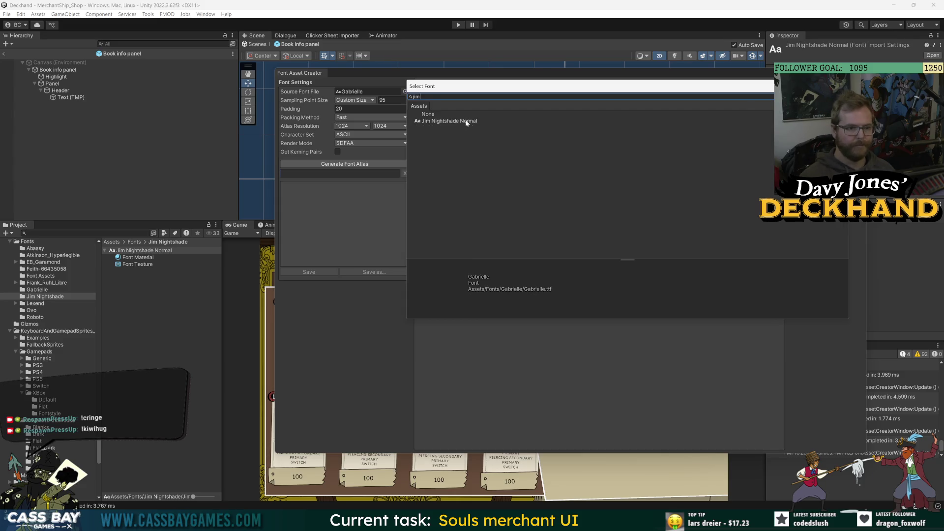